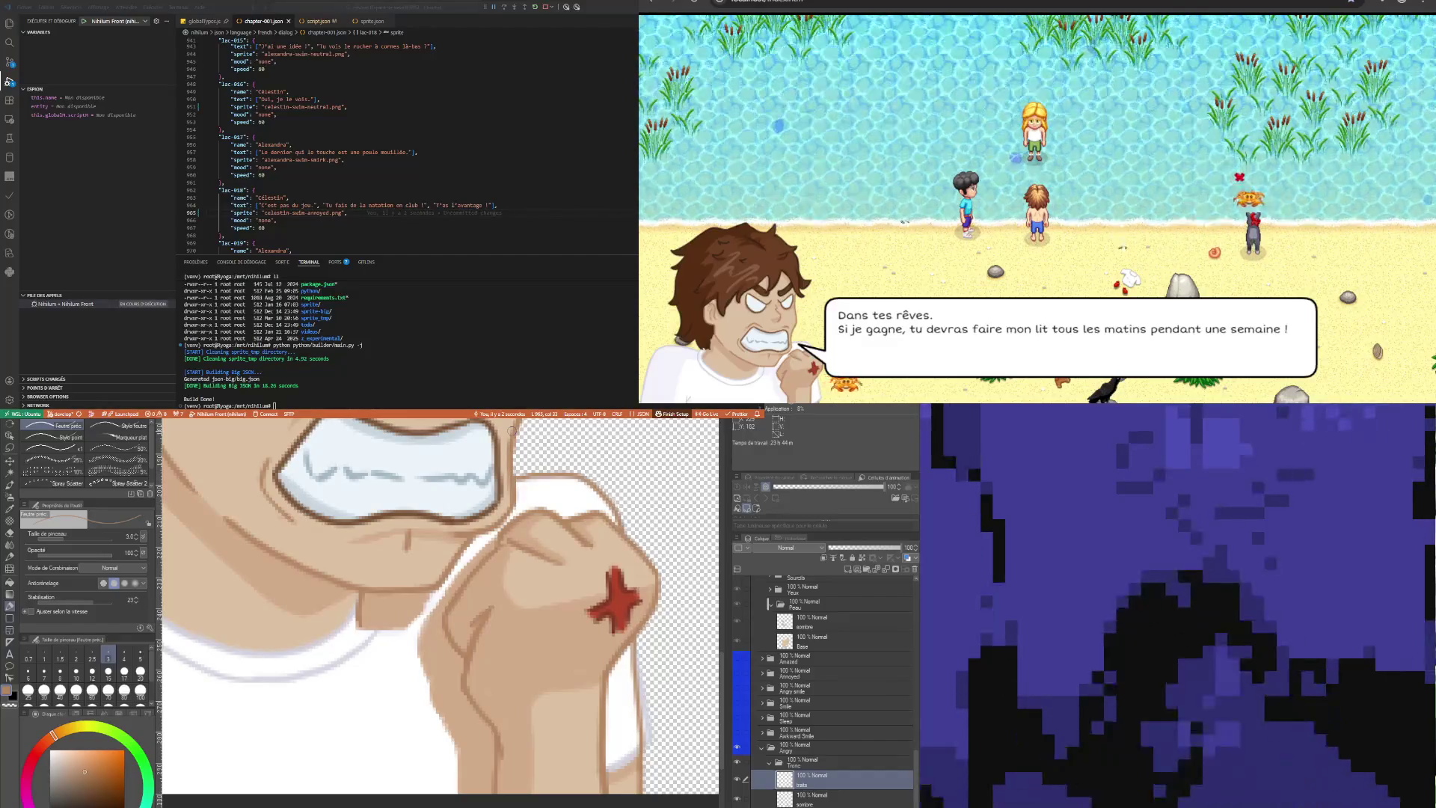
Sample the skin colour and paint tan at brush size 5 down the shirt's left side
scroll(392, 481, down, 4)
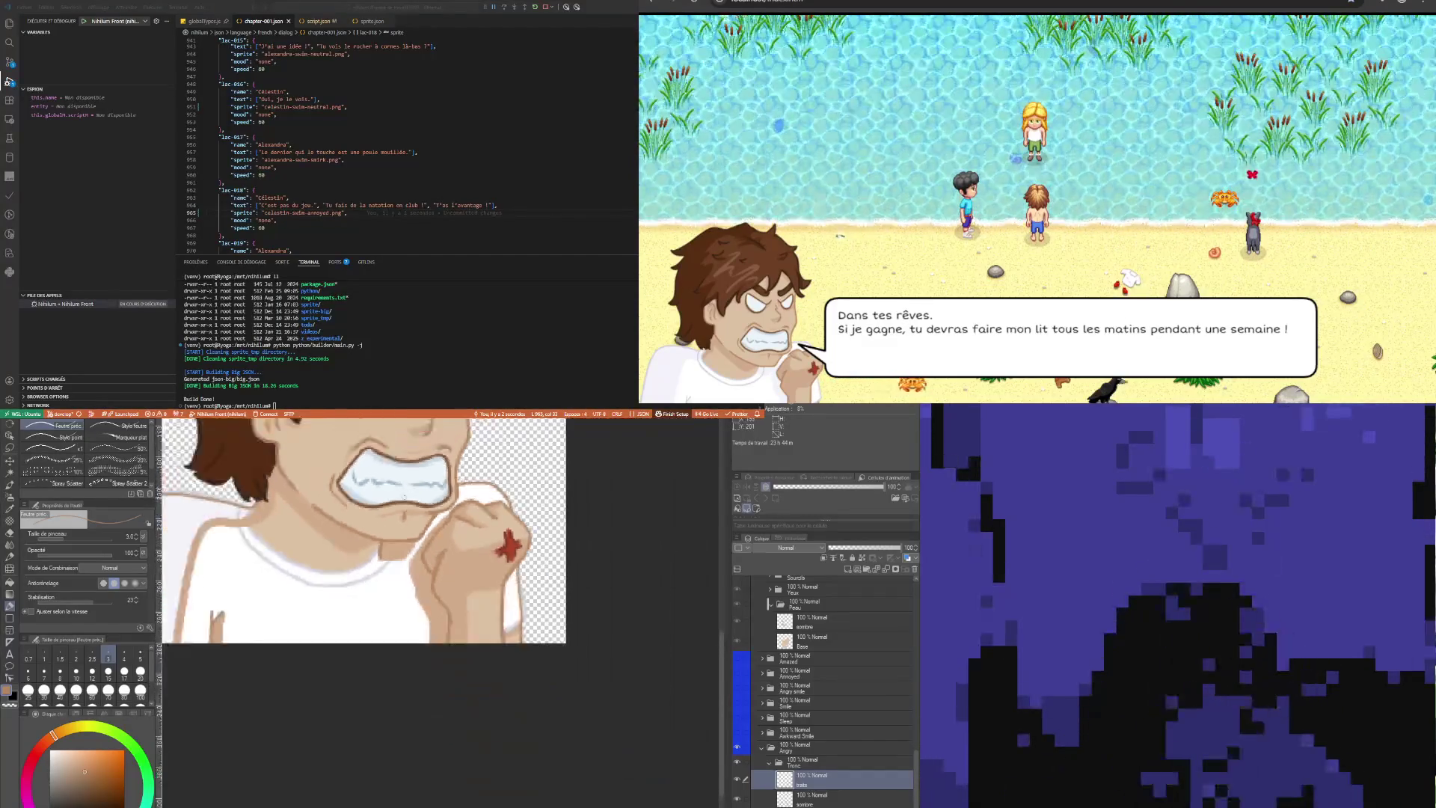
scroll(309, 492, up, 3)
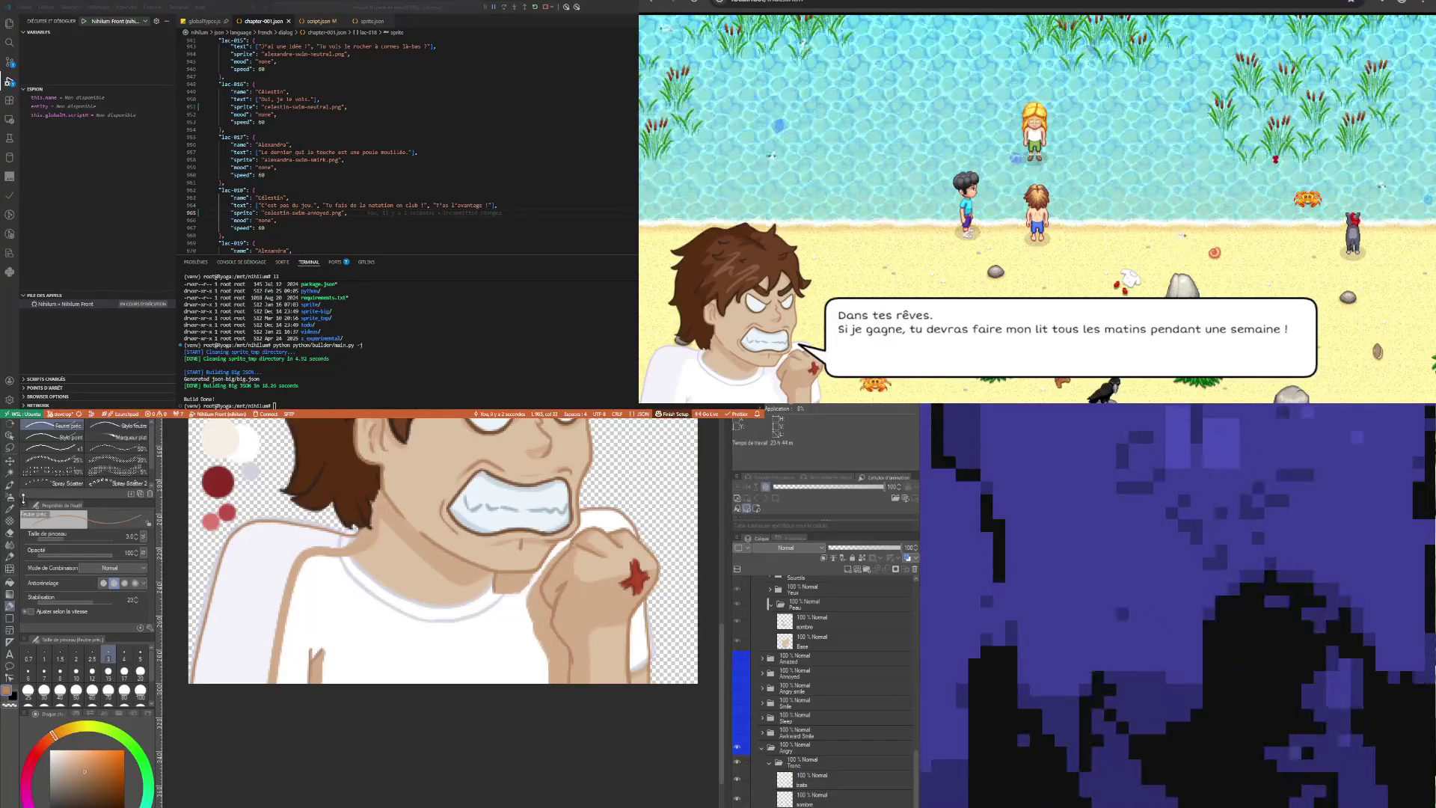
key(i)
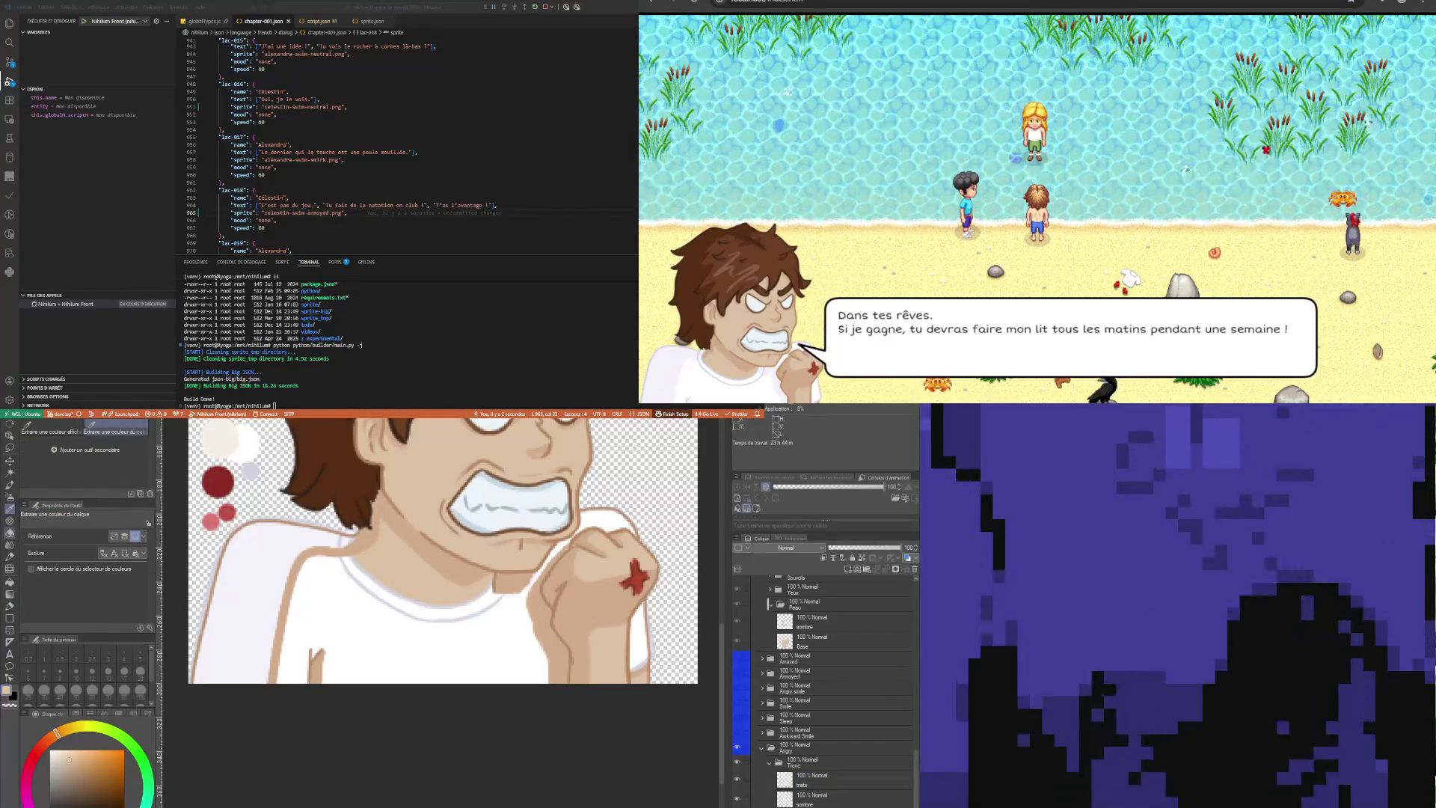
key(p)
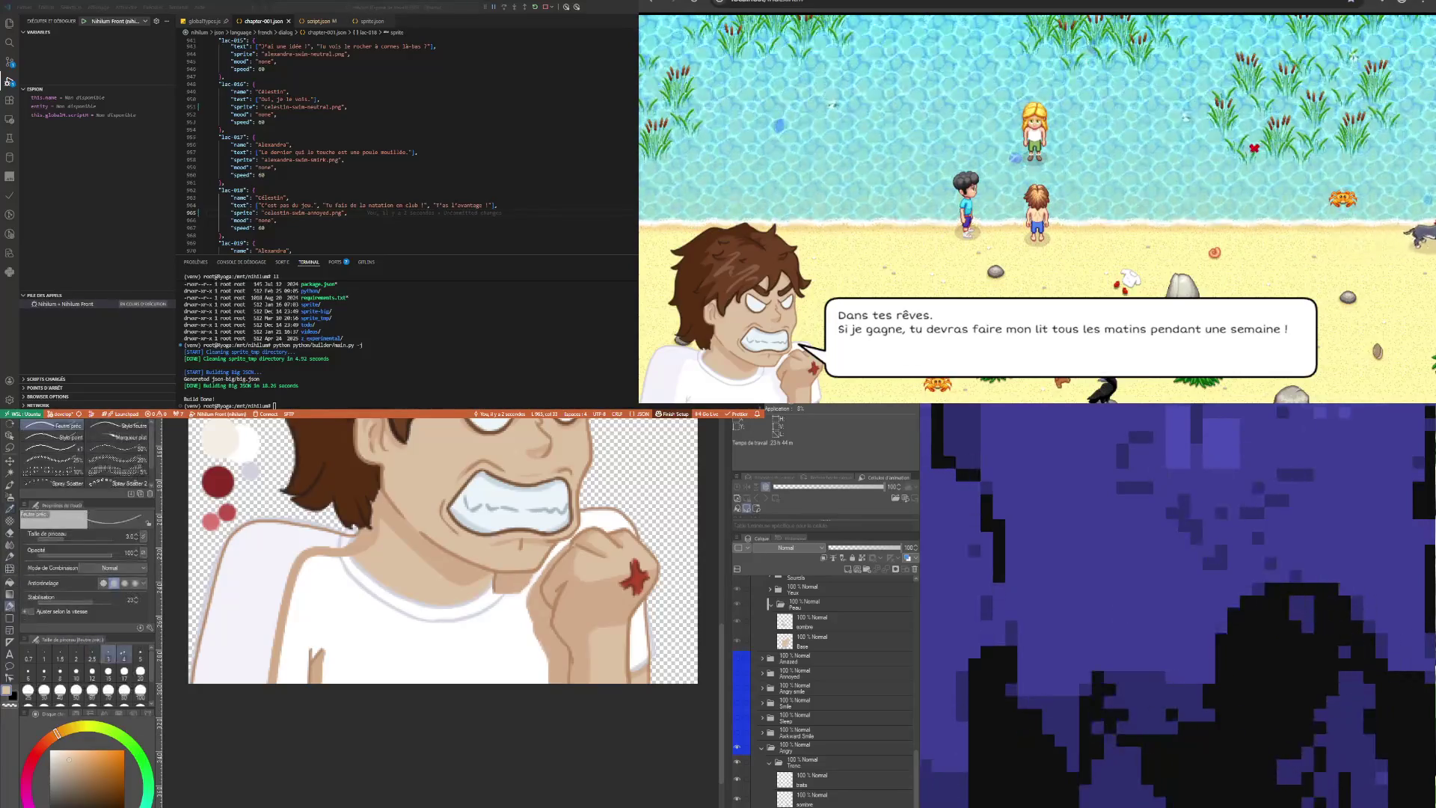
click(140, 653)
drag(259, 576, 241, 677)
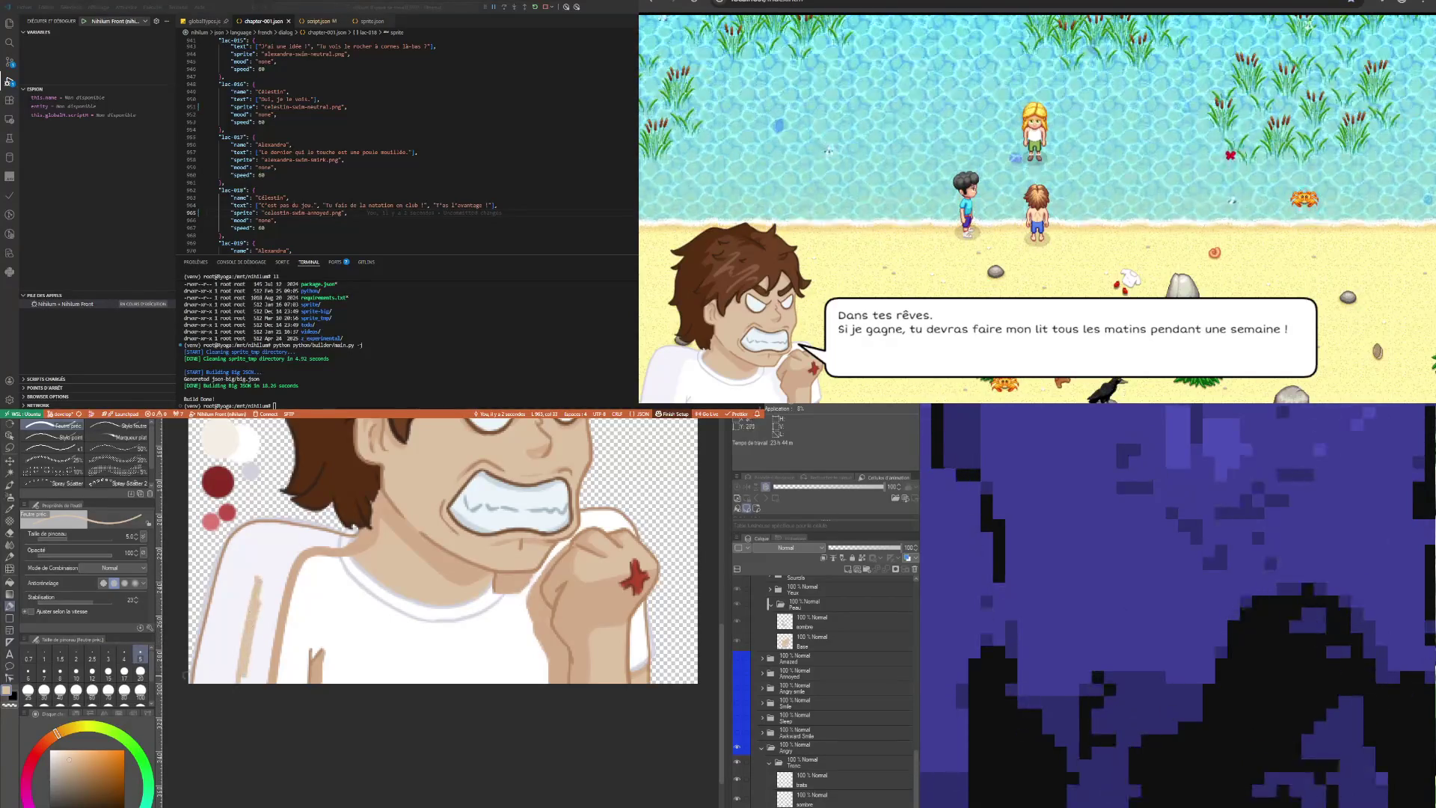
At size 10, paint tan on the shirt's left edge and lower shirt, undoing one stroke
click(76, 671)
drag(254, 564, 233, 677)
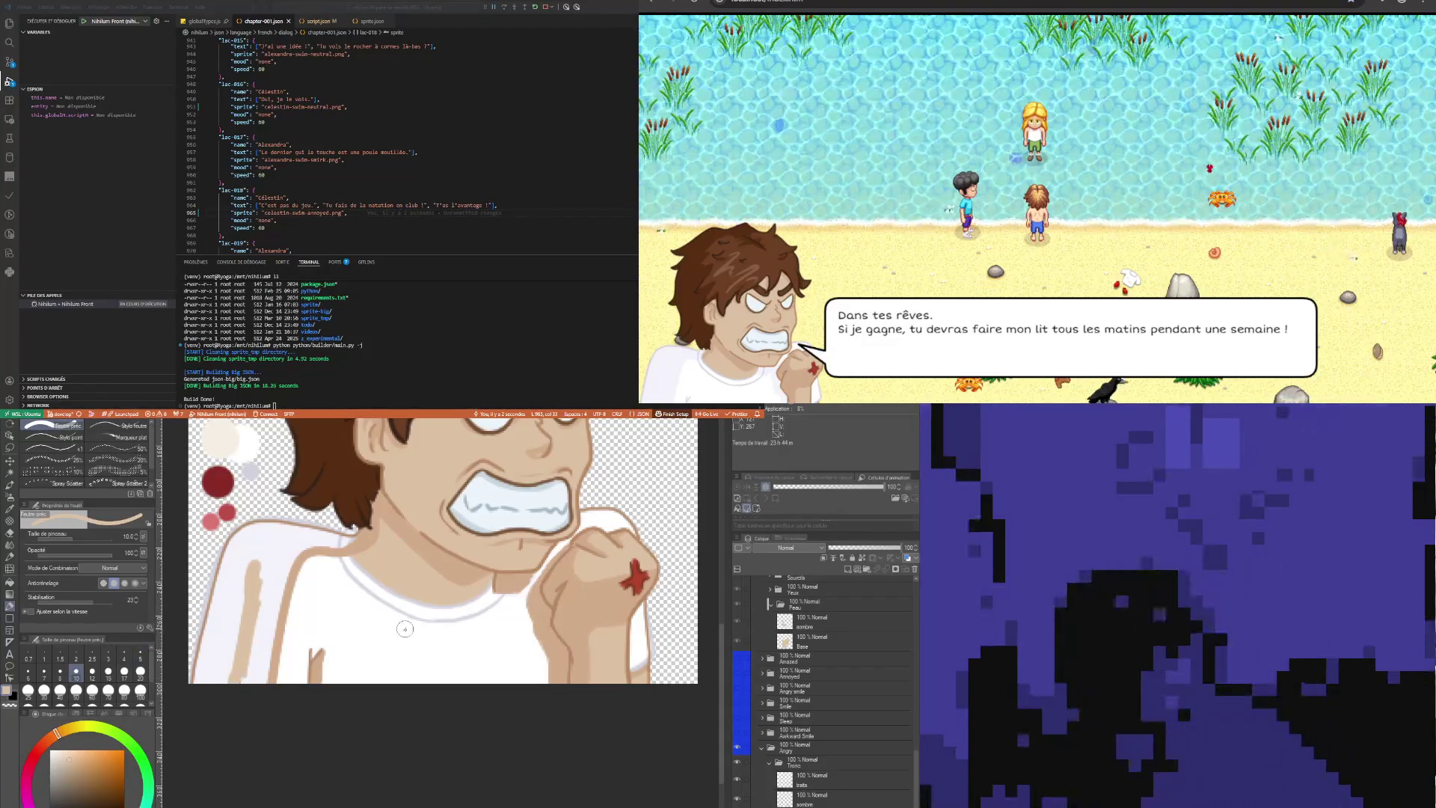
key(ctrl+z)
key(ctrl+z)
mouse_move(366, 636)
mouse_down()
mouse_move(357, 687)
mouse_move(329, 651)
mouse_move(299, 635)
mouse_move(287, 650)
mouse_move(313, 563)
mouse_move(333, 567)
mouse_move(315, 609)
mouse_move(351, 576)
mouse_up()
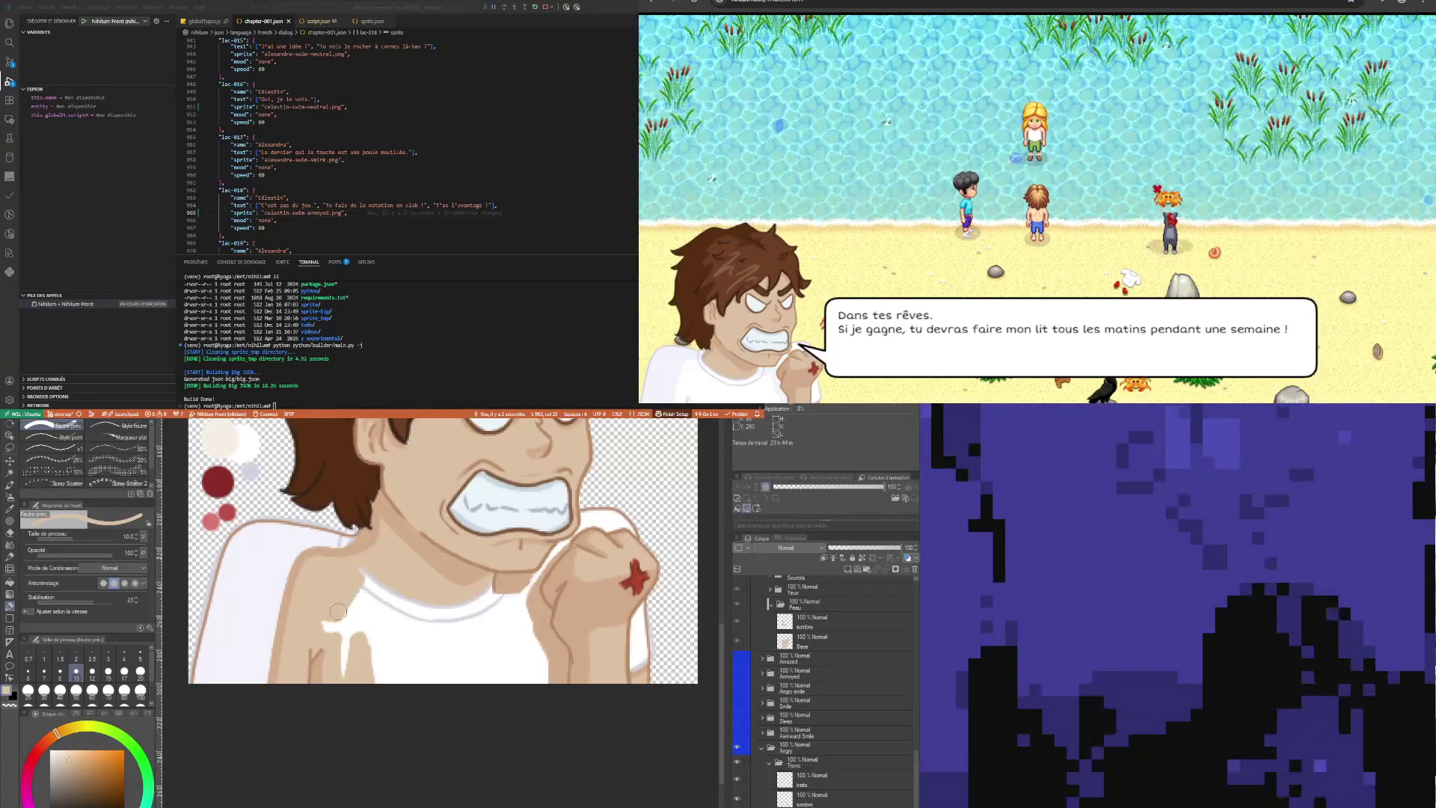
At brush size 20, cover the shirt's left, middle and lower-right areas with skin tone
click(140, 670)
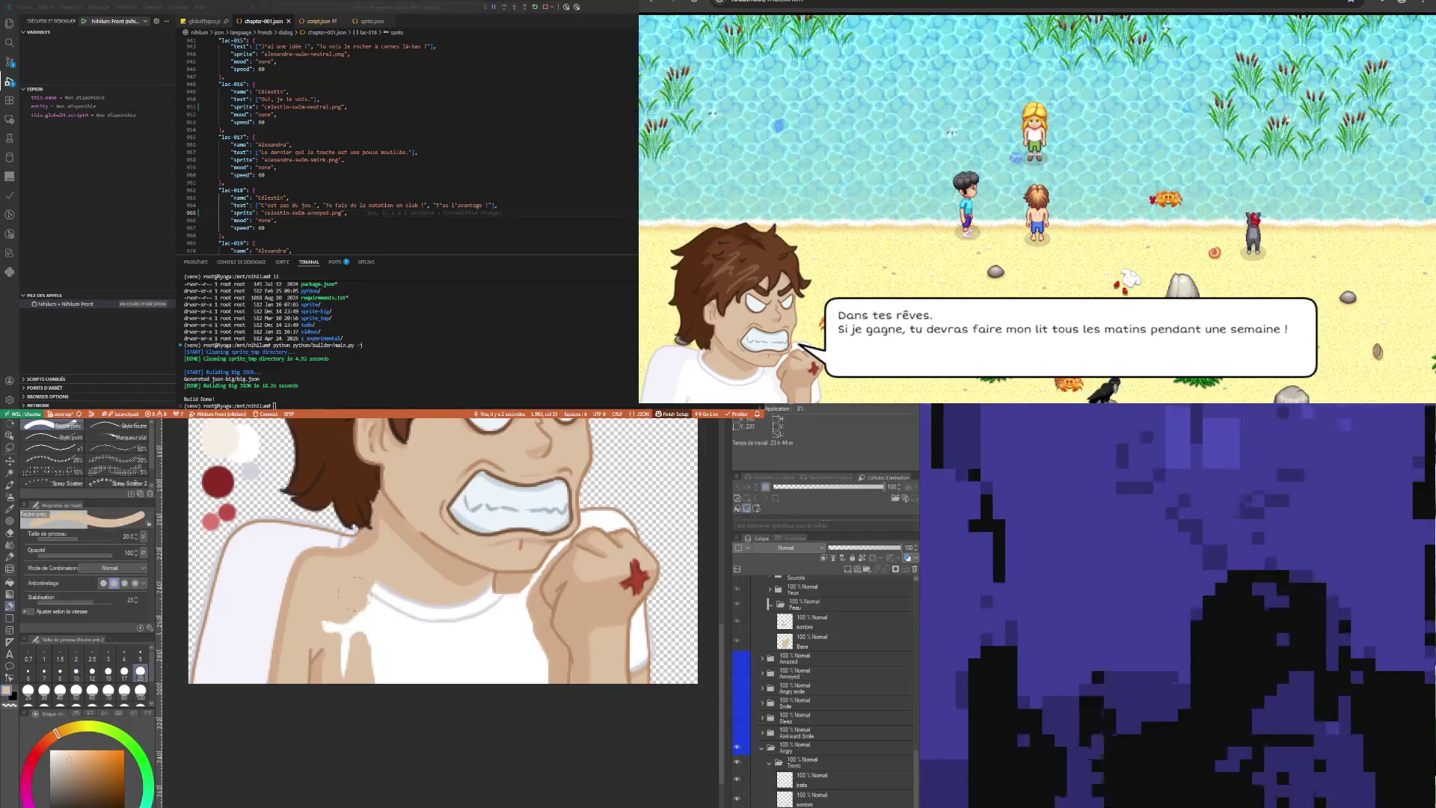
drag(345, 666, 368, 604)
mouse_move(361, 654)
mouse_down()
mouse_move(460, 612)
mouse_move(461, 668)
mouse_up()
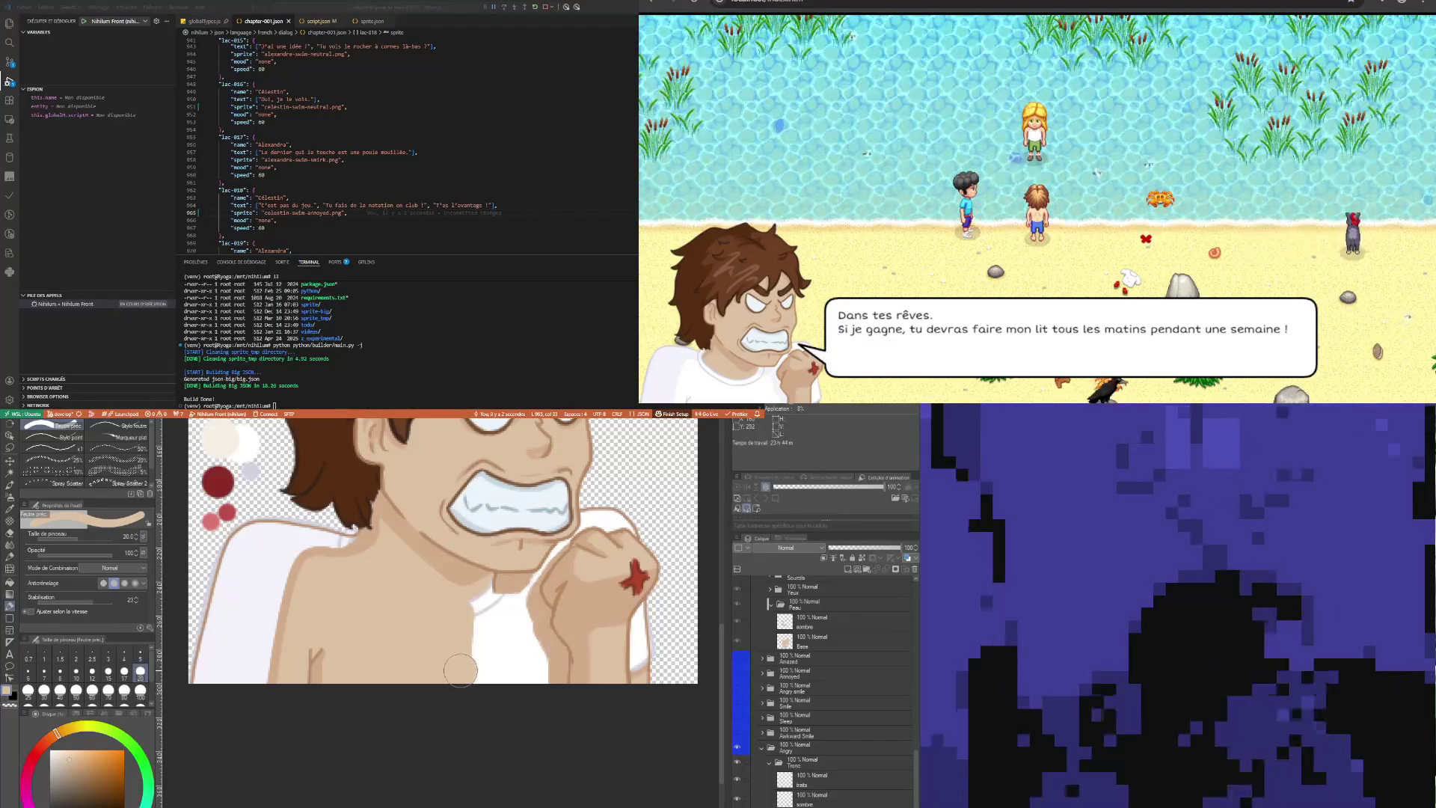
mouse_move(461, 669)
mouse_down()
mouse_move(544, 667)
mouse_move(521, 604)
mouse_move(483, 628)
mouse_move(475, 588)
mouse_up()
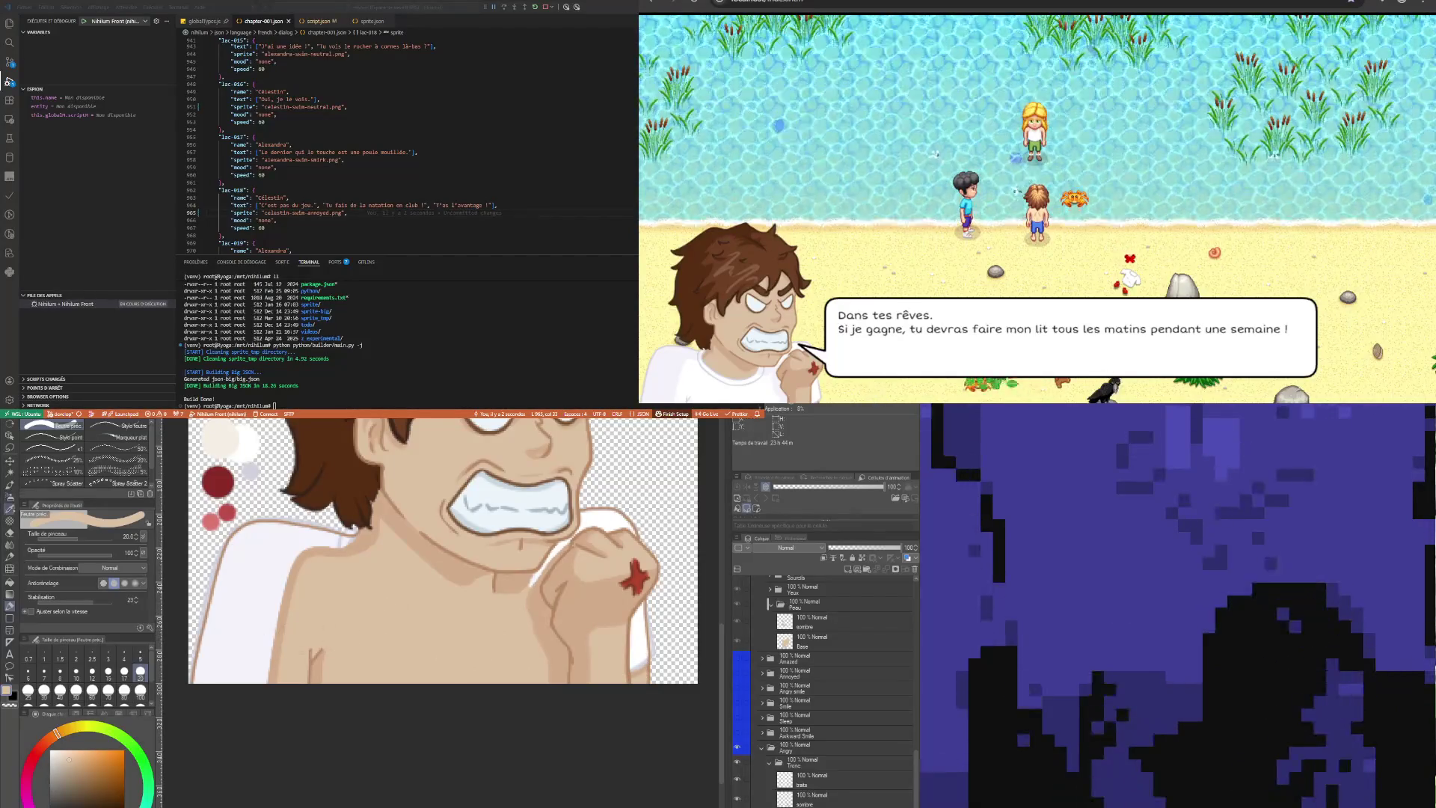
Sample a darker tone and shade the shoulder's left edge on the sombre layer at size 10
key(i)
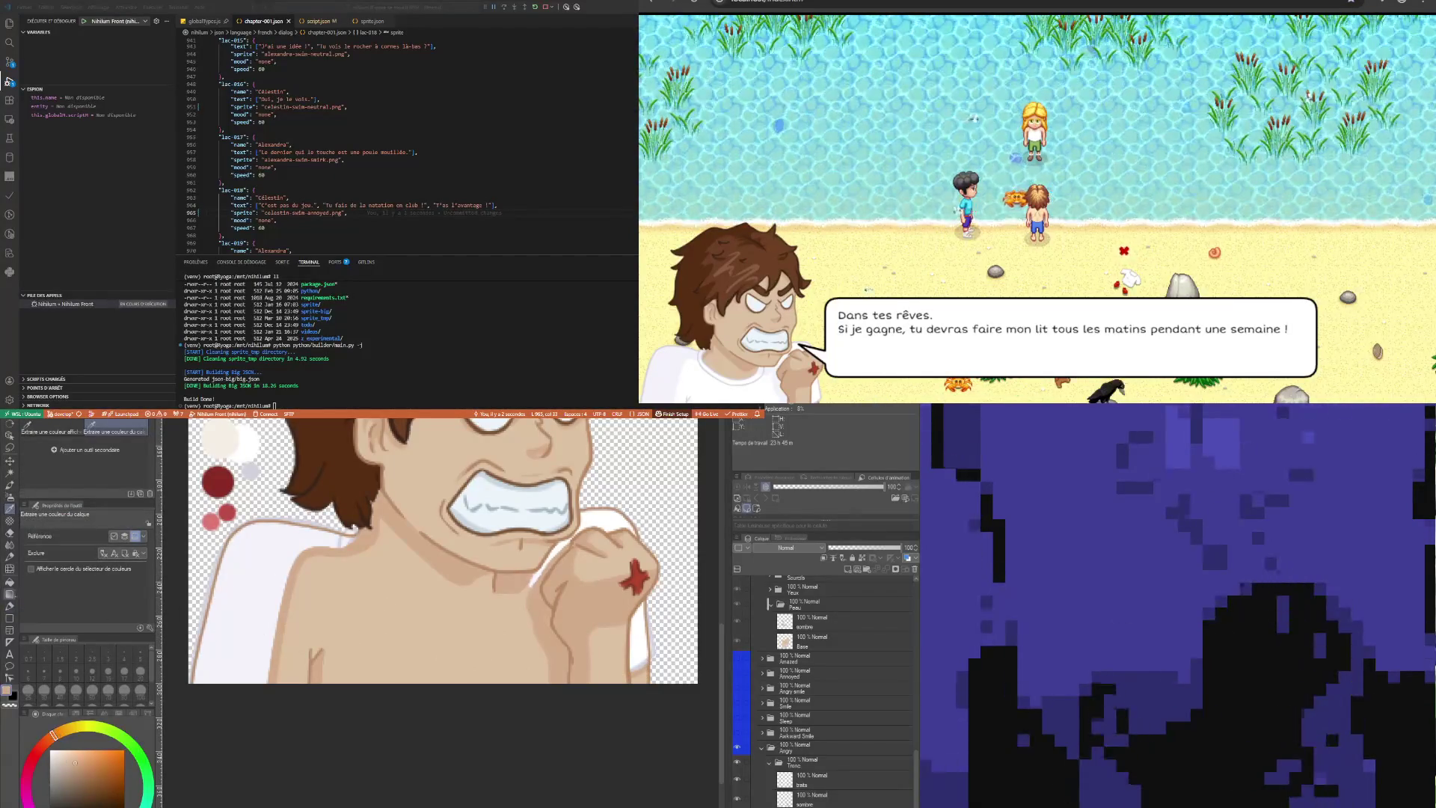
key(b)
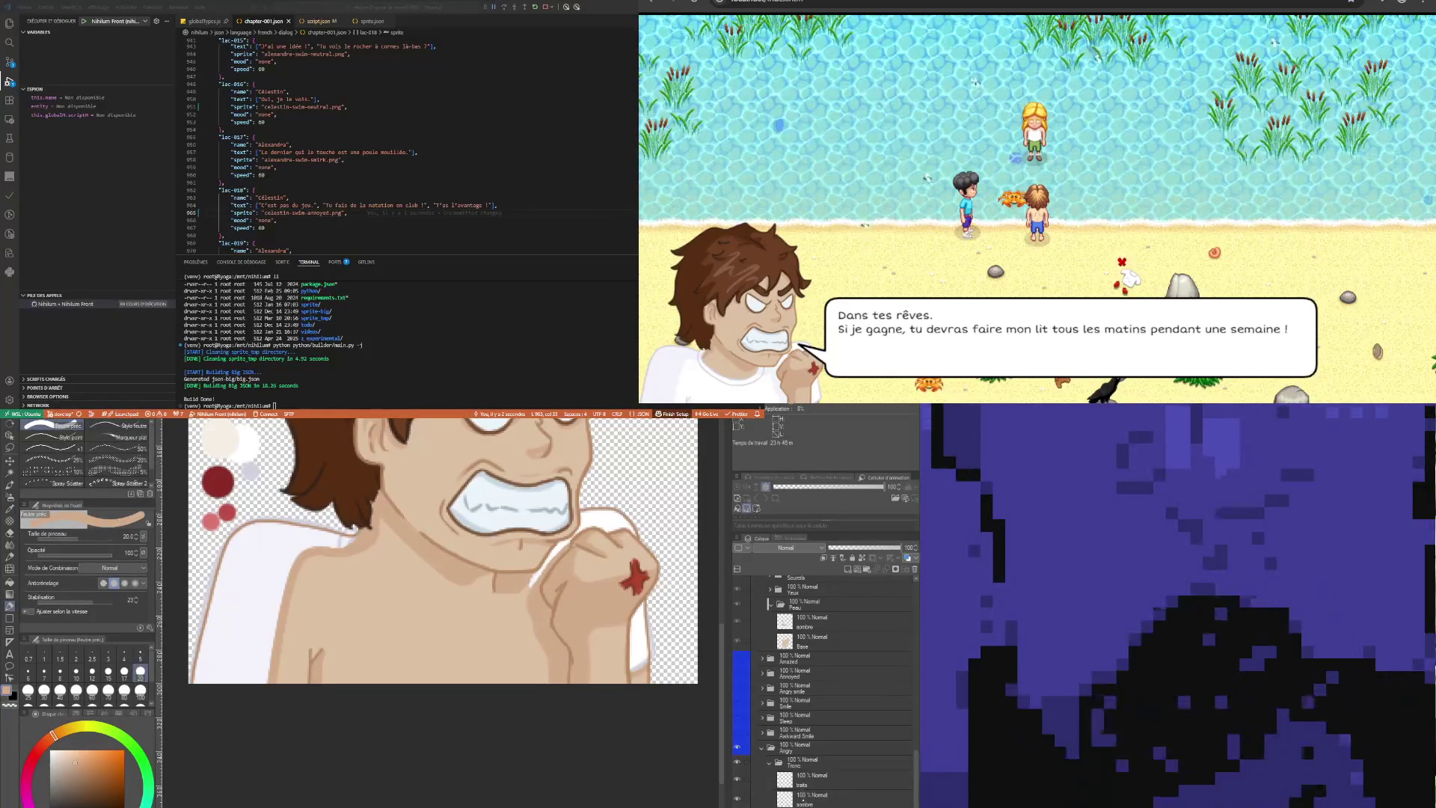
click(808, 797)
mouse_move(232, 628)
mouse_down()
mouse_move(247, 669)
mouse_move(295, 542)
mouse_move(228, 677)
mouse_move(216, 655)
mouse_move(206, 695)
mouse_move(244, 563)
mouse_move(276, 543)
mouse_up()
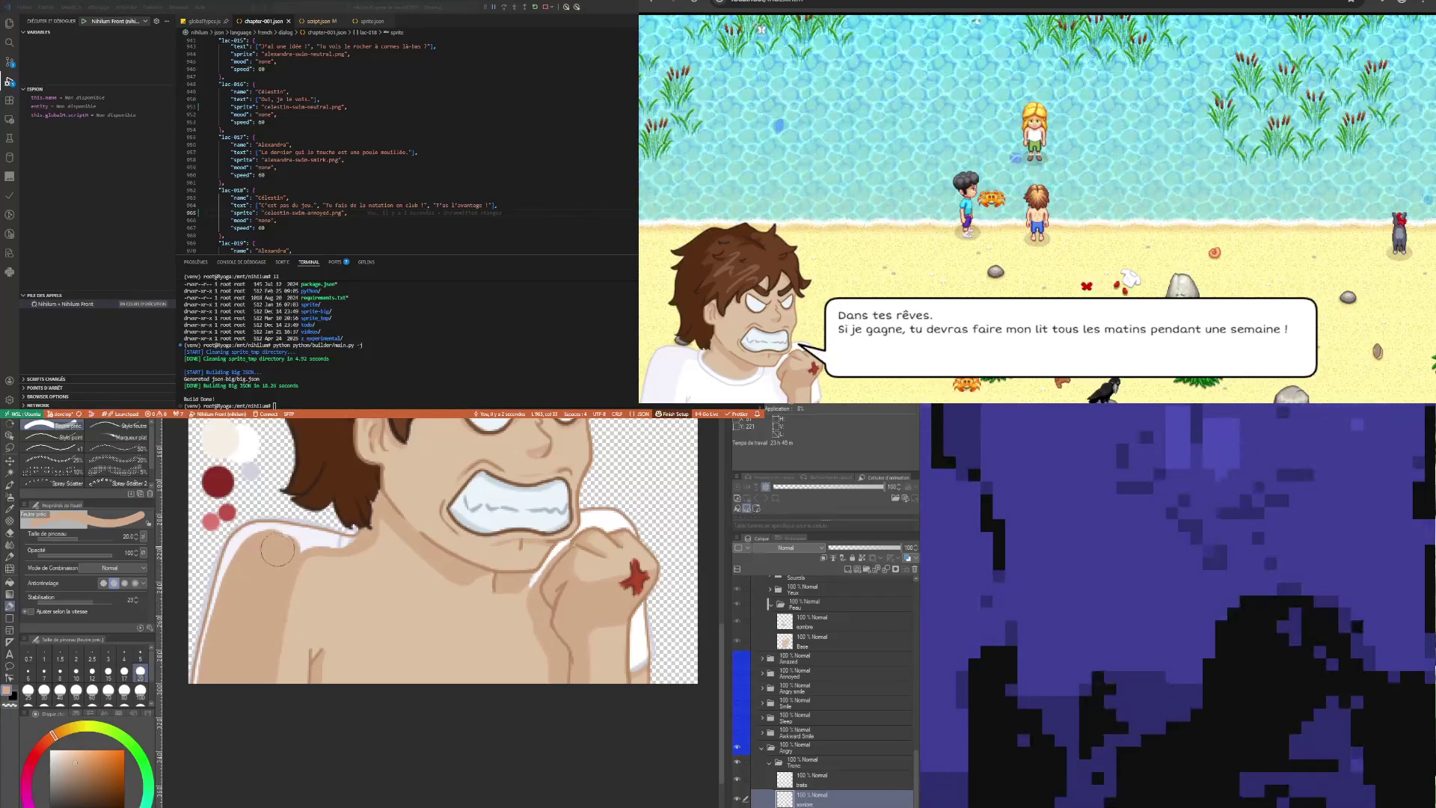
click(77, 671)
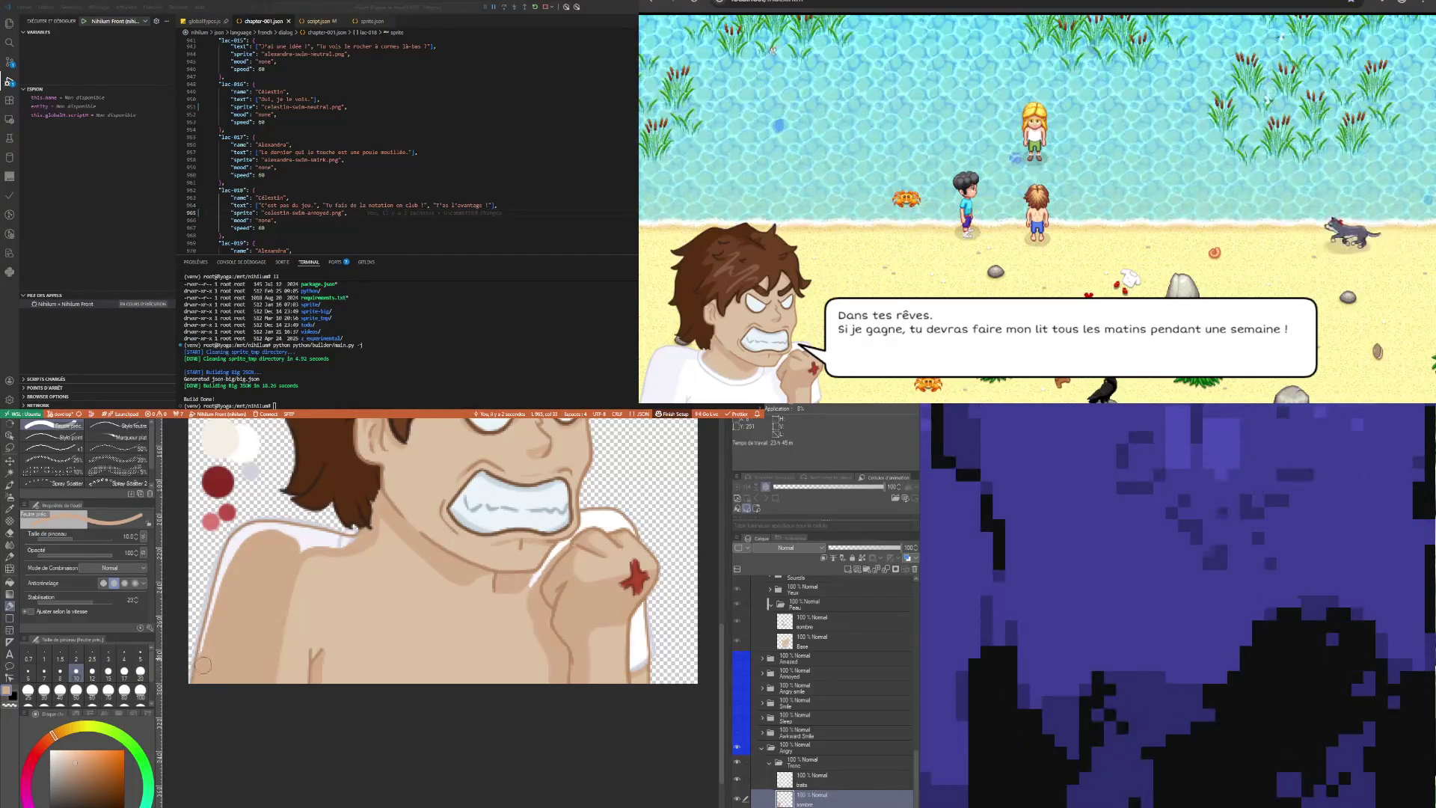
drag(199, 682, 248, 532)
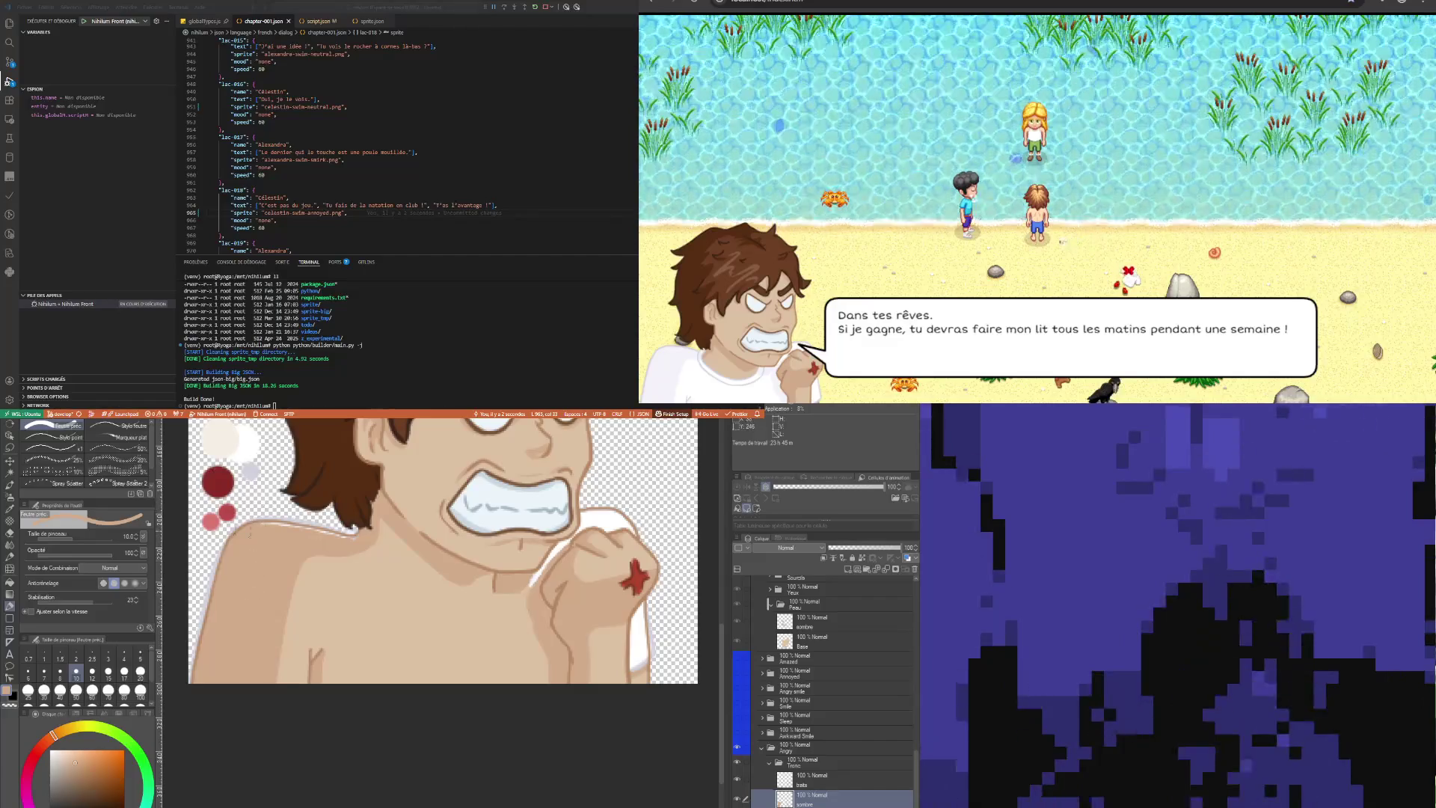
Paint skin colour at brush size 6 over the white line along the shoulder
scroll(490, 522, up, 5)
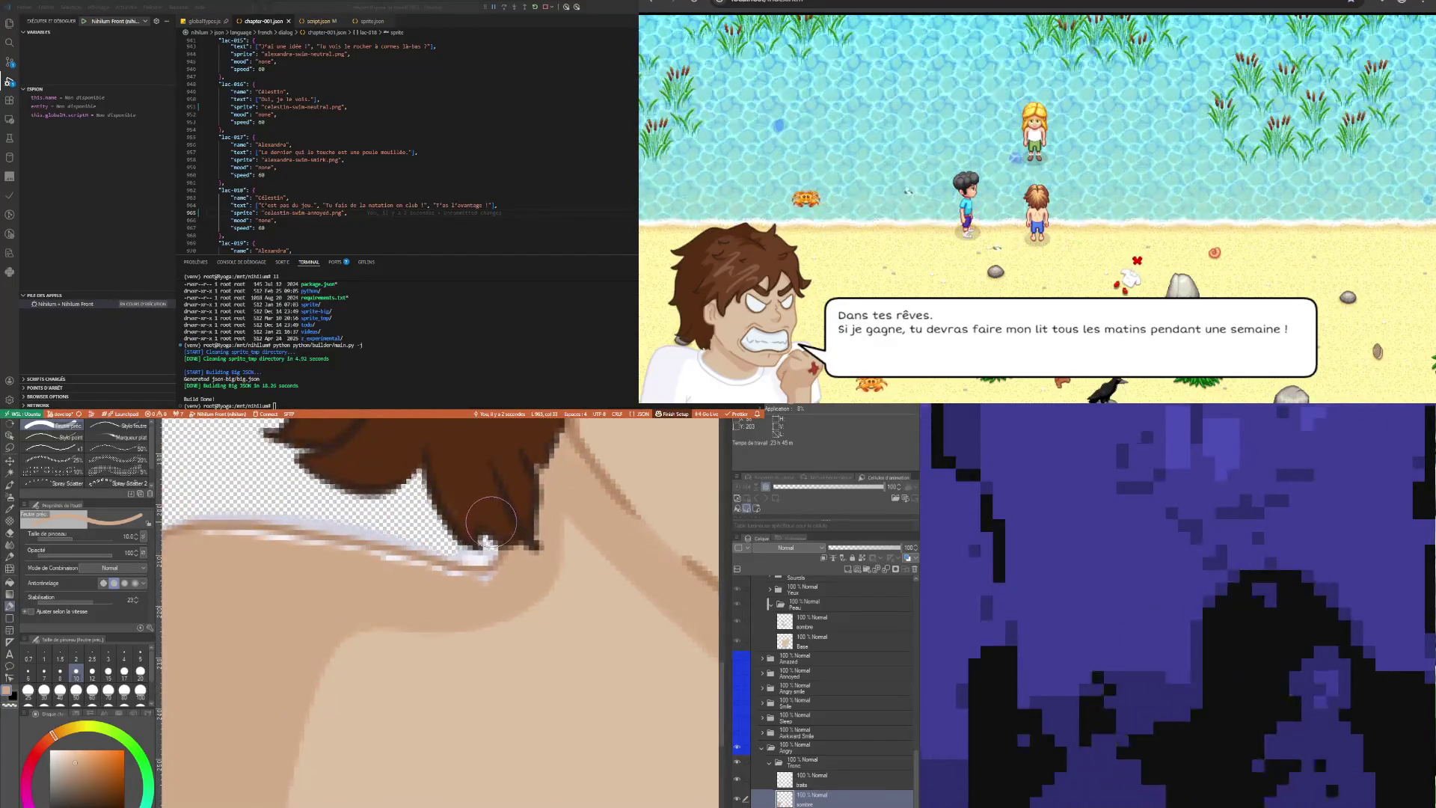
click(28, 671)
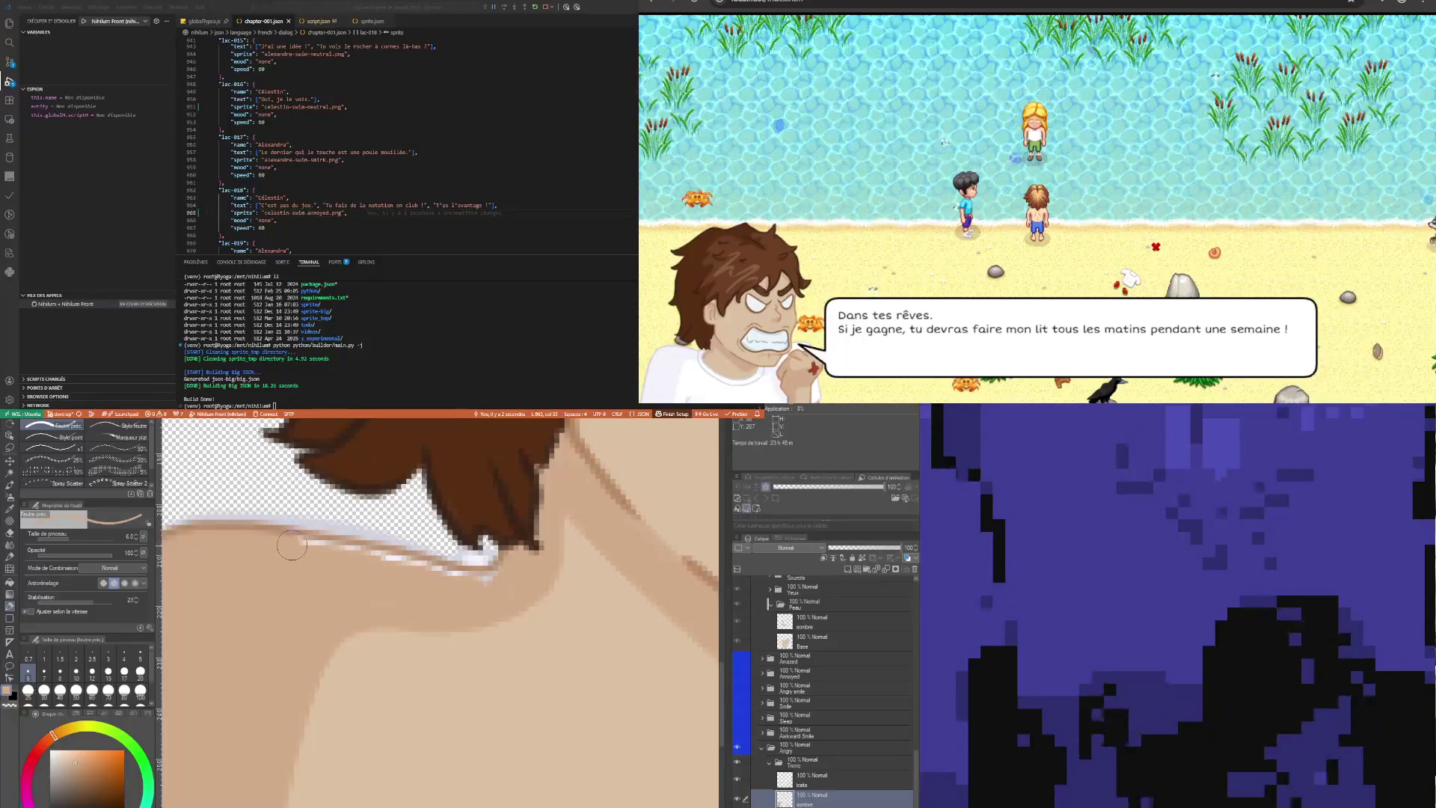
drag(374, 563, 509, 576)
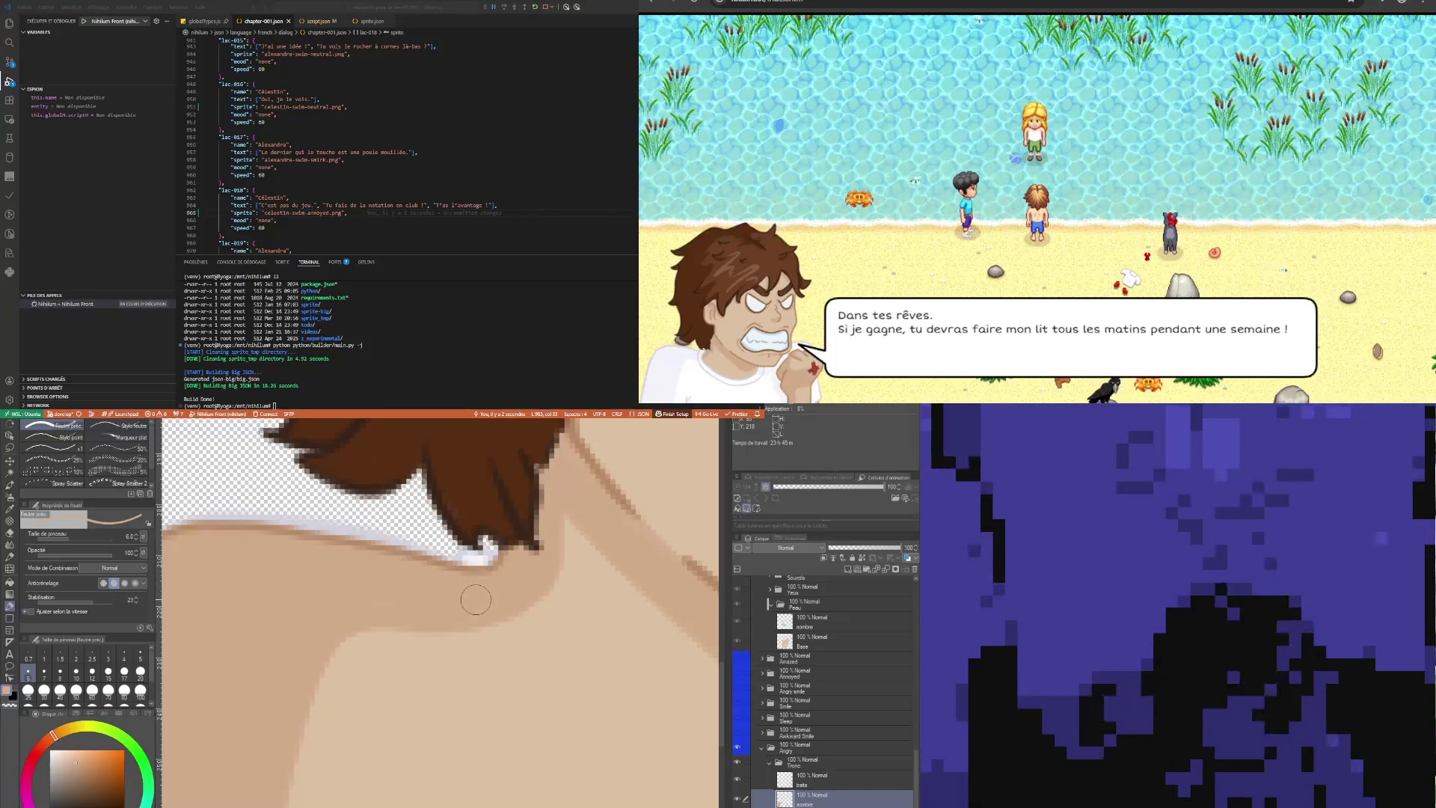
scroll(477, 633, down, 2)
scroll(476, 633, down, 2)
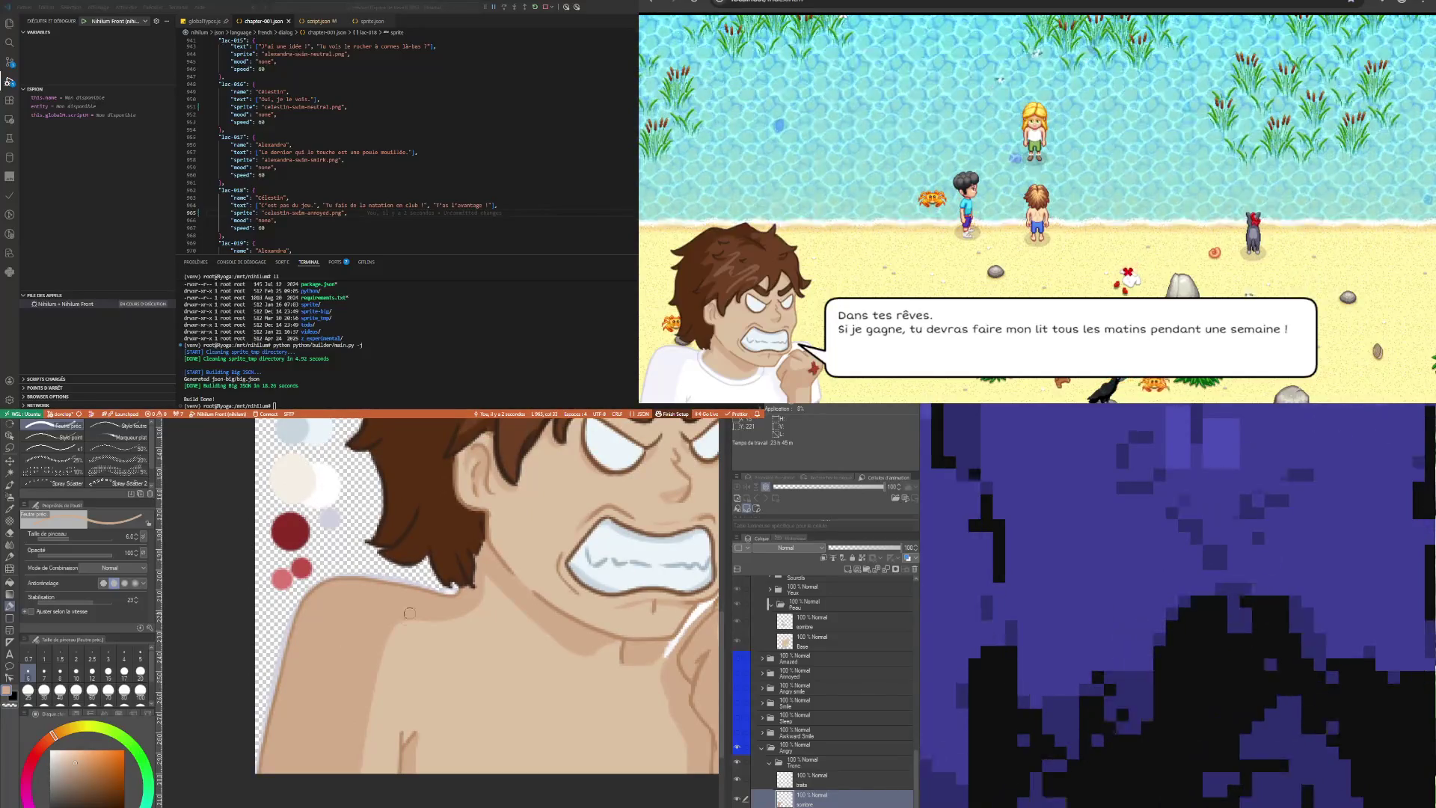
scroll(340, 651, up, 2)
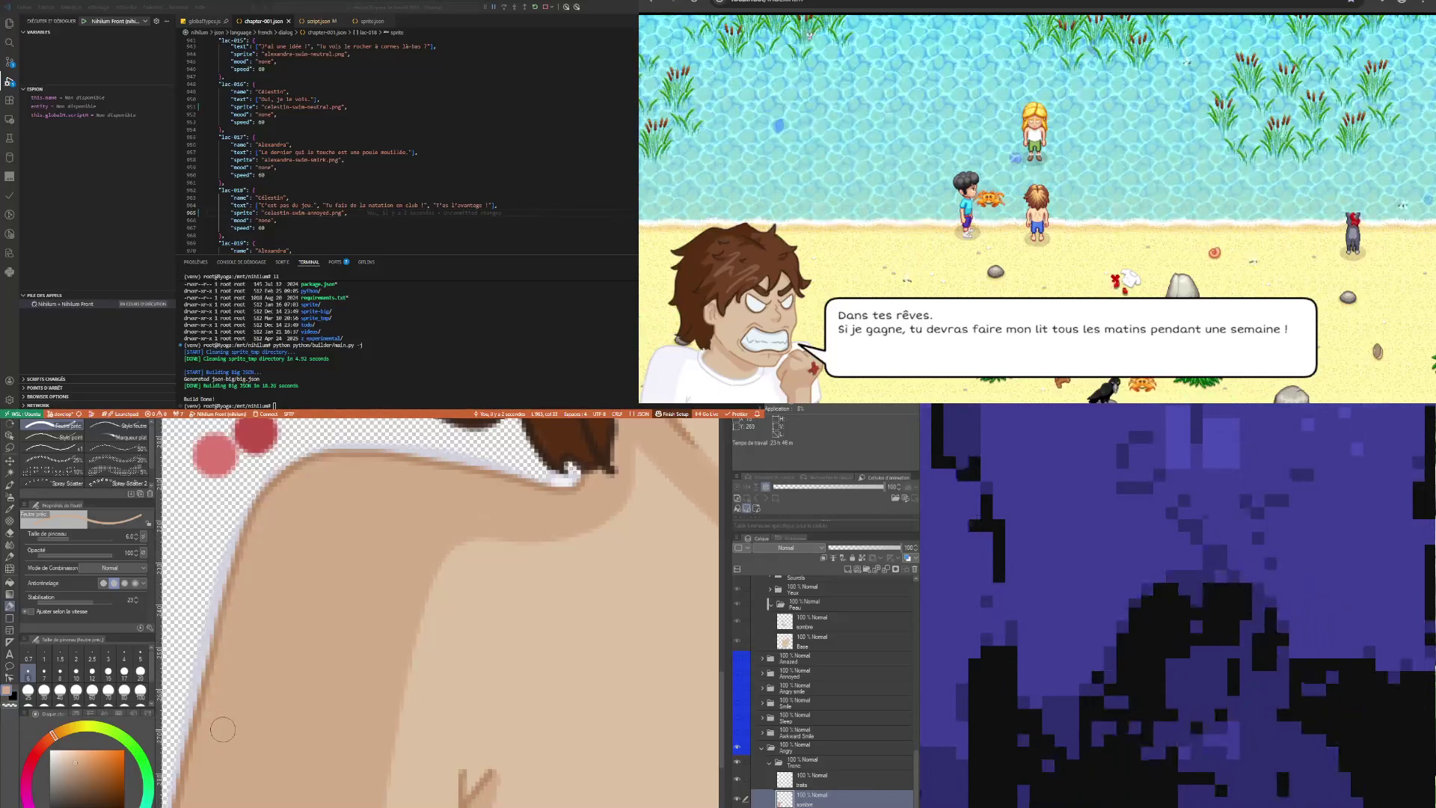
scroll(260, 721, down, 2)
scroll(259, 722, down, 2)
scroll(384, 632, up, 4)
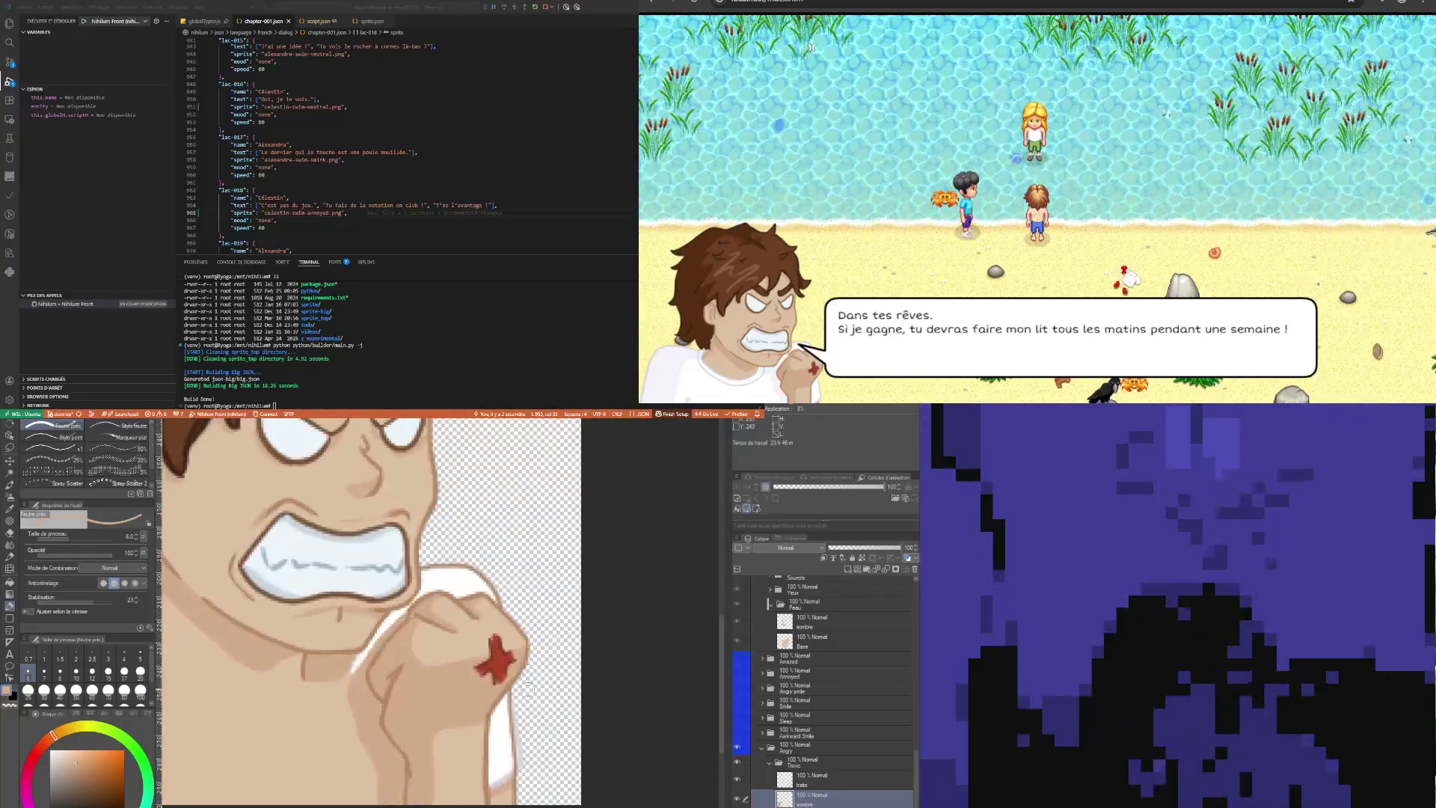
Sample skin tone and, at size 4, cover the white streak beside the fist and below the red star
scroll(384, 632, up, 2)
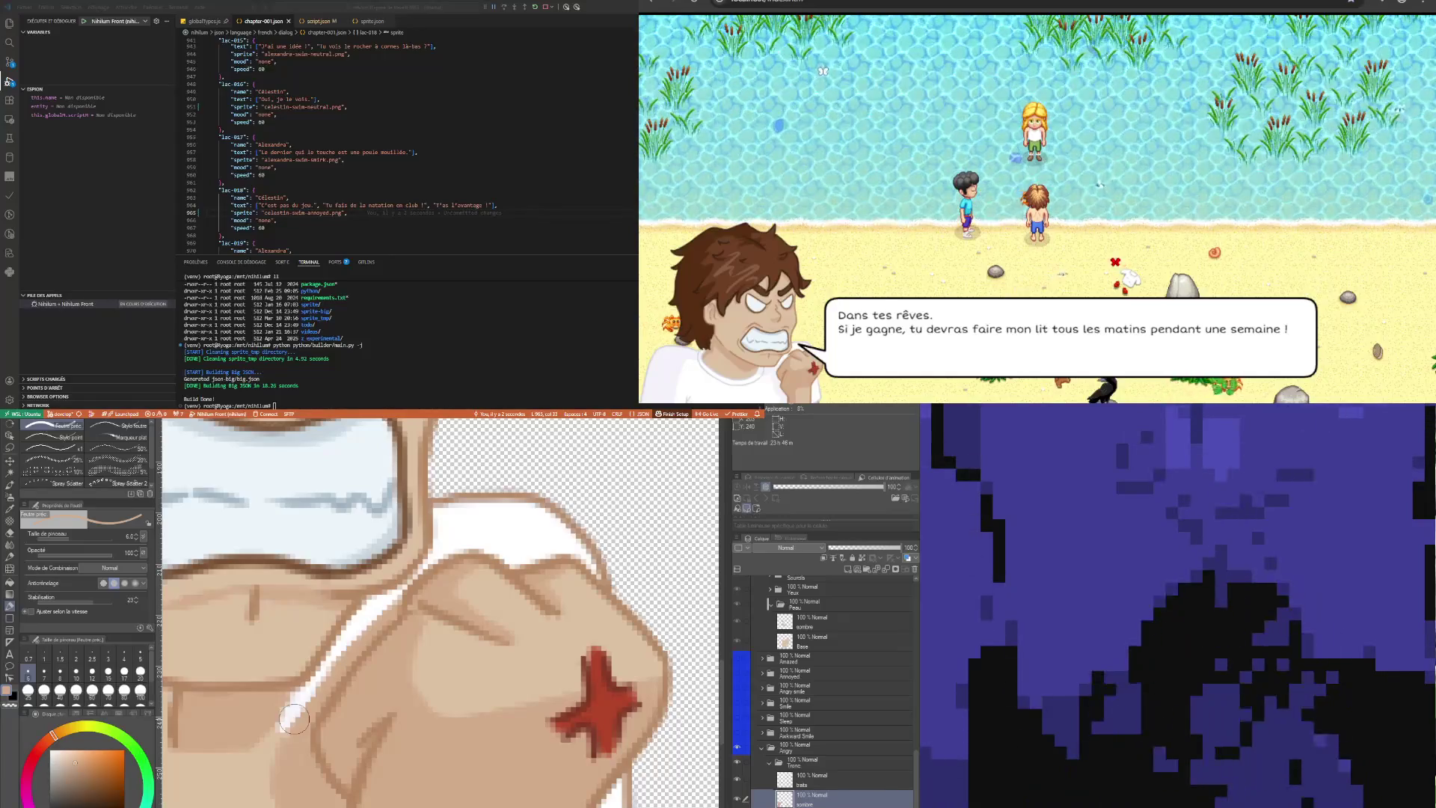
scroll(671, 634, down, 3)
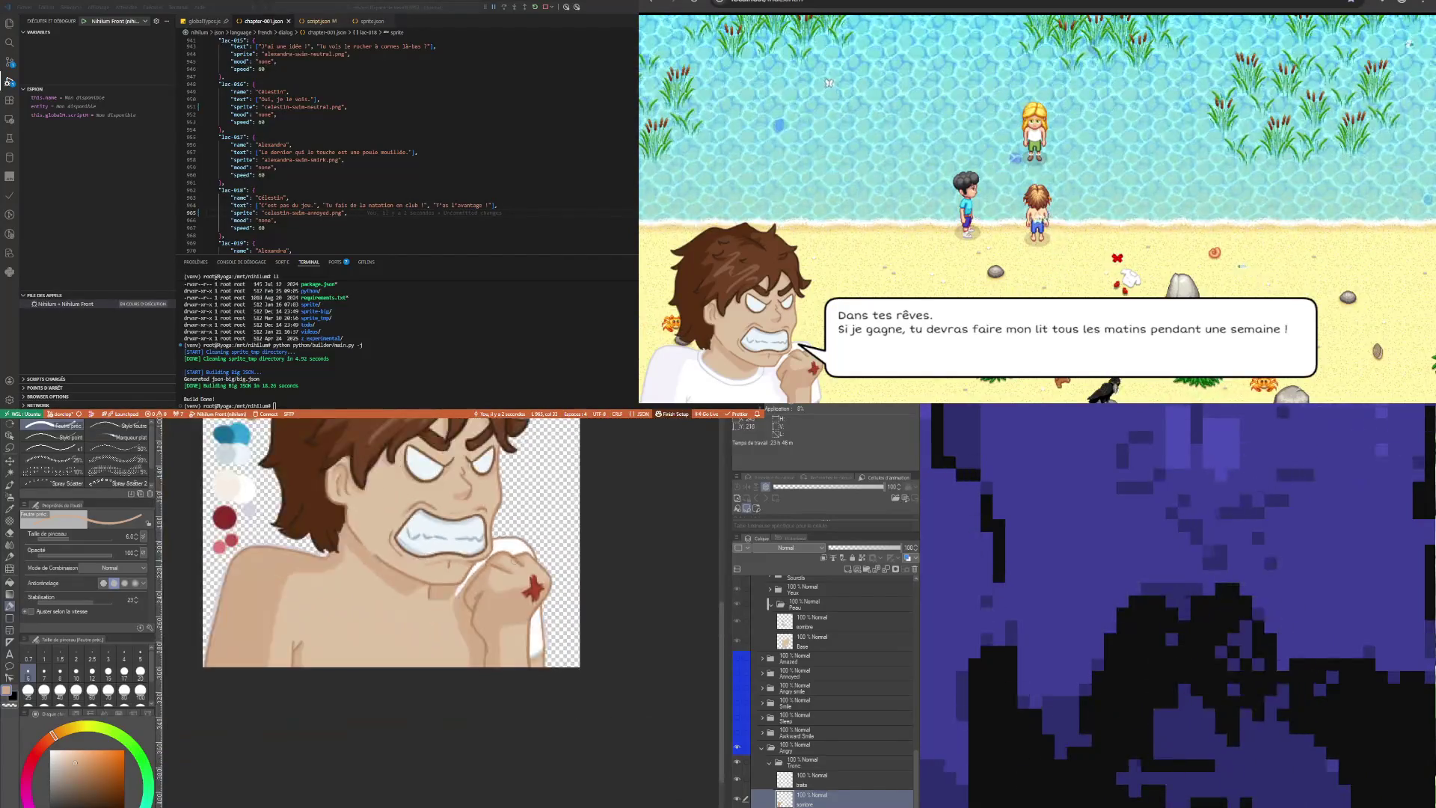
scroll(522, 597, up, 3)
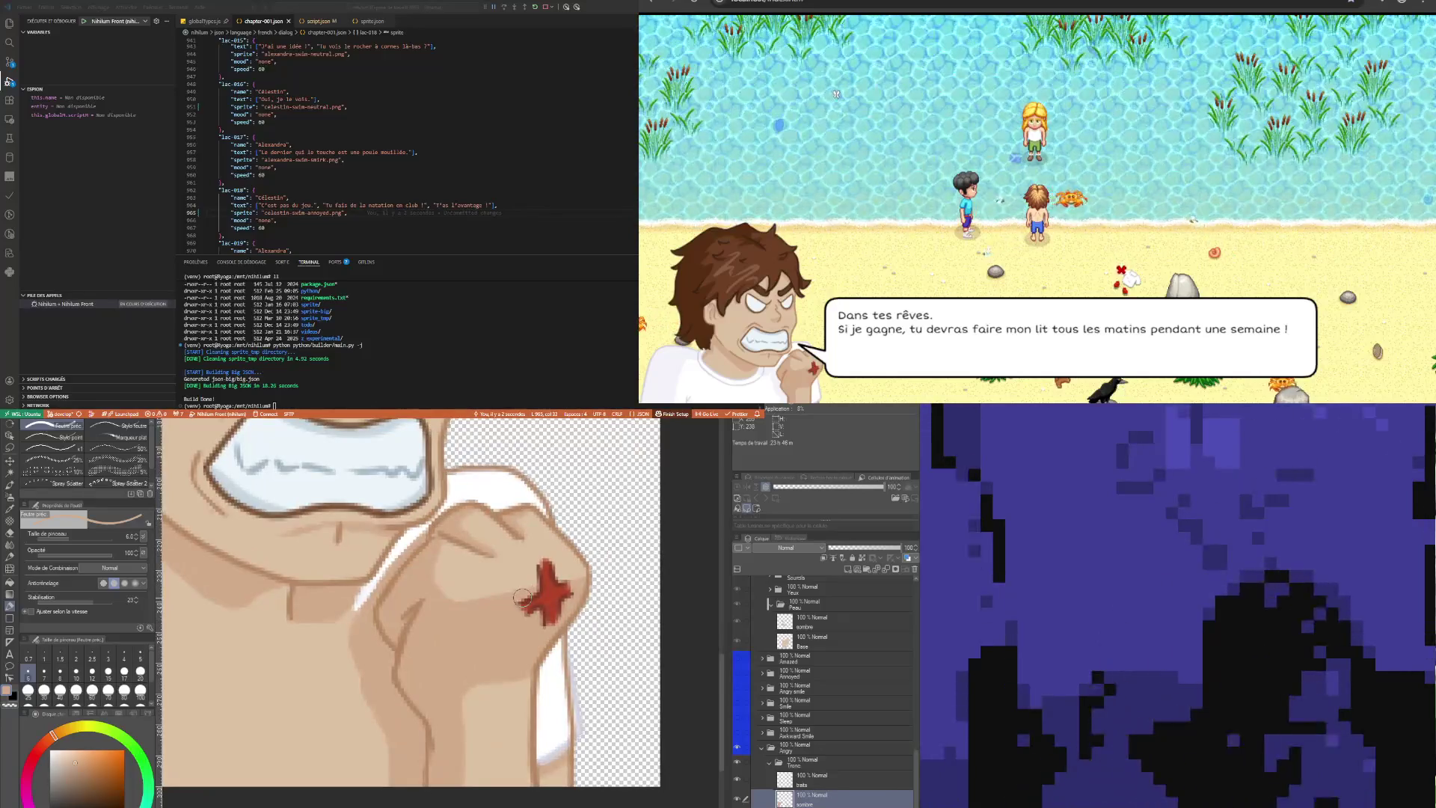
key(i)
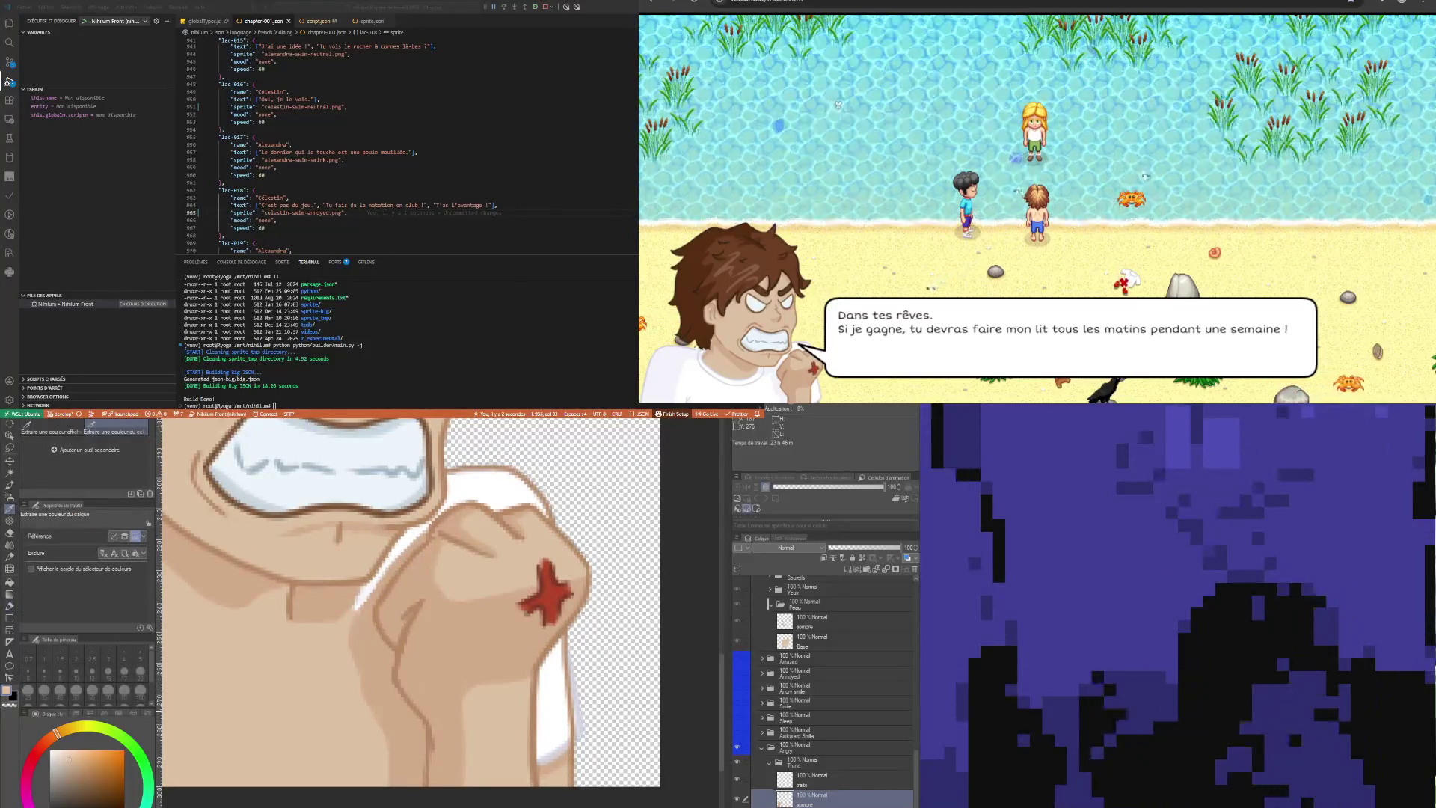
key(p)
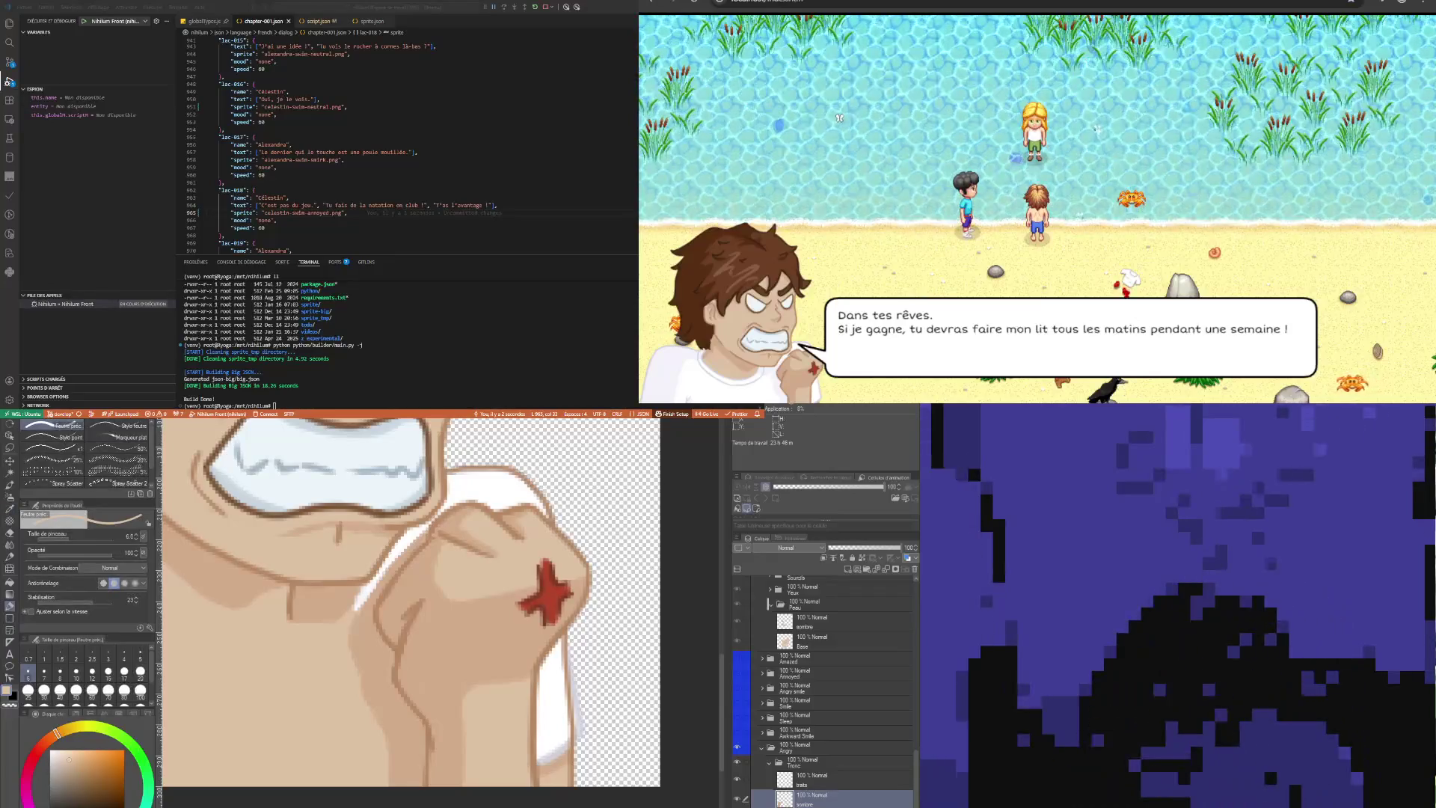
drag(358, 611, 377, 579)
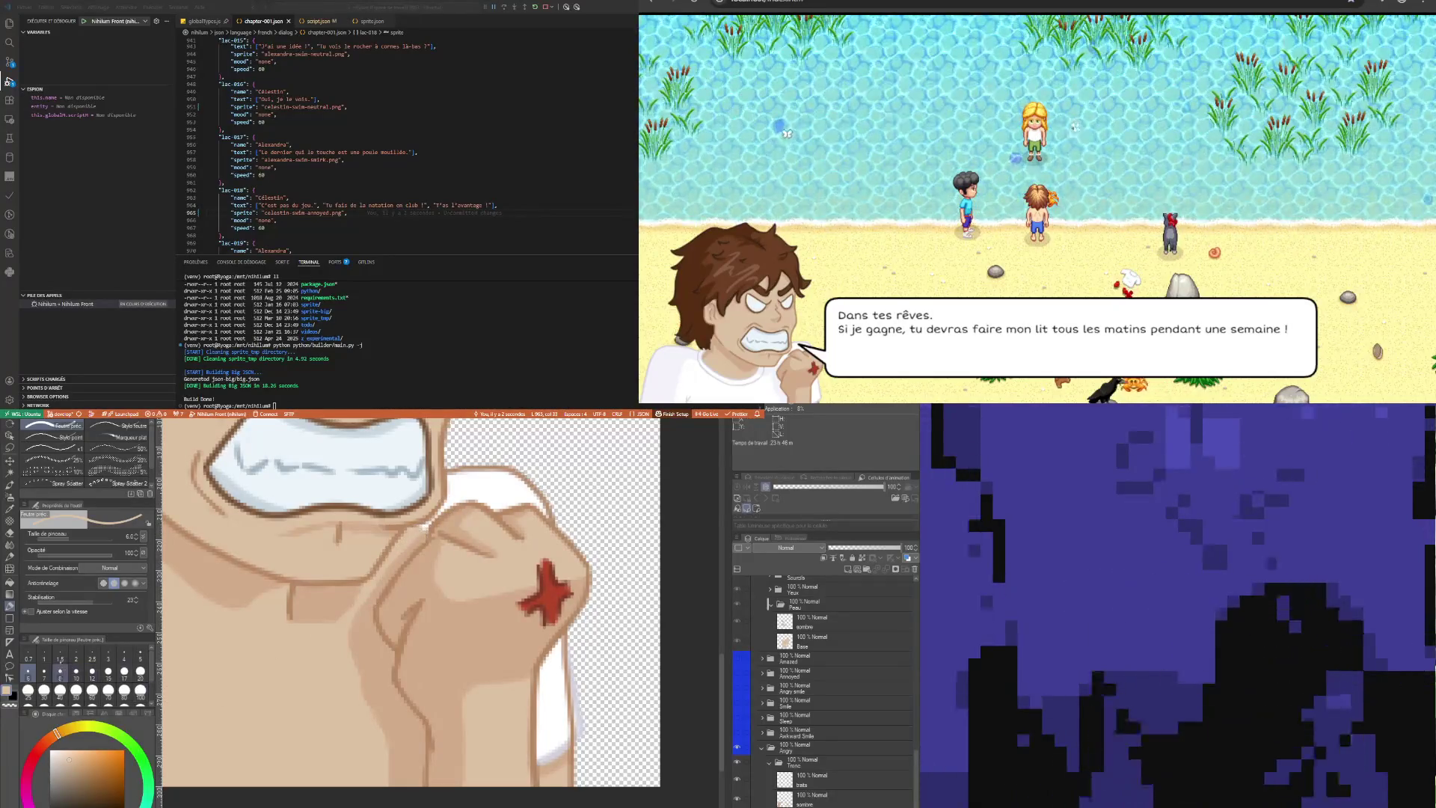
click(124, 655)
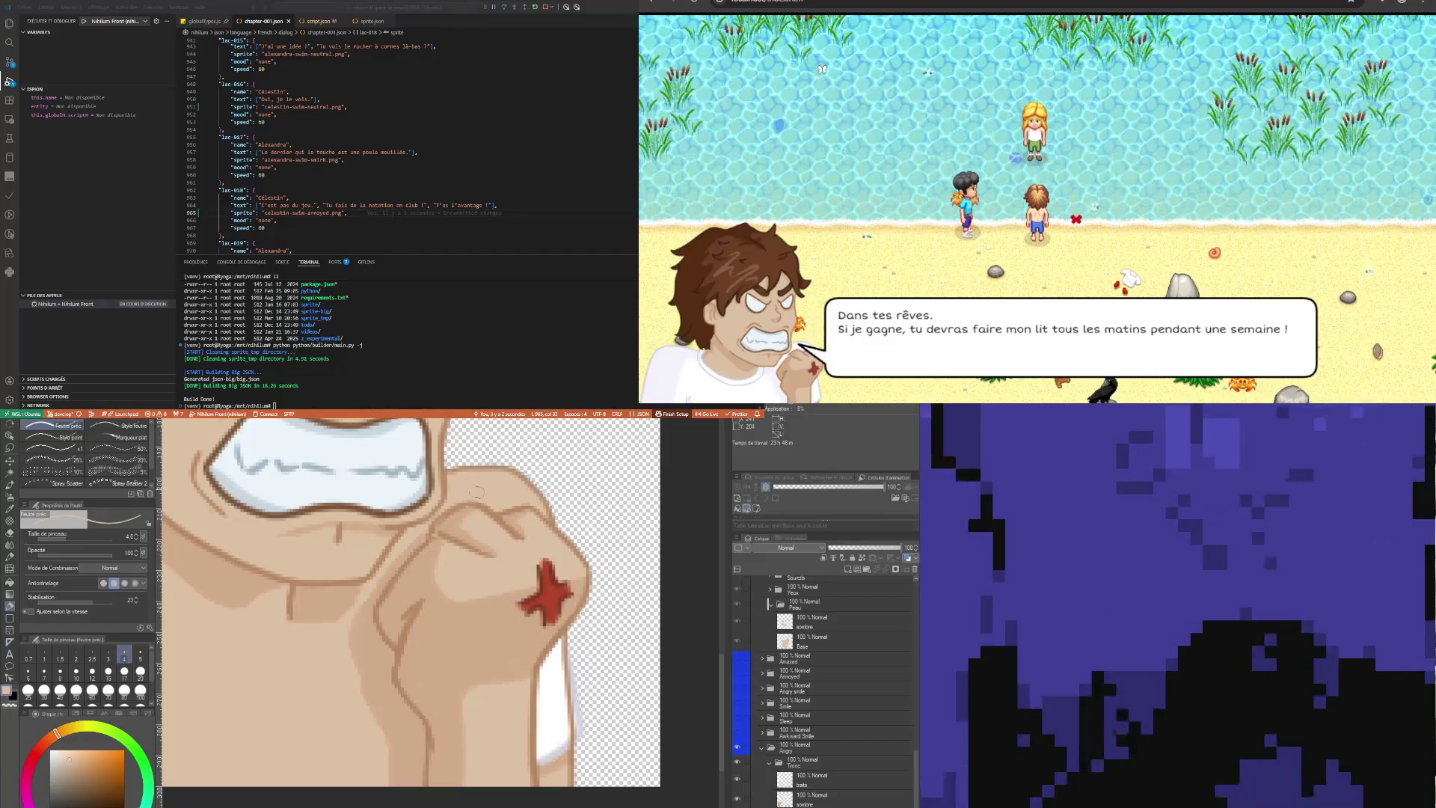
drag(554, 710, 541, 763)
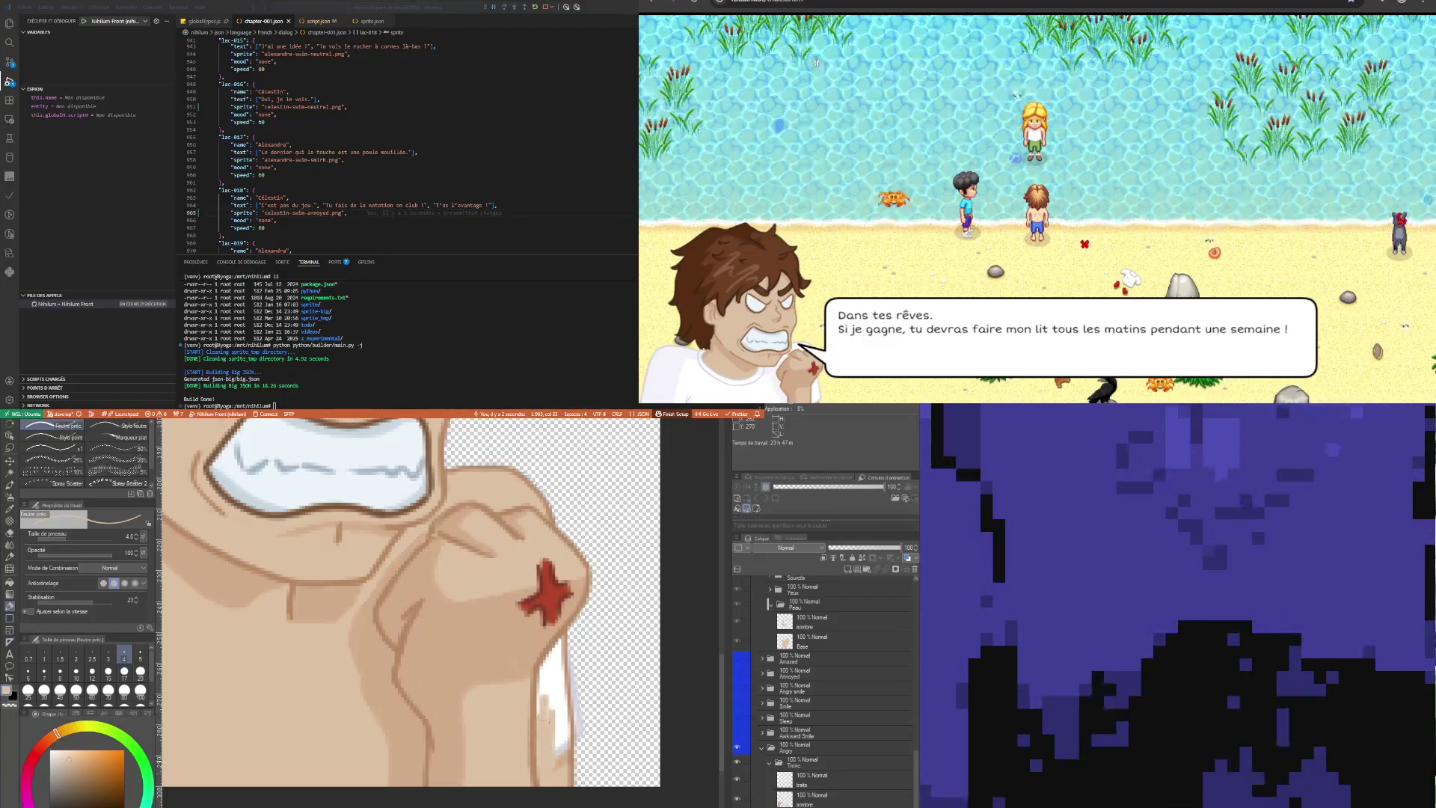
drag(556, 703, 564, 751)
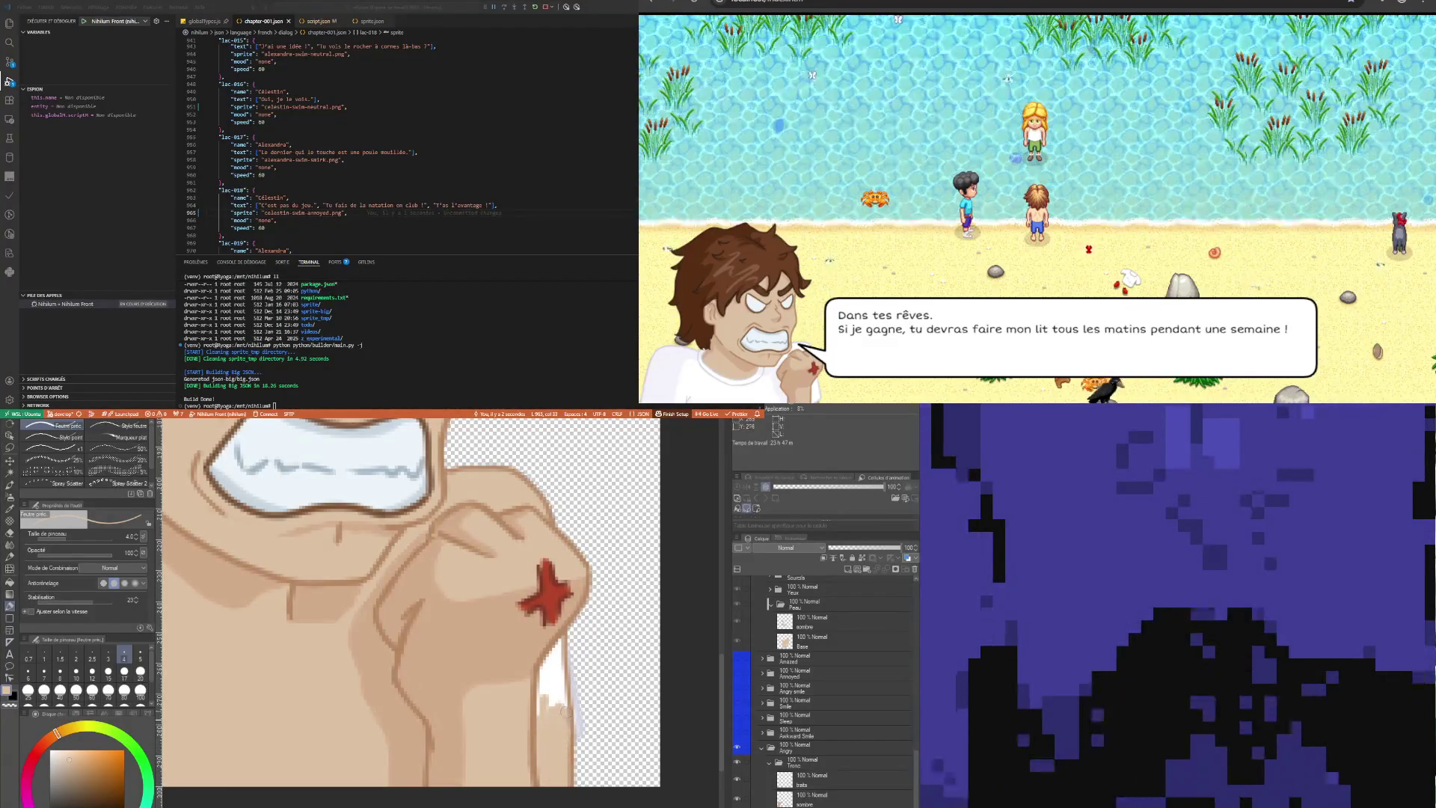
drag(561, 637, 540, 707)
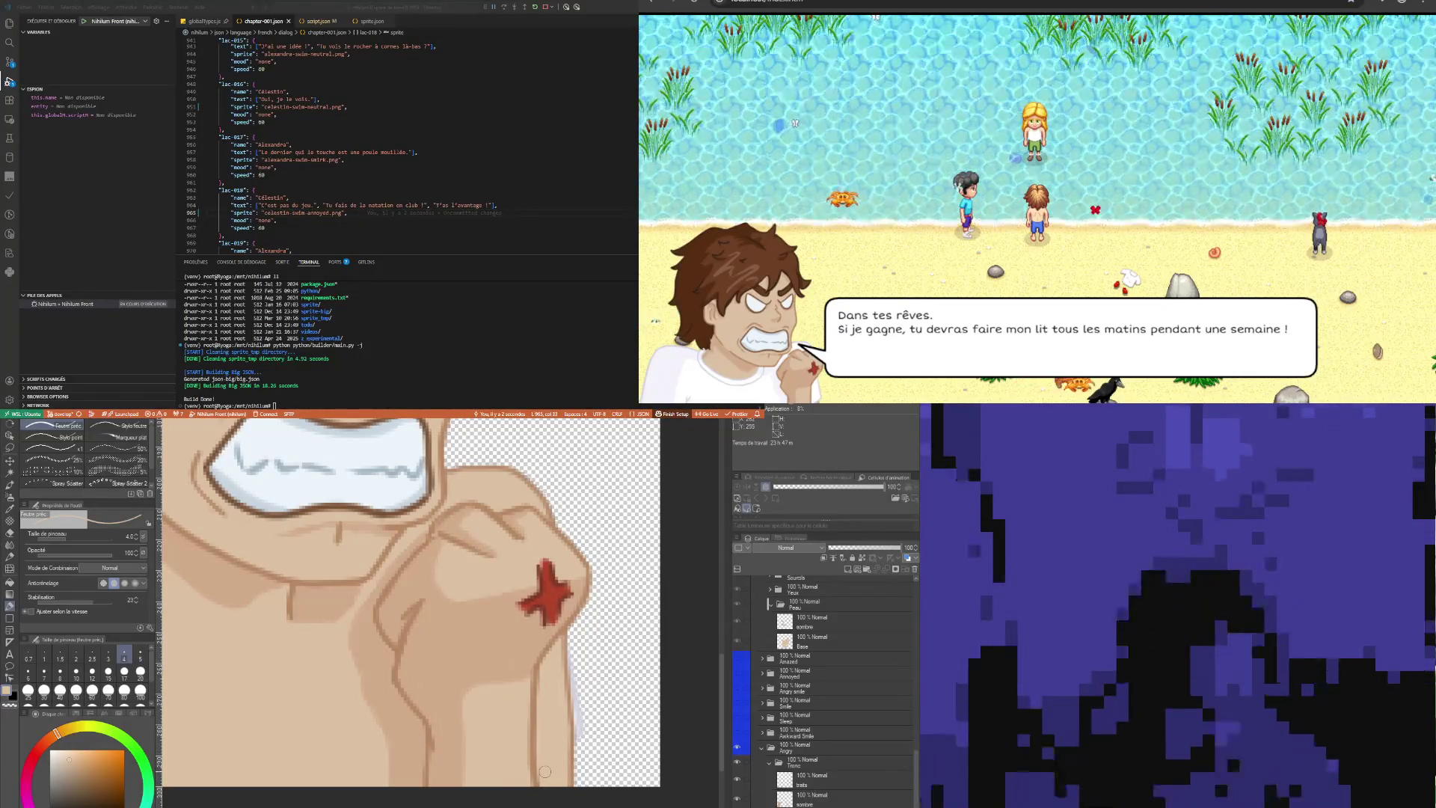
scroll(424, 646, down, 5)
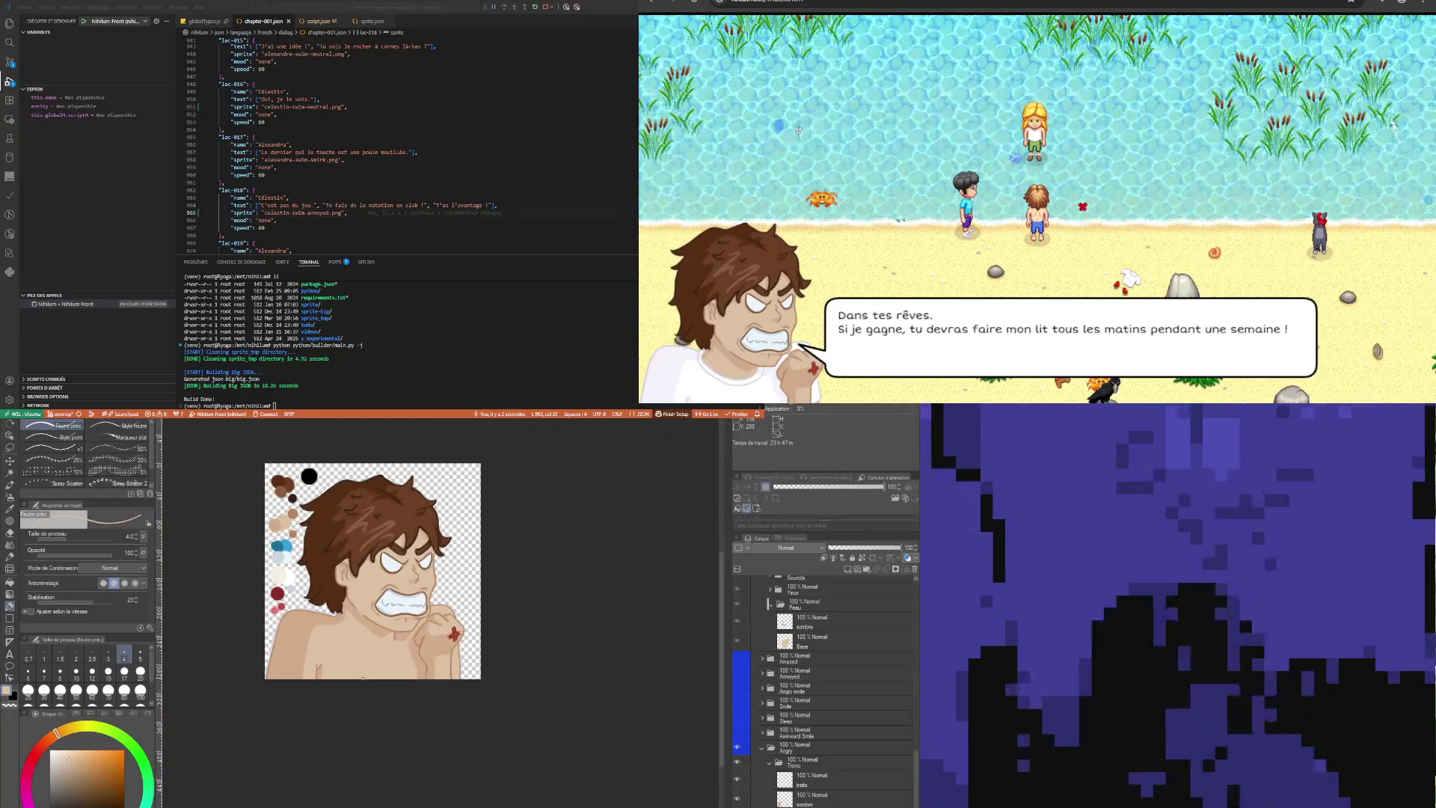
scroll(373, 572, down, 3)
scroll(372, 572, up, 2)
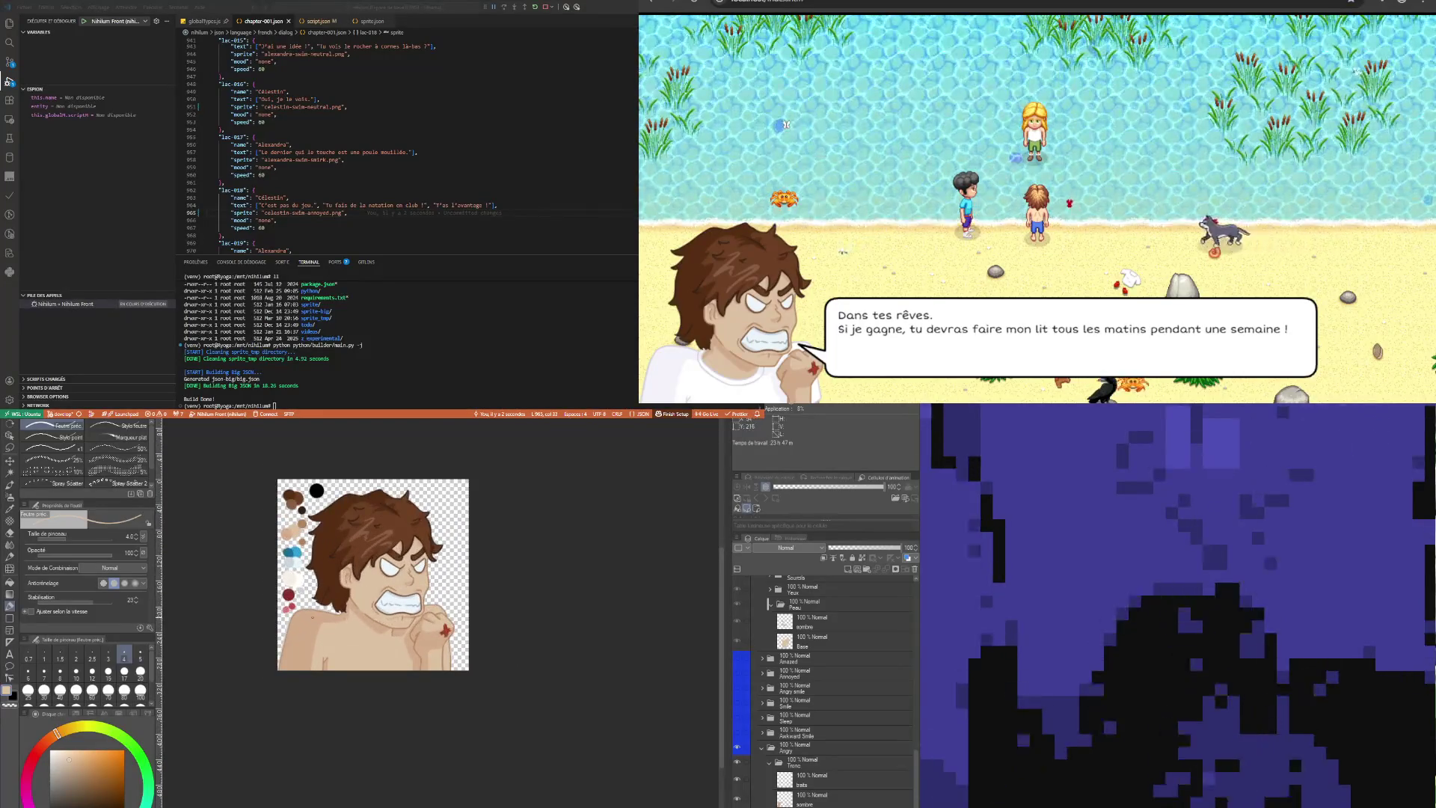
scroll(386, 565, up, 1)
scroll(314, 619, up, 1)
scroll(315, 619, down, 2)
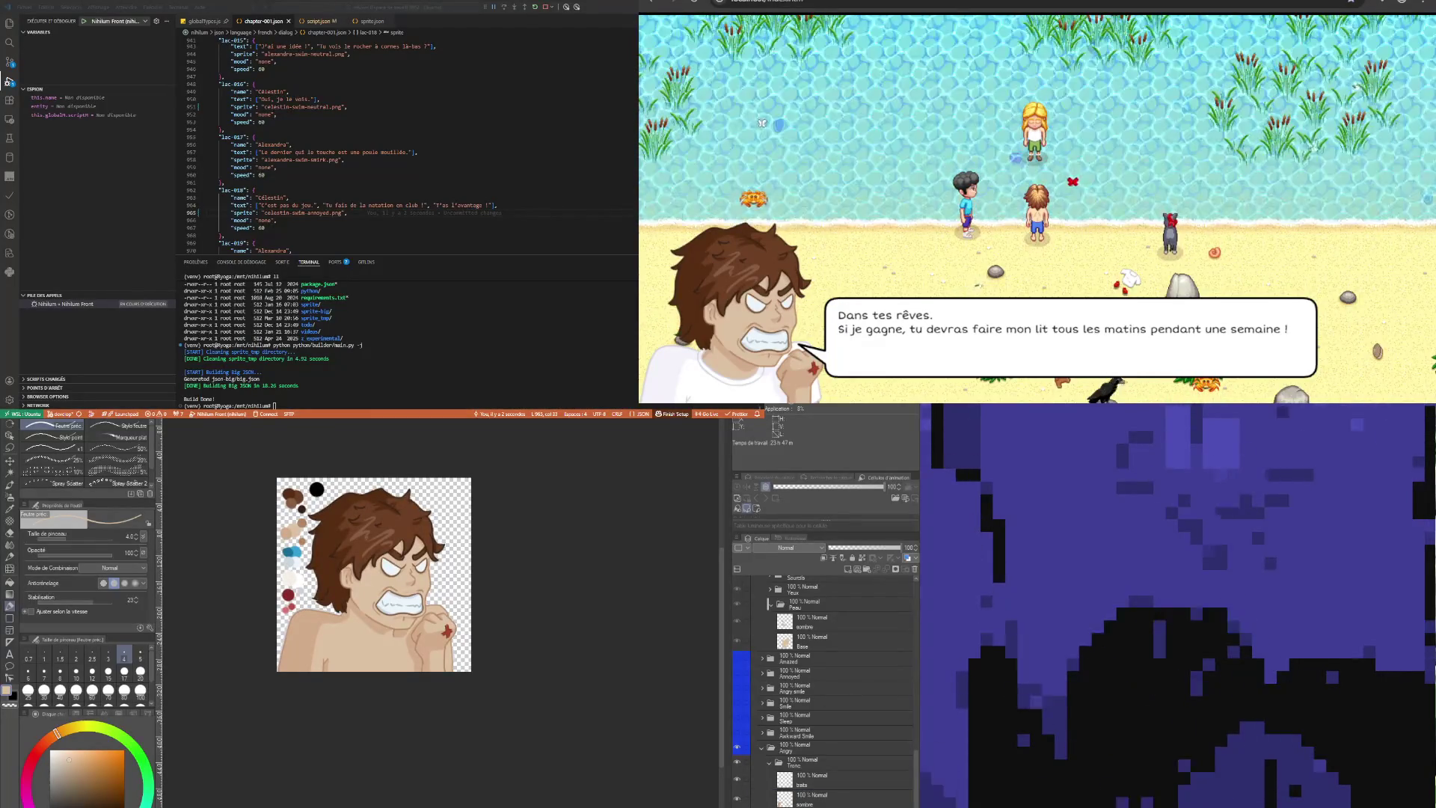
scroll(343, 699, up, 5)
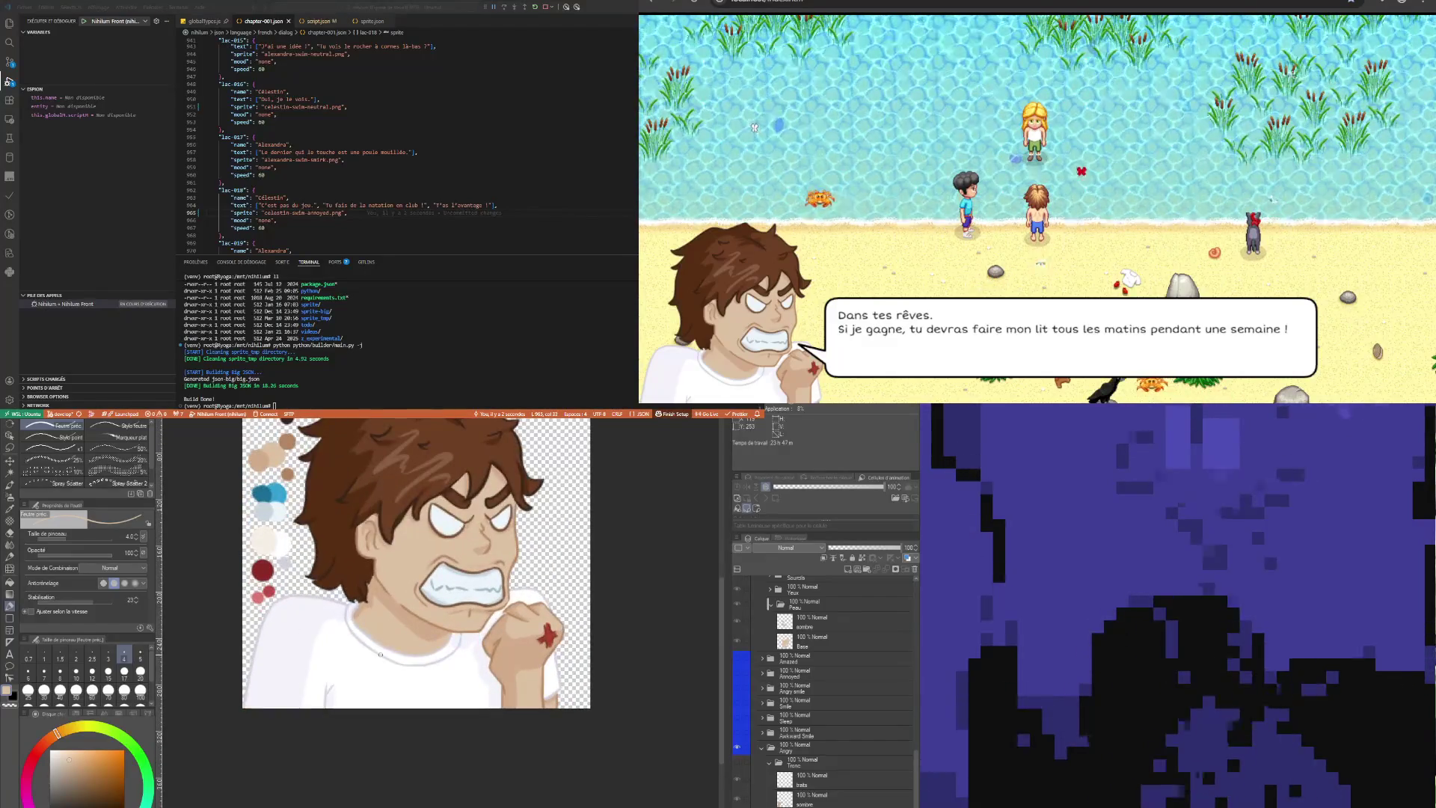
scroll(342, 697, down, 2)
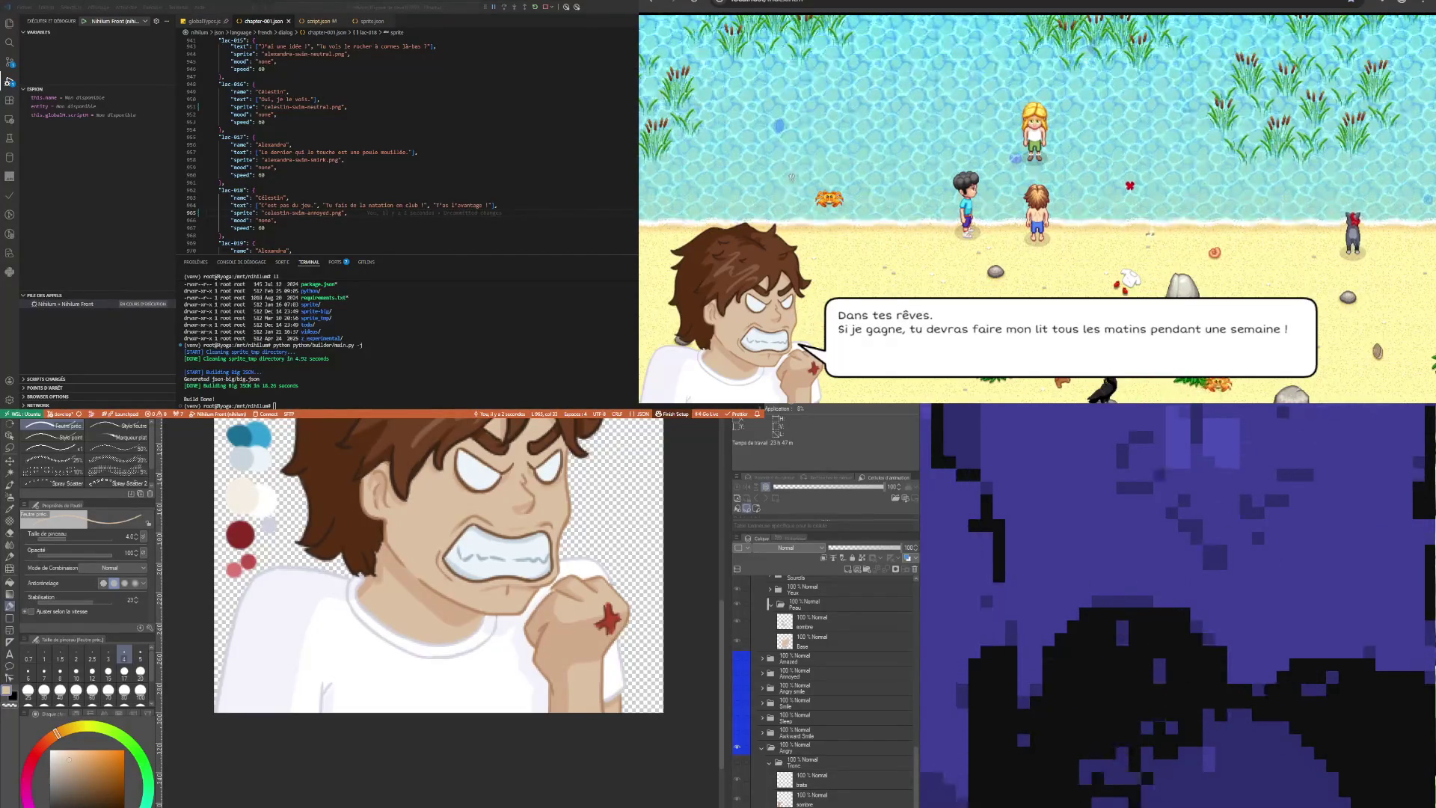
scroll(517, 671, up, 2)
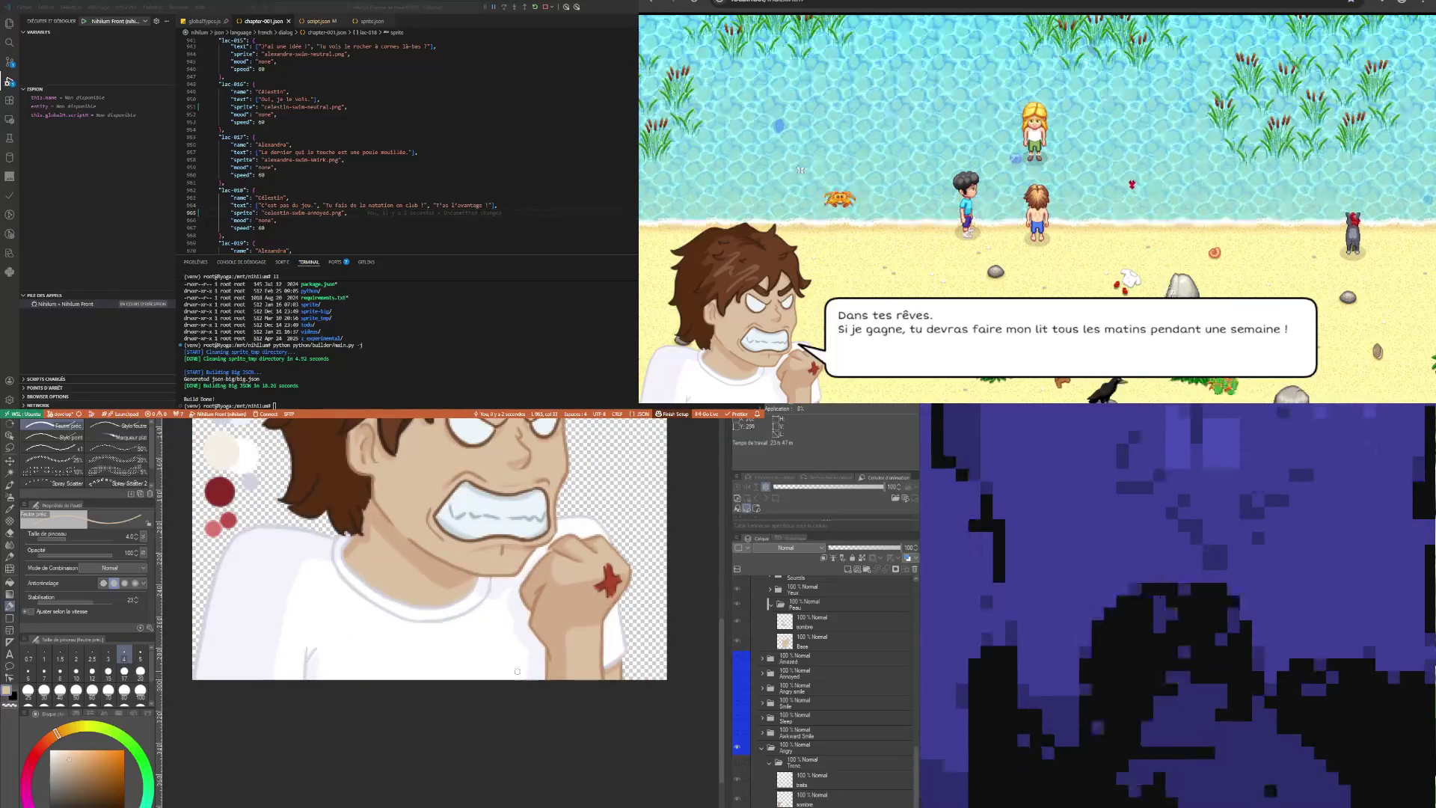
key(m)
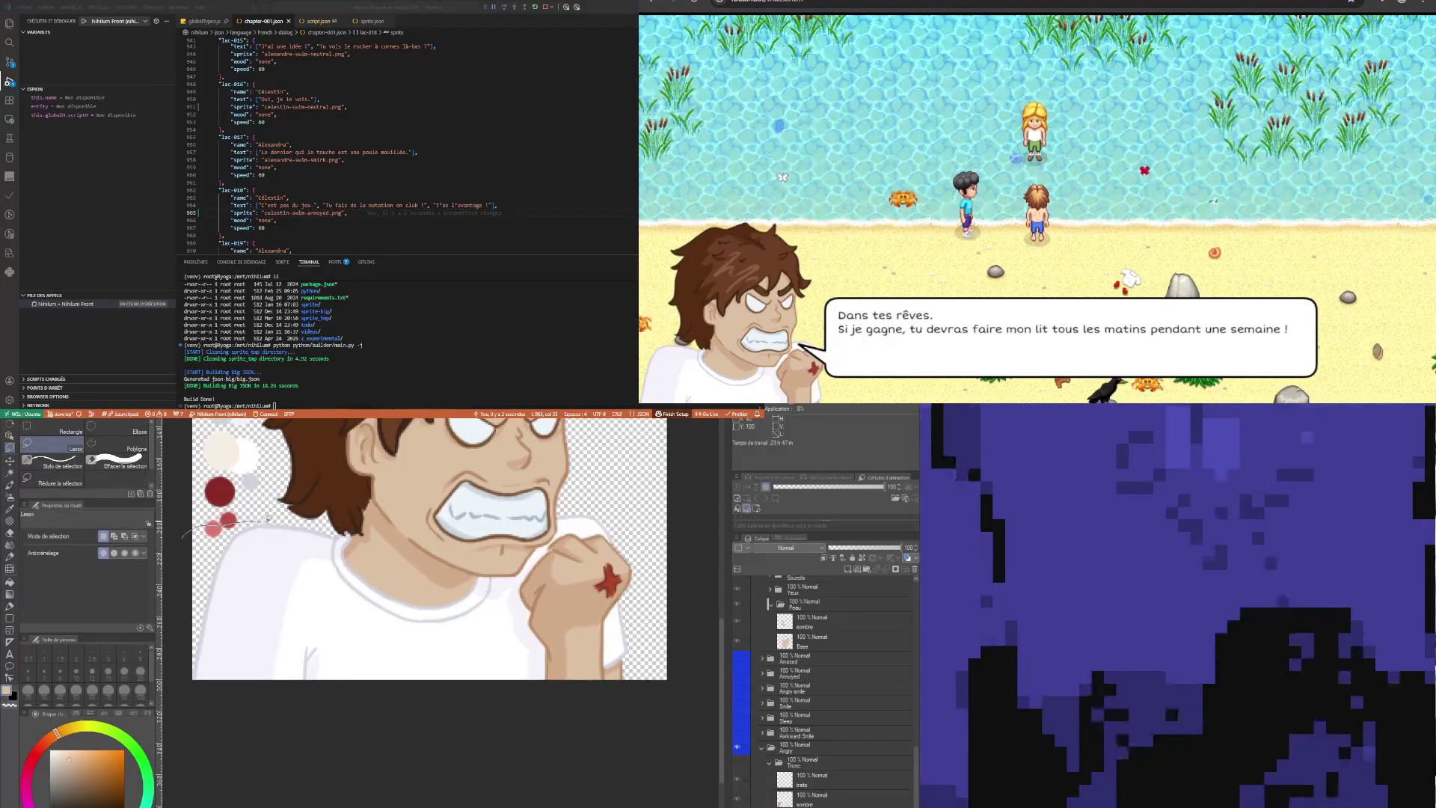
drag(182, 536, 193, 513)
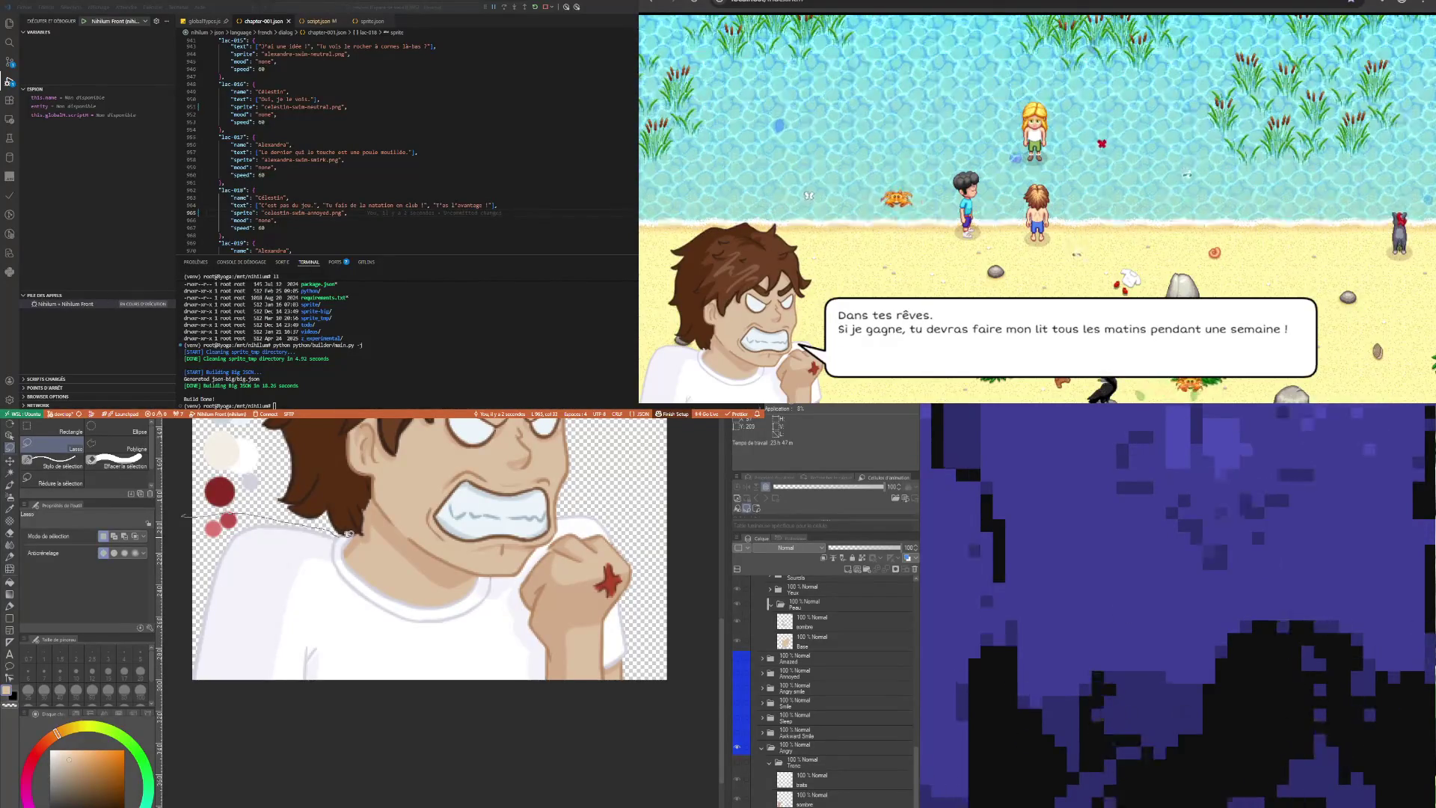
mouse_move(351, 539)
mouse_down()
mouse_move(358, 562)
mouse_move(400, 587)
mouse_move(446, 596)
mouse_move(496, 574)
mouse_up()
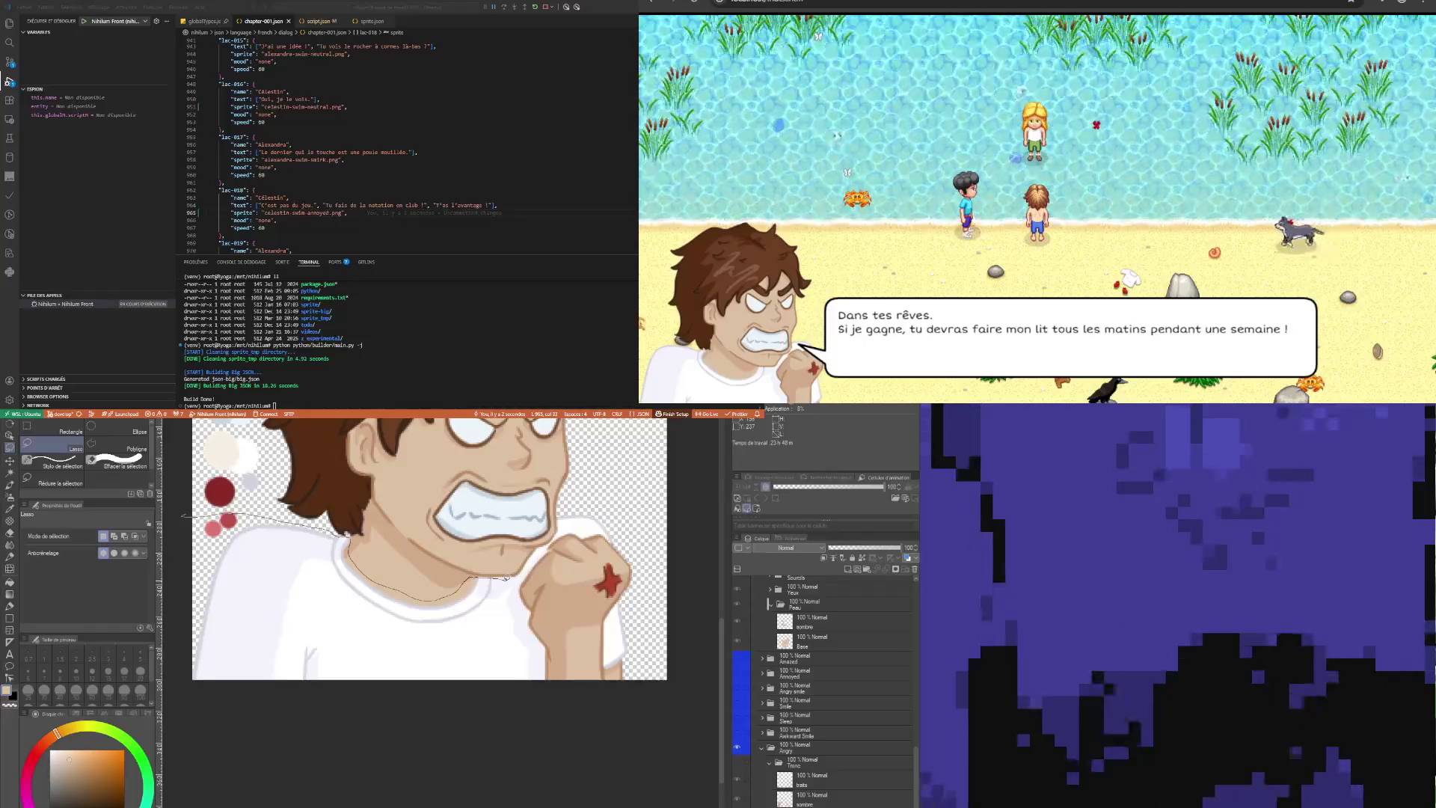
mouse_move(506, 576)
mouse_down()
mouse_move(504, 709)
mouse_move(330, 769)
mouse_move(191, 673)
mouse_move(185, 517)
mouse_up()
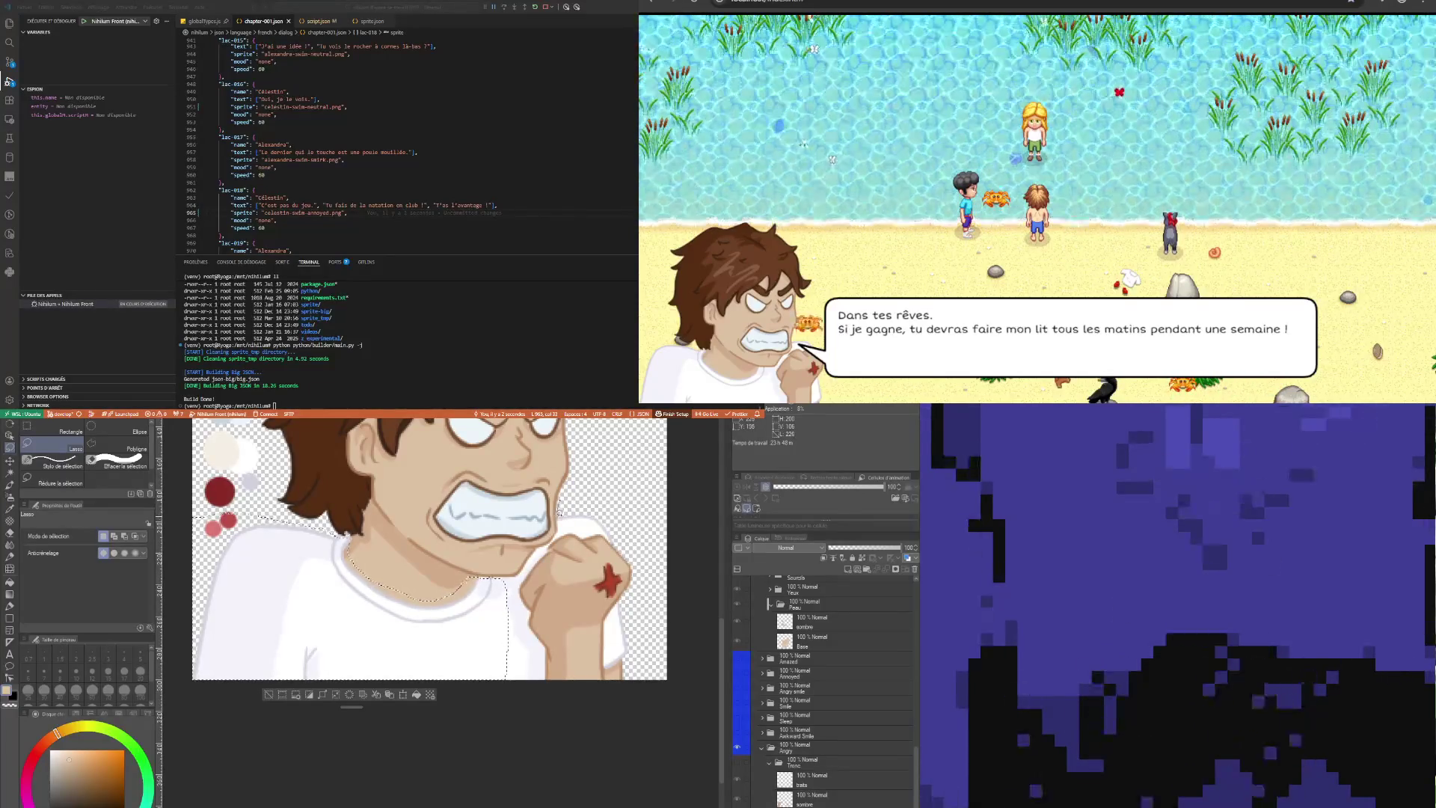
mouse_move(559, 514)
mouse_down()
mouse_move(613, 539)
mouse_move(591, 494)
mouse_move(617, 509)
mouse_move(638, 643)
mouse_move(610, 666)
mouse_move(615, 616)
mouse_move(633, 612)
mouse_move(635, 673)
mouse_up()
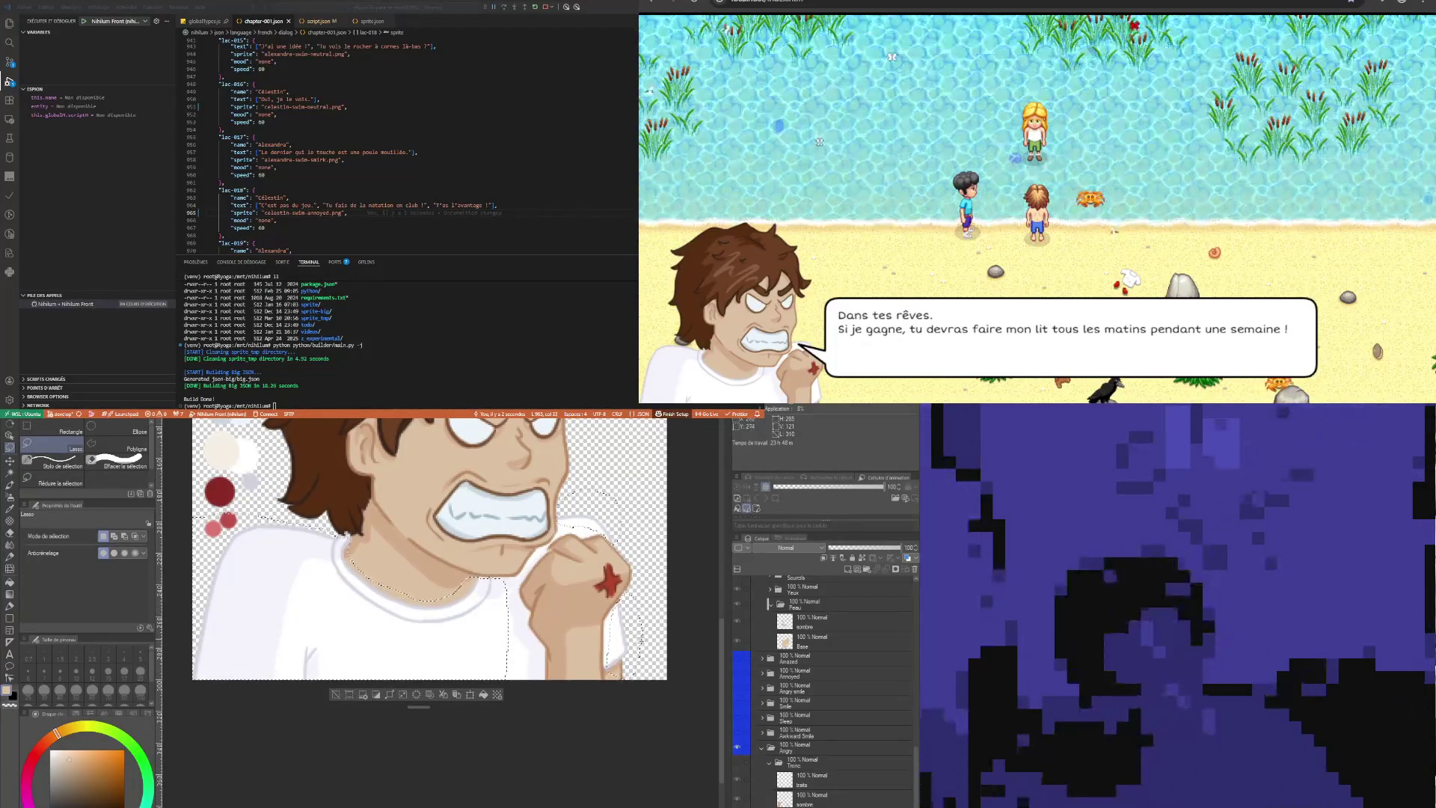
key(Delete)
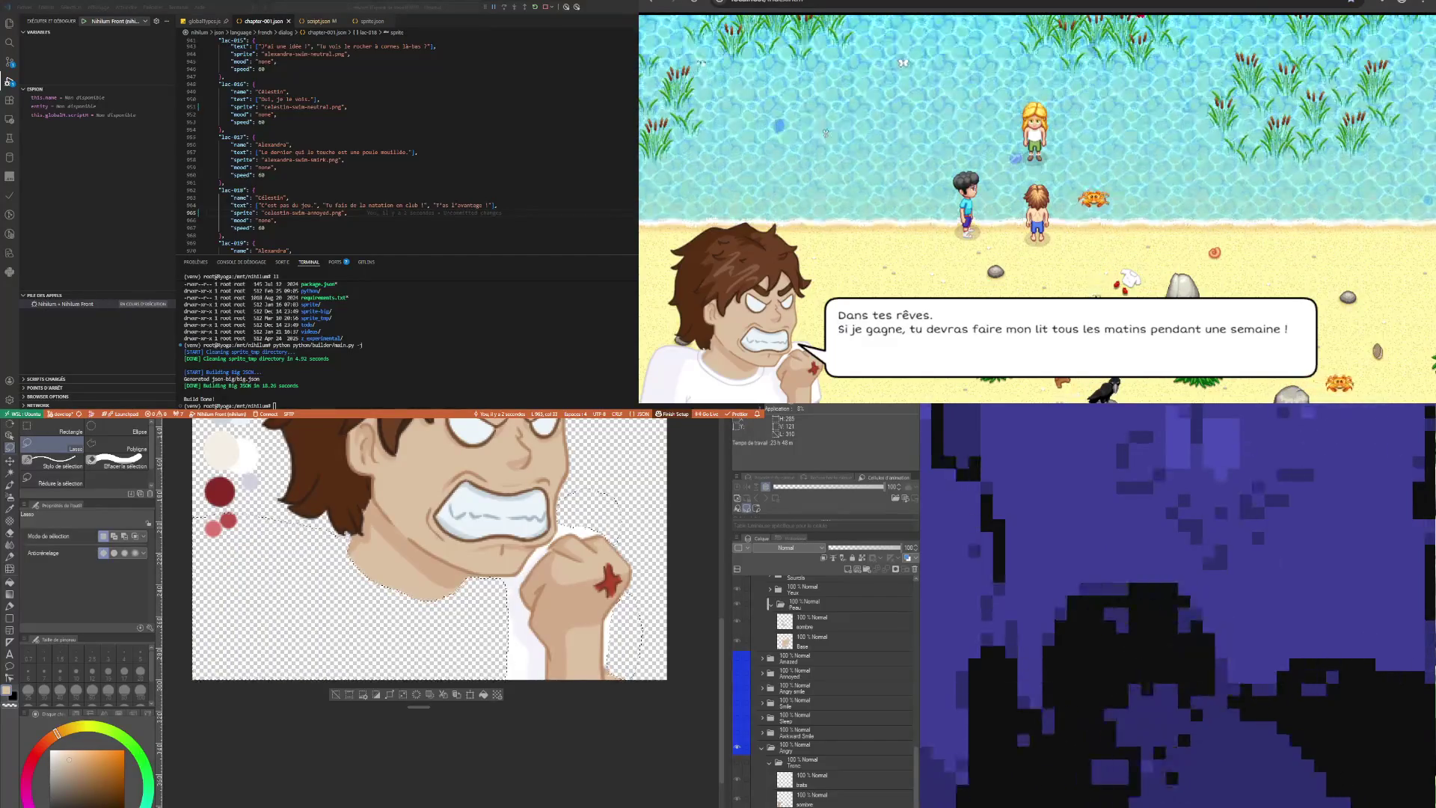
key(ctrl+z)
scroll(841, 775, down, 2)
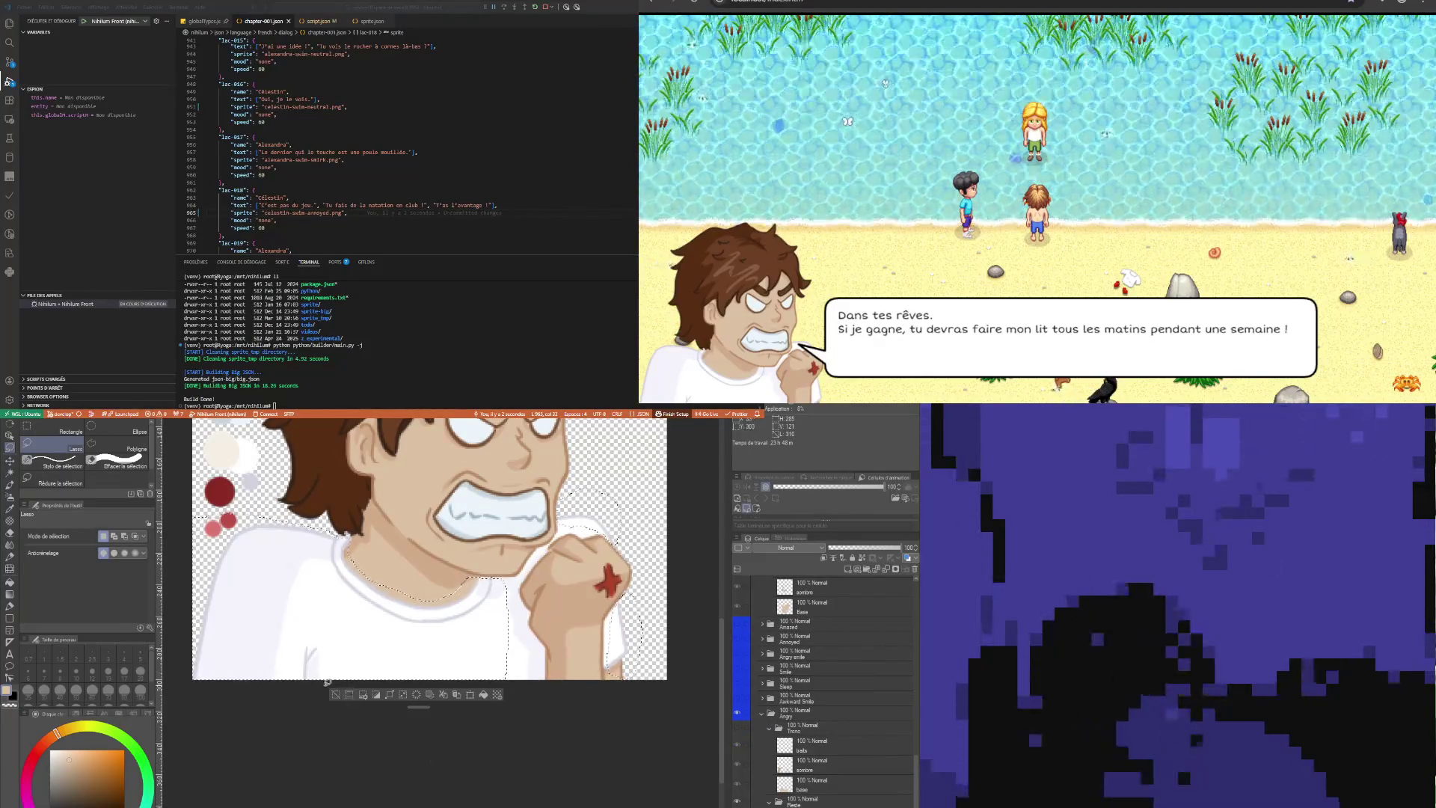
click(335, 696)
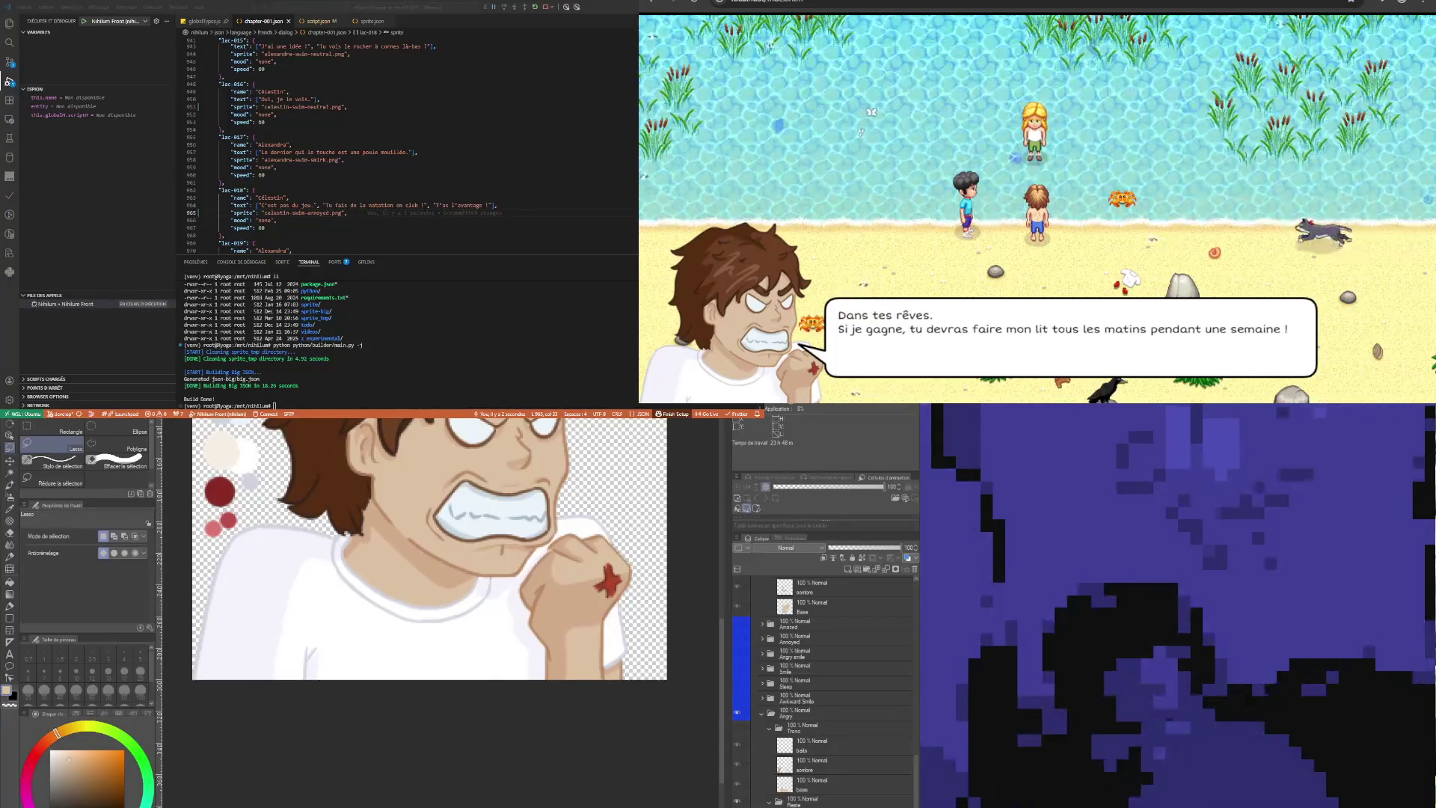
scroll(440, 563, down, 2)
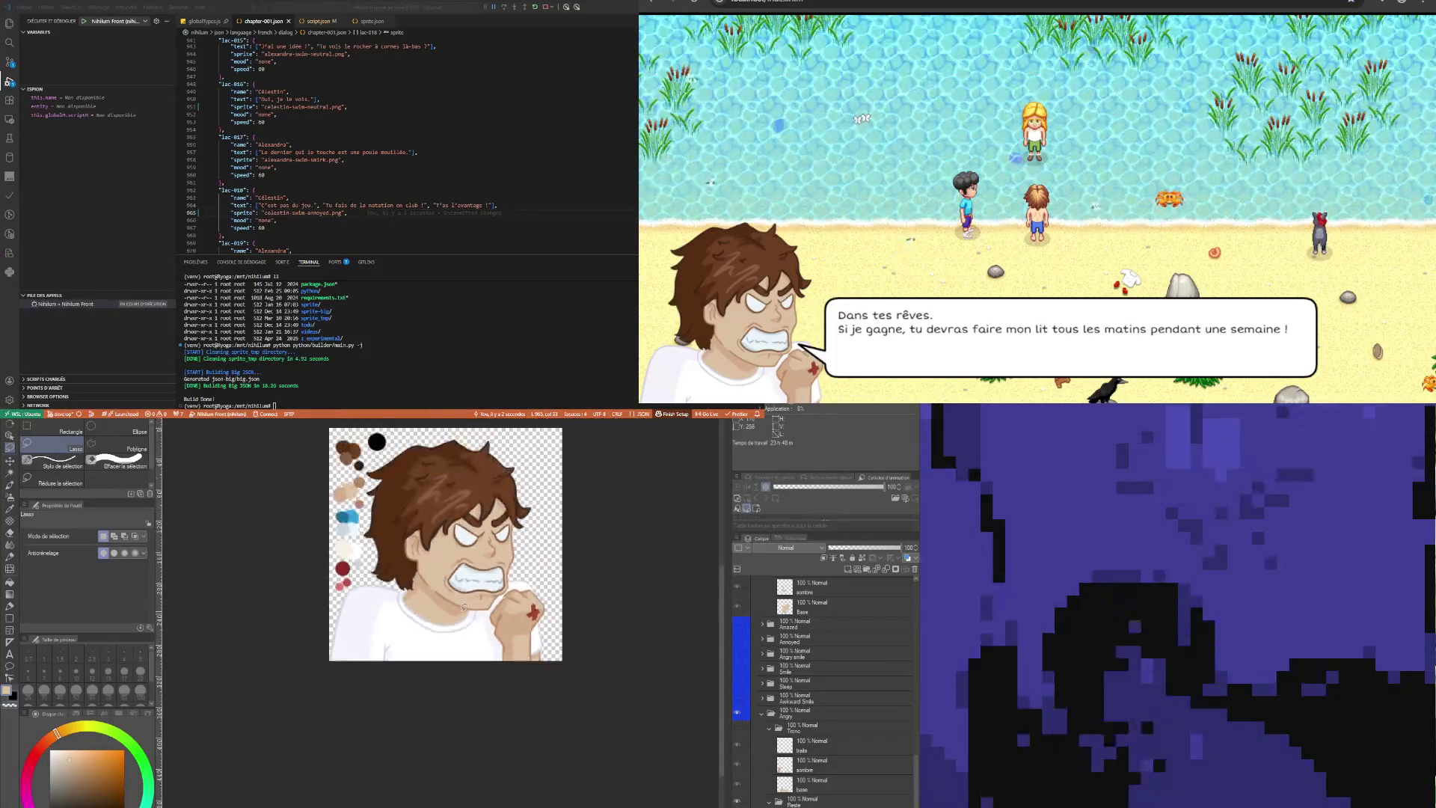
scroll(440, 563, up, 2)
scroll(440, 563, up, 1)
scroll(439, 563, down, 1)
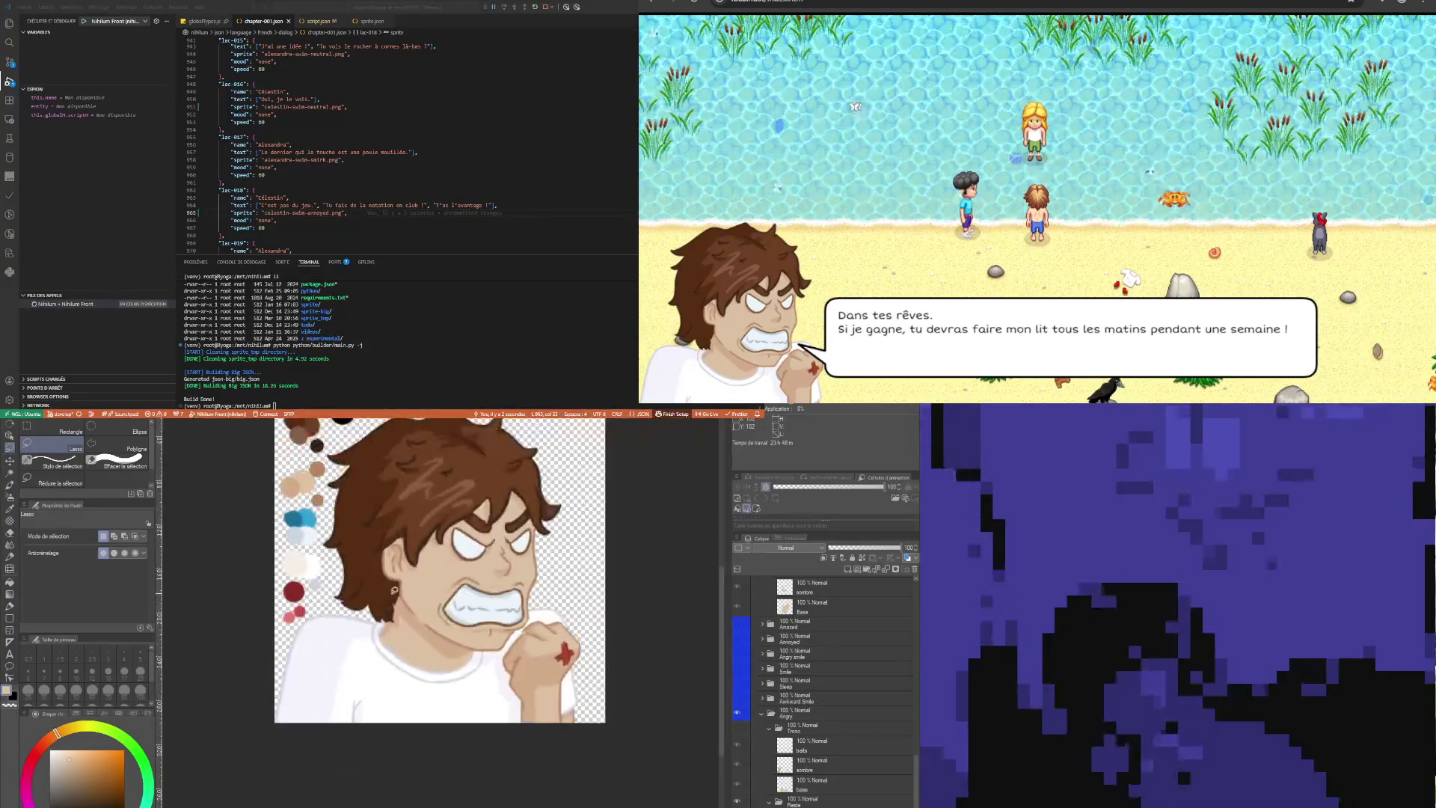
scroll(404, 621, up, 1)
scroll(404, 620, down, 3)
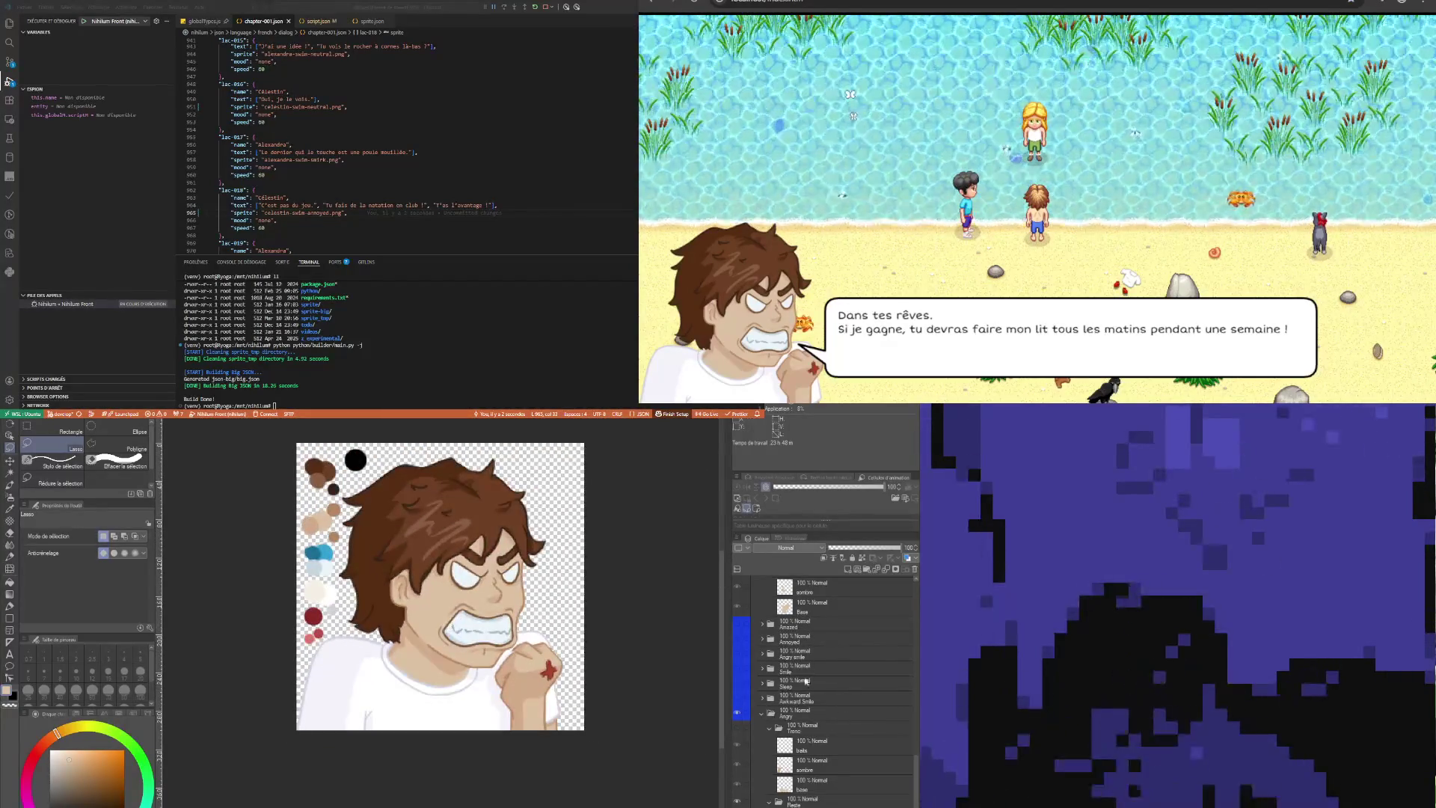
Select the Couleurs layer and hide its colour swatches
scroll(808, 670, up, 10)
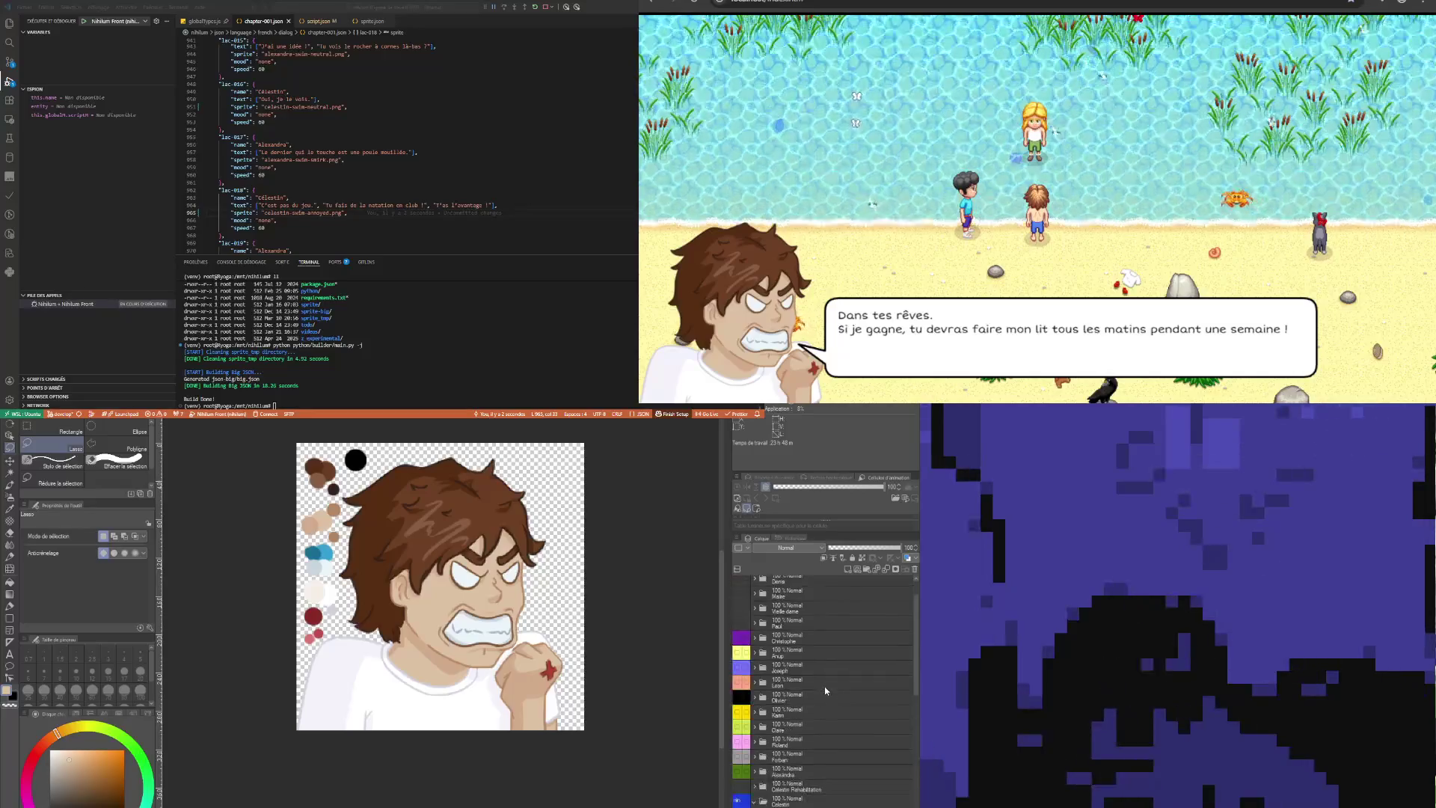
scroll(799, 744, down, 8)
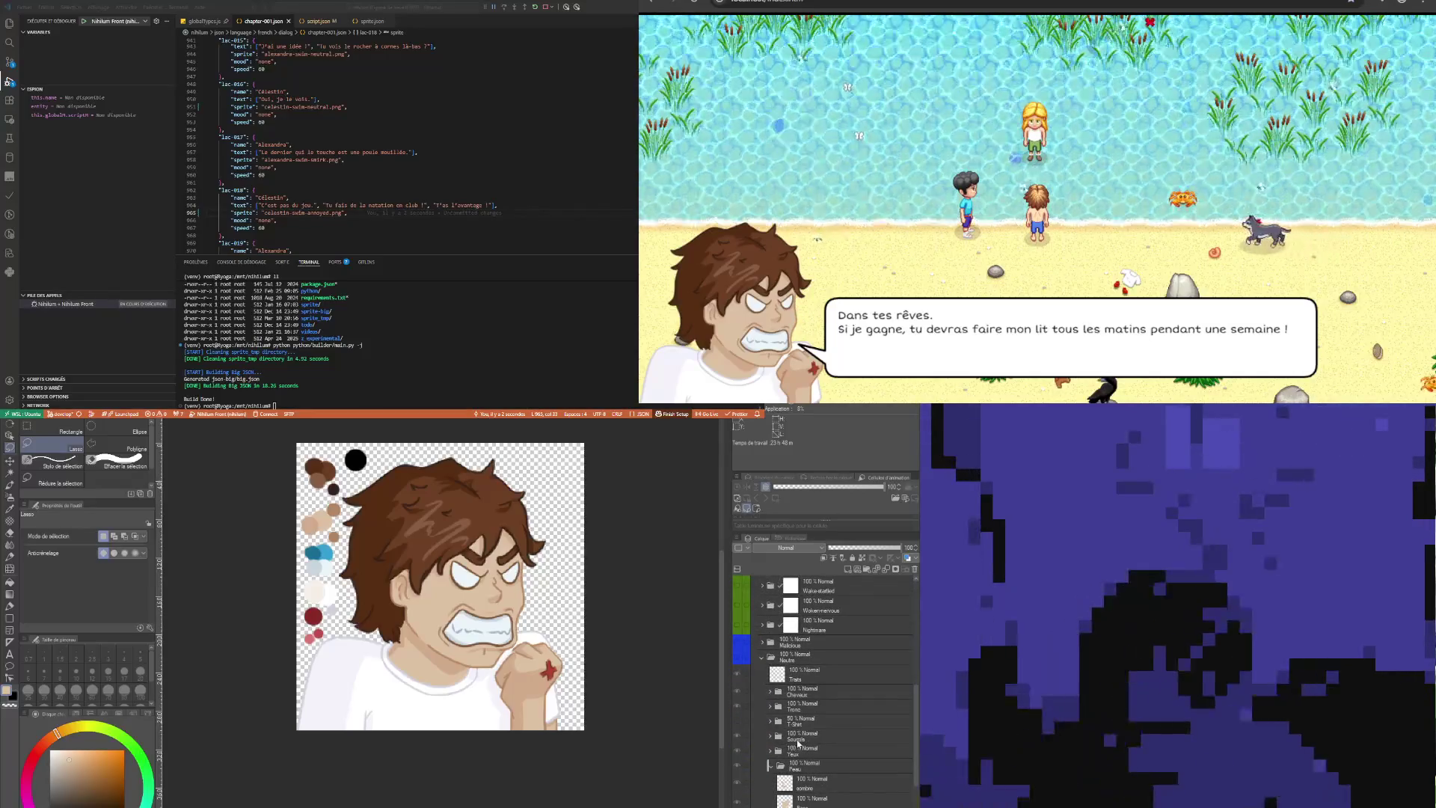
scroll(798, 743, up, 10)
scroll(817, 724, down, 10)
scroll(811, 672, up, 2)
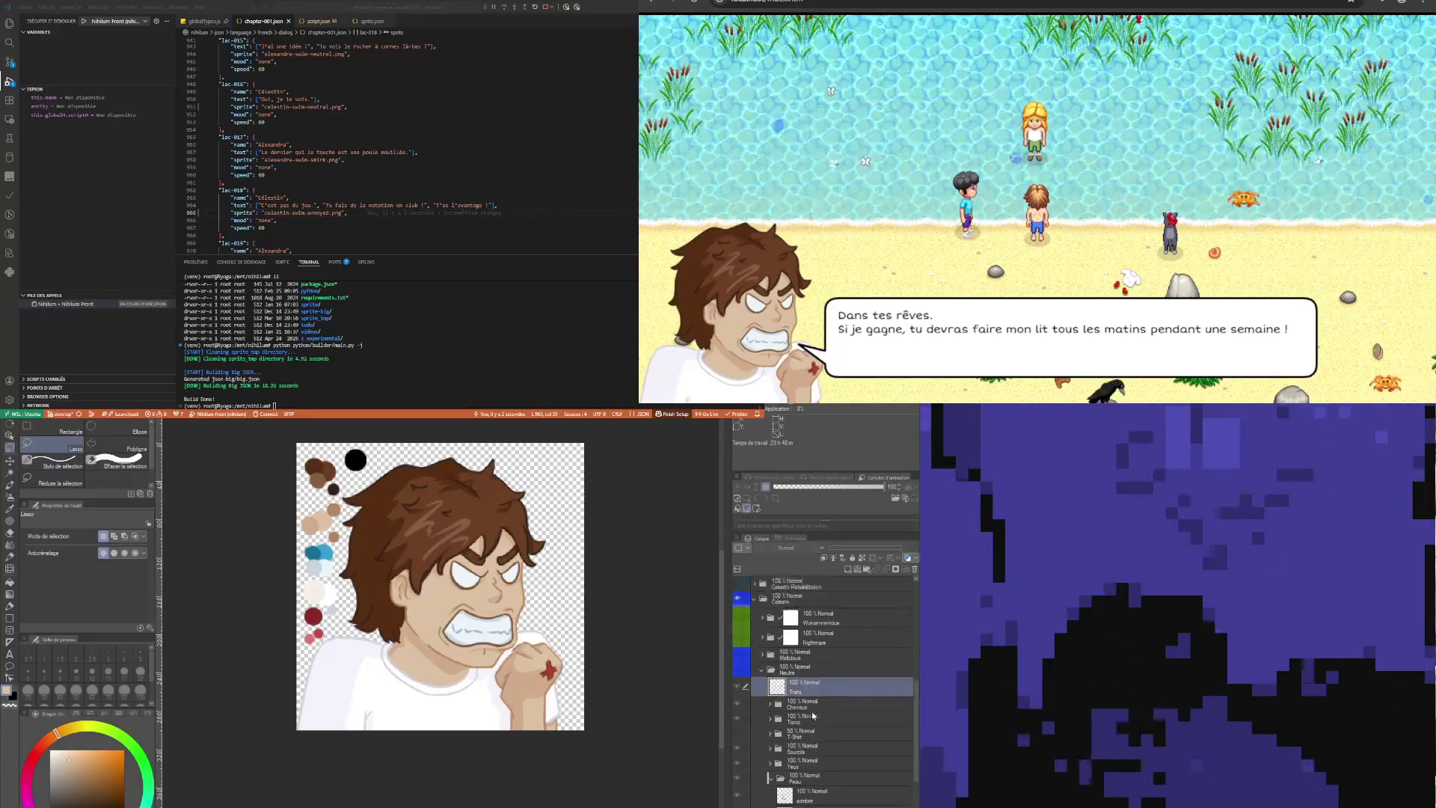
click(802, 643)
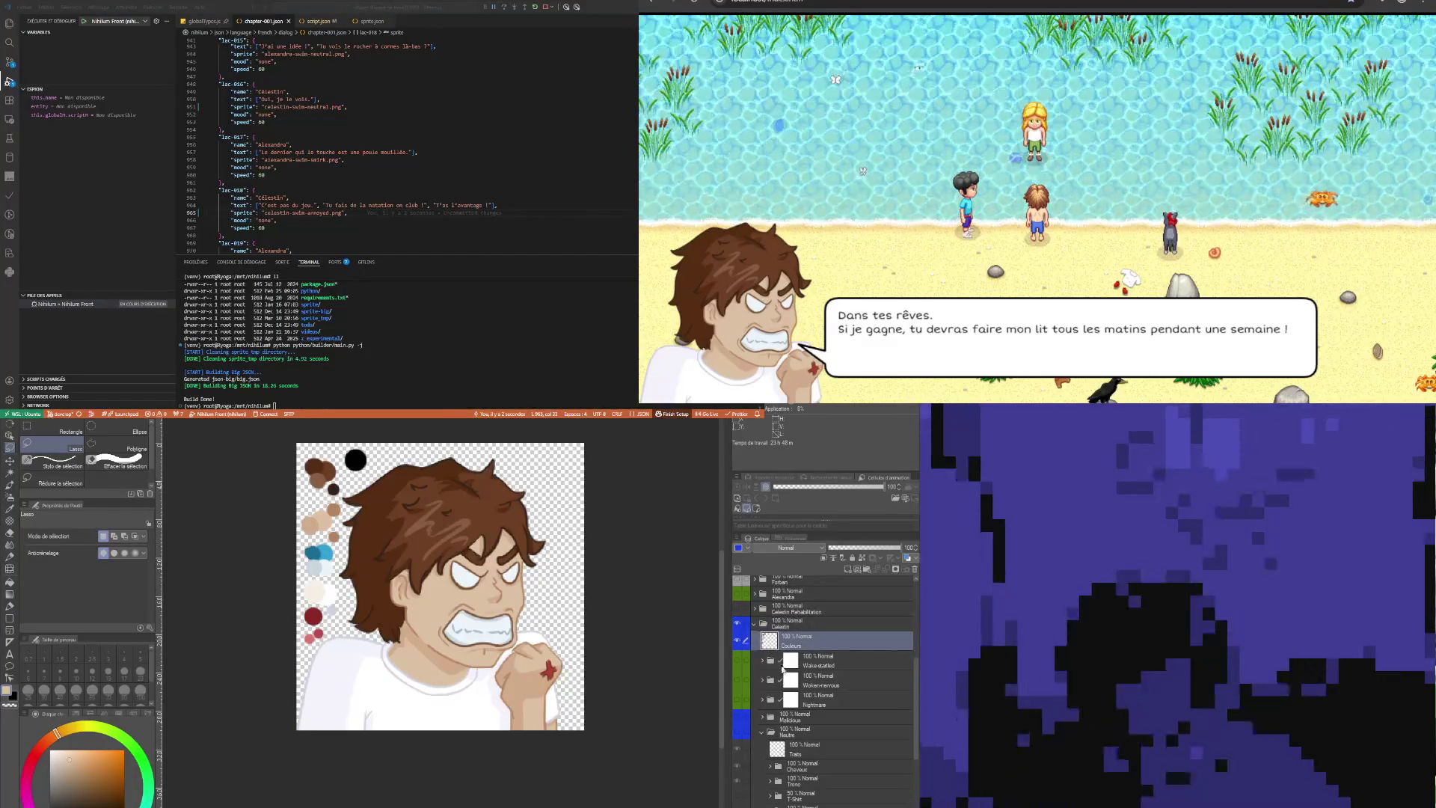
click(737, 641)
Make the Tronc torso layer visible and active, toggling the Angry folder off and back on
scroll(822, 688, down, 3)
scroll(814, 795, down, 4)
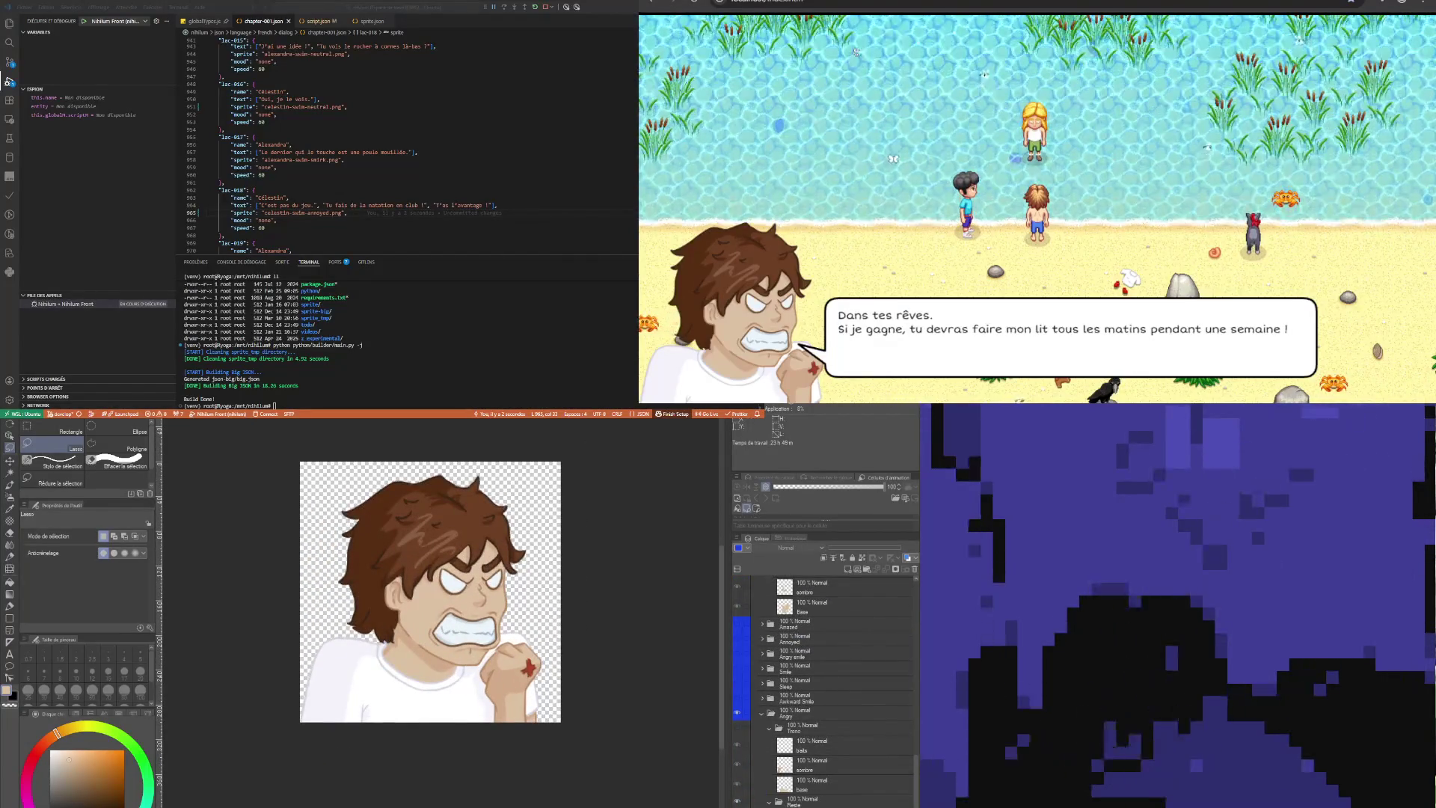
click(737, 712)
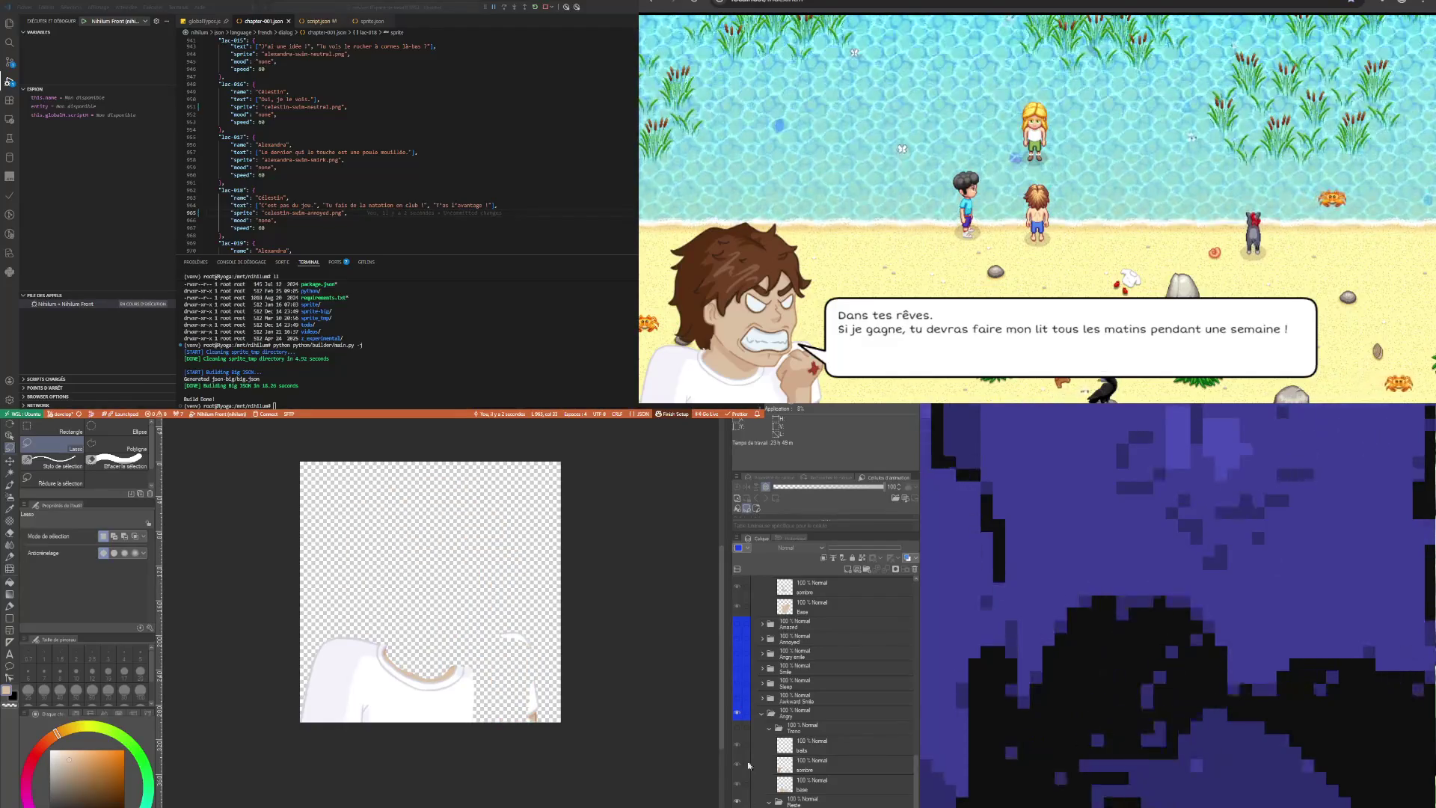
click(738, 730)
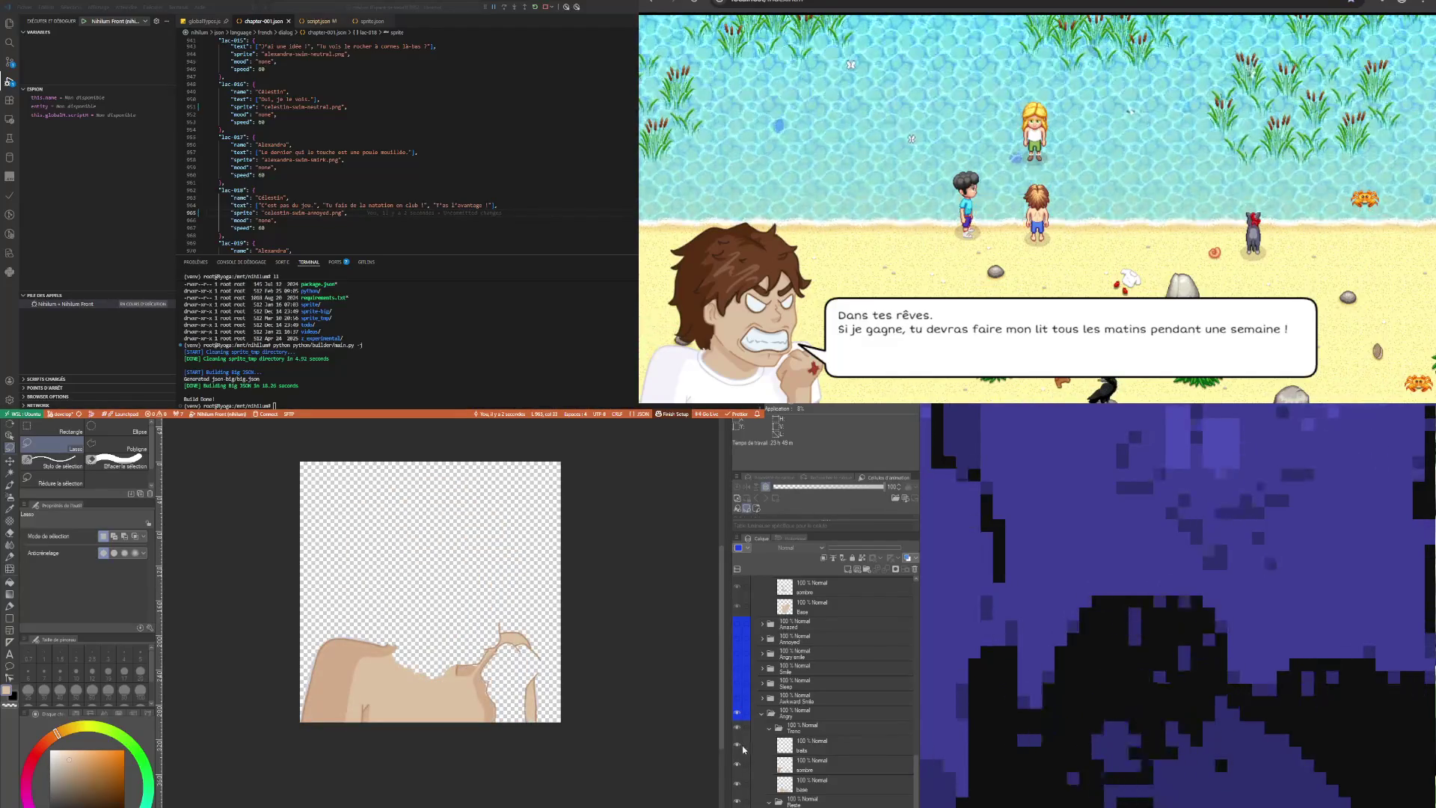
click(843, 732)
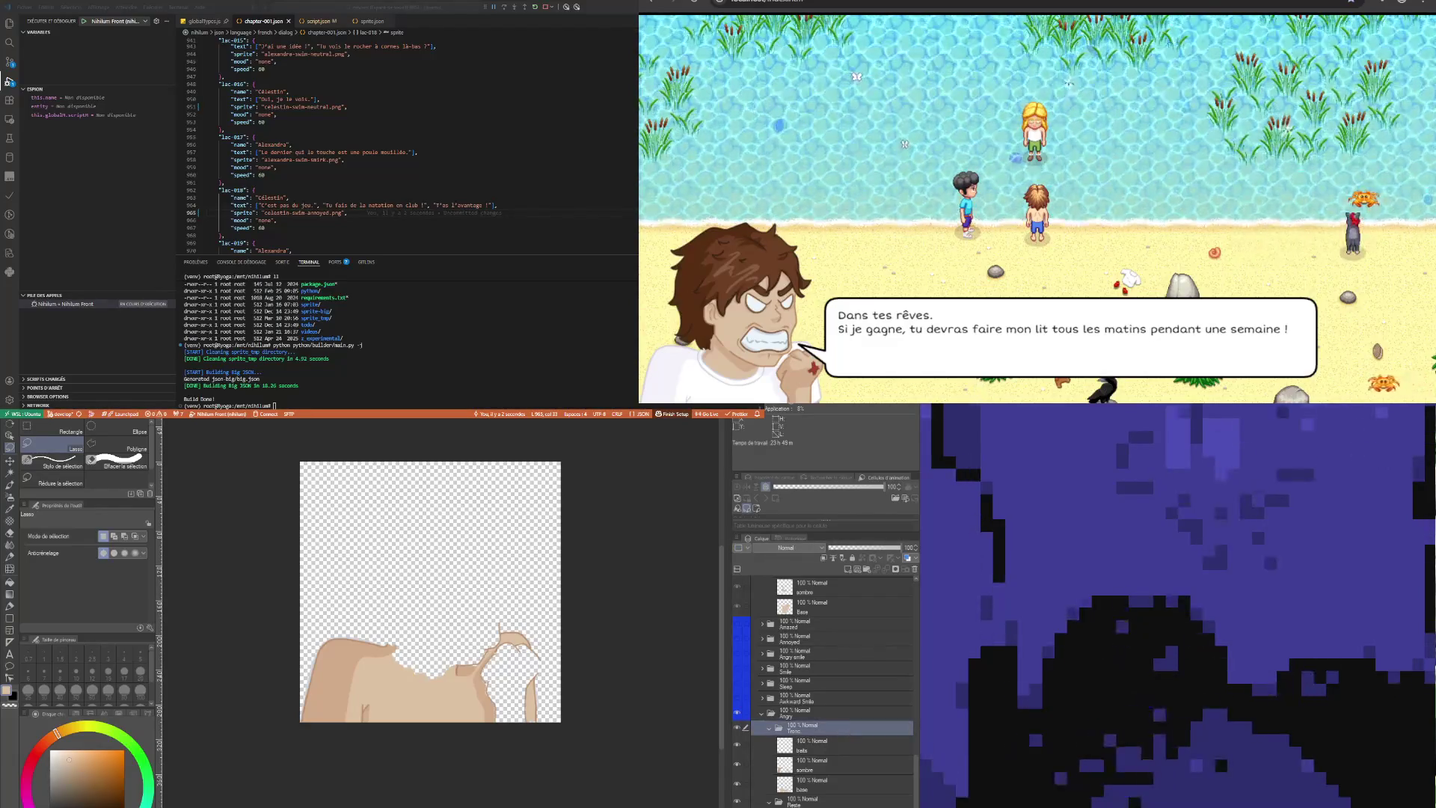
click(736, 712)
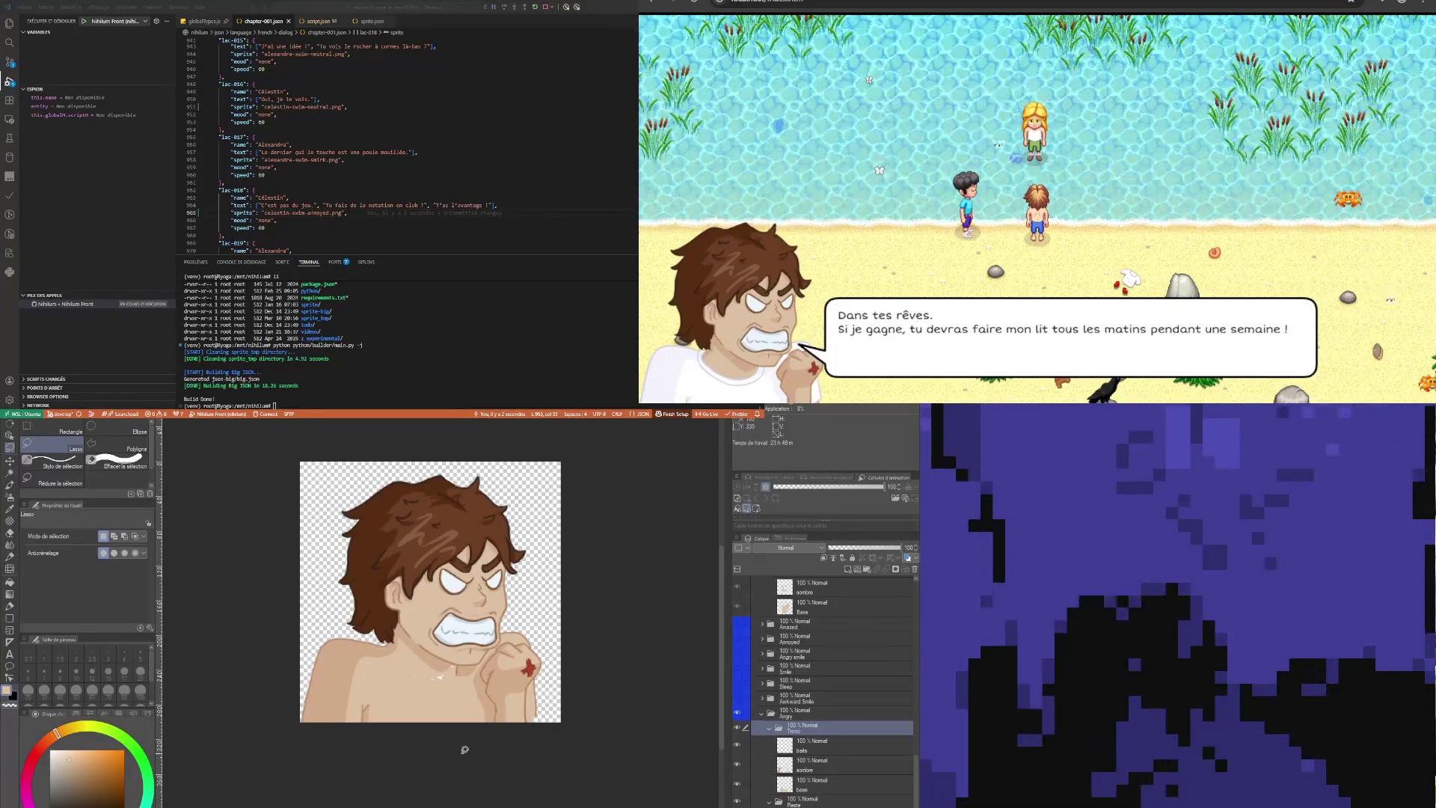
On the base layer, cover the stray white strokes with skin colour
scroll(449, 696, up, 6)
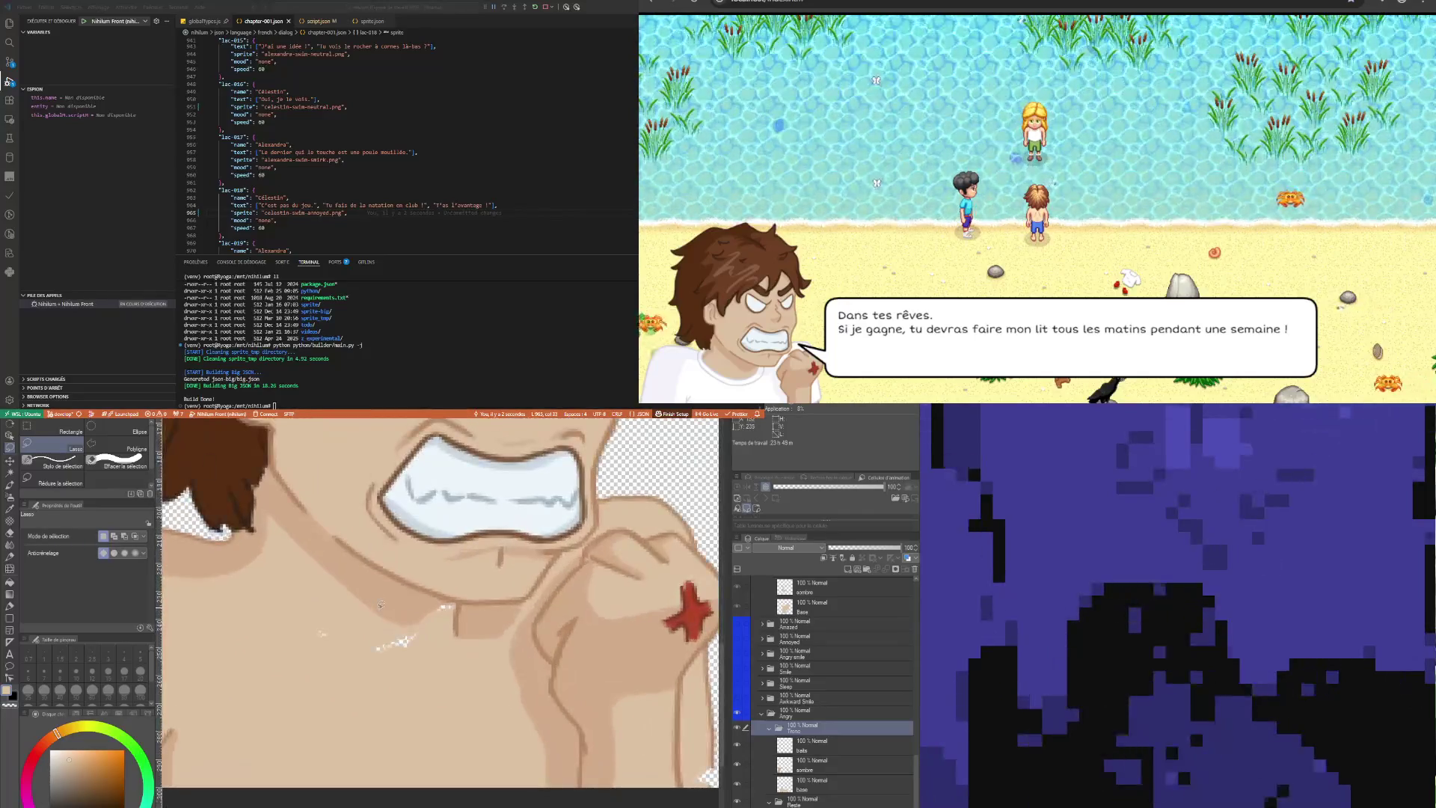
scroll(381, 604, up, 1)
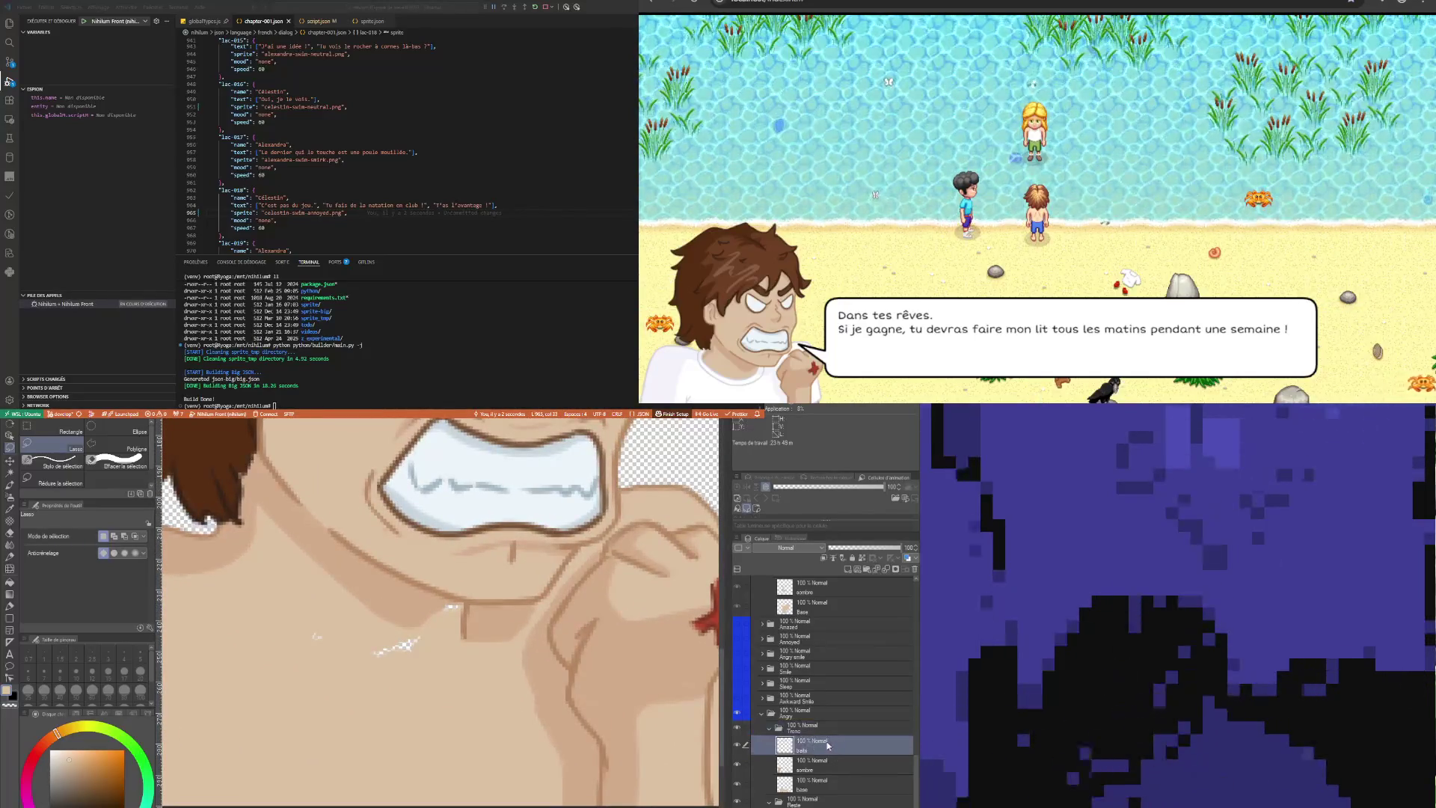
click(819, 786)
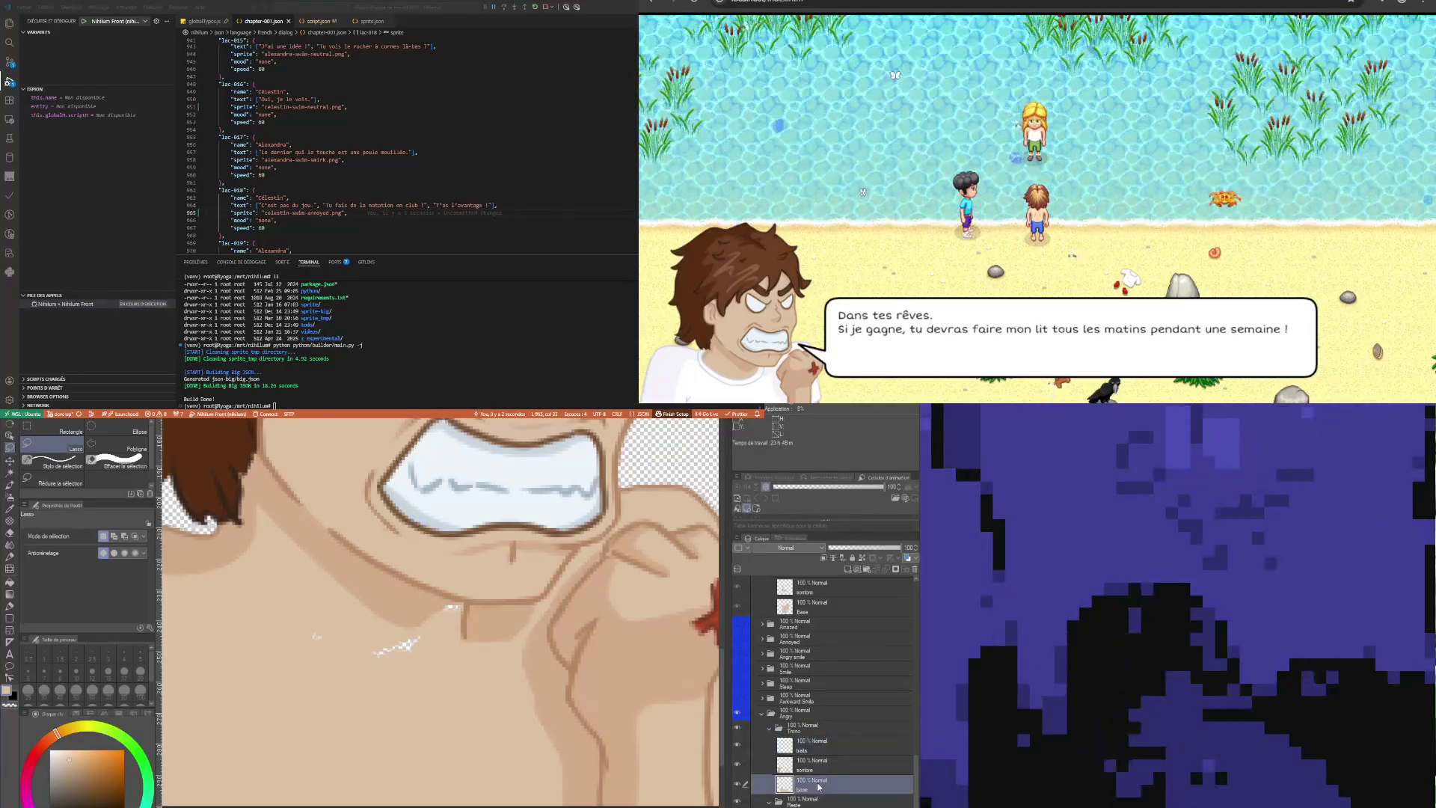
key(p)
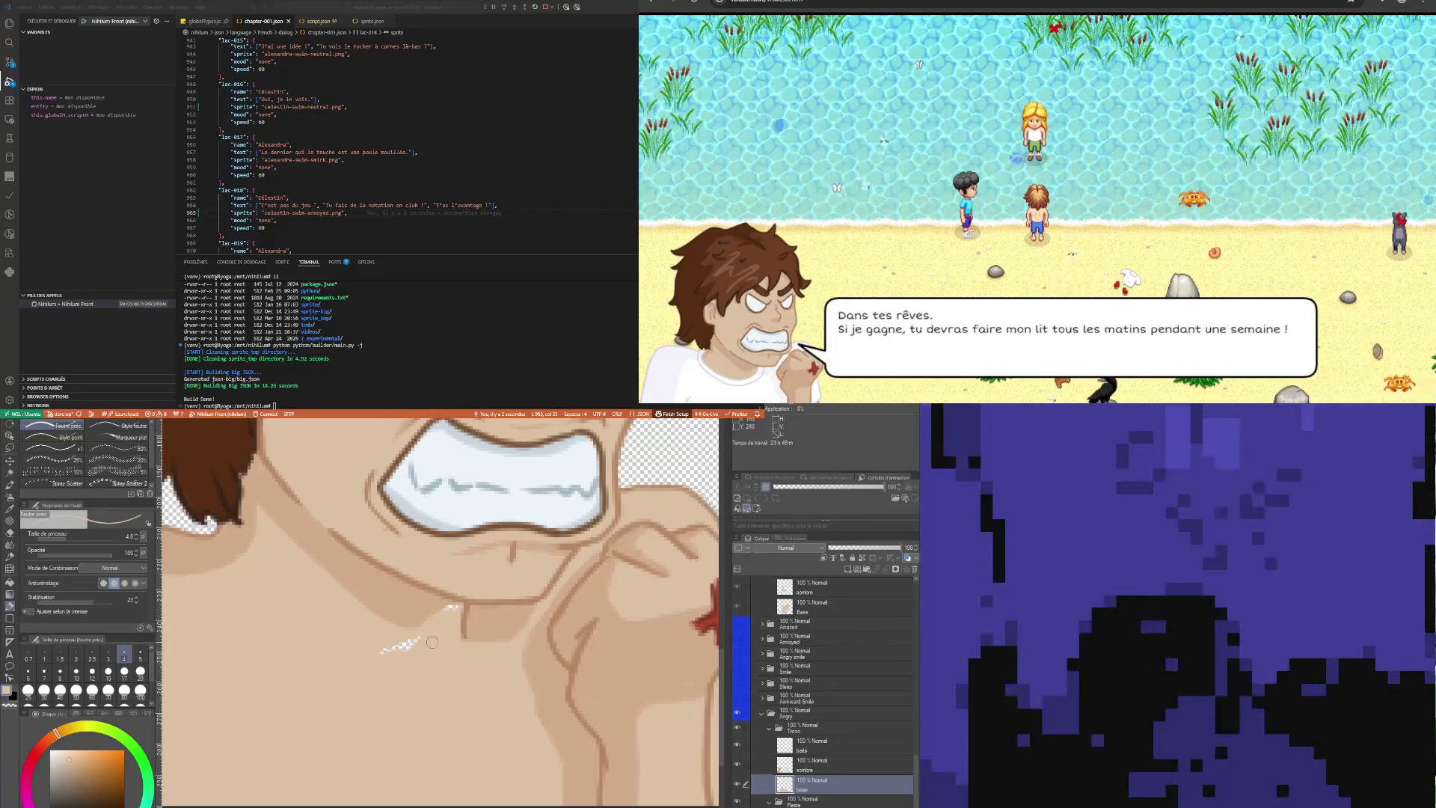
drag(314, 636, 415, 641)
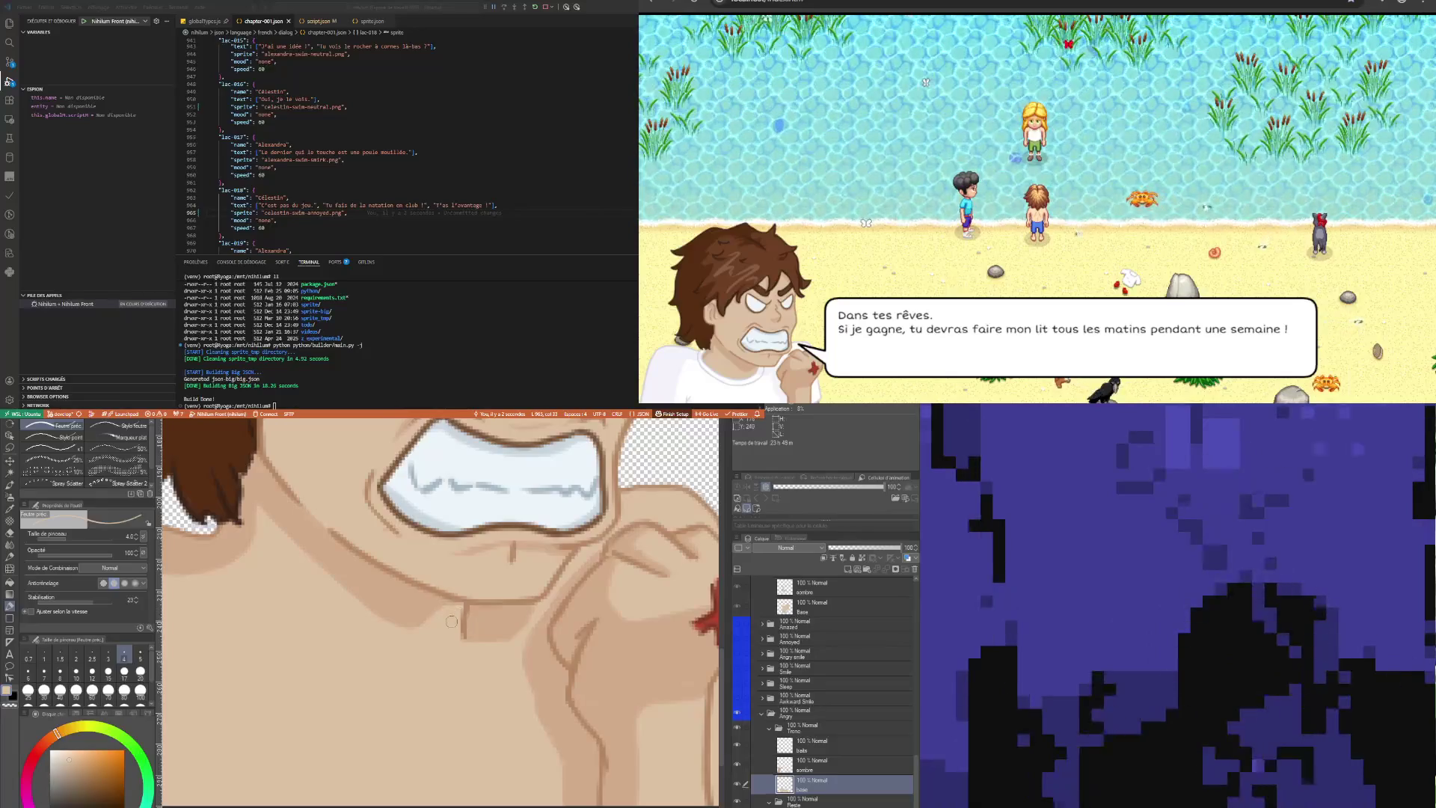
scroll(441, 612, right, 3)
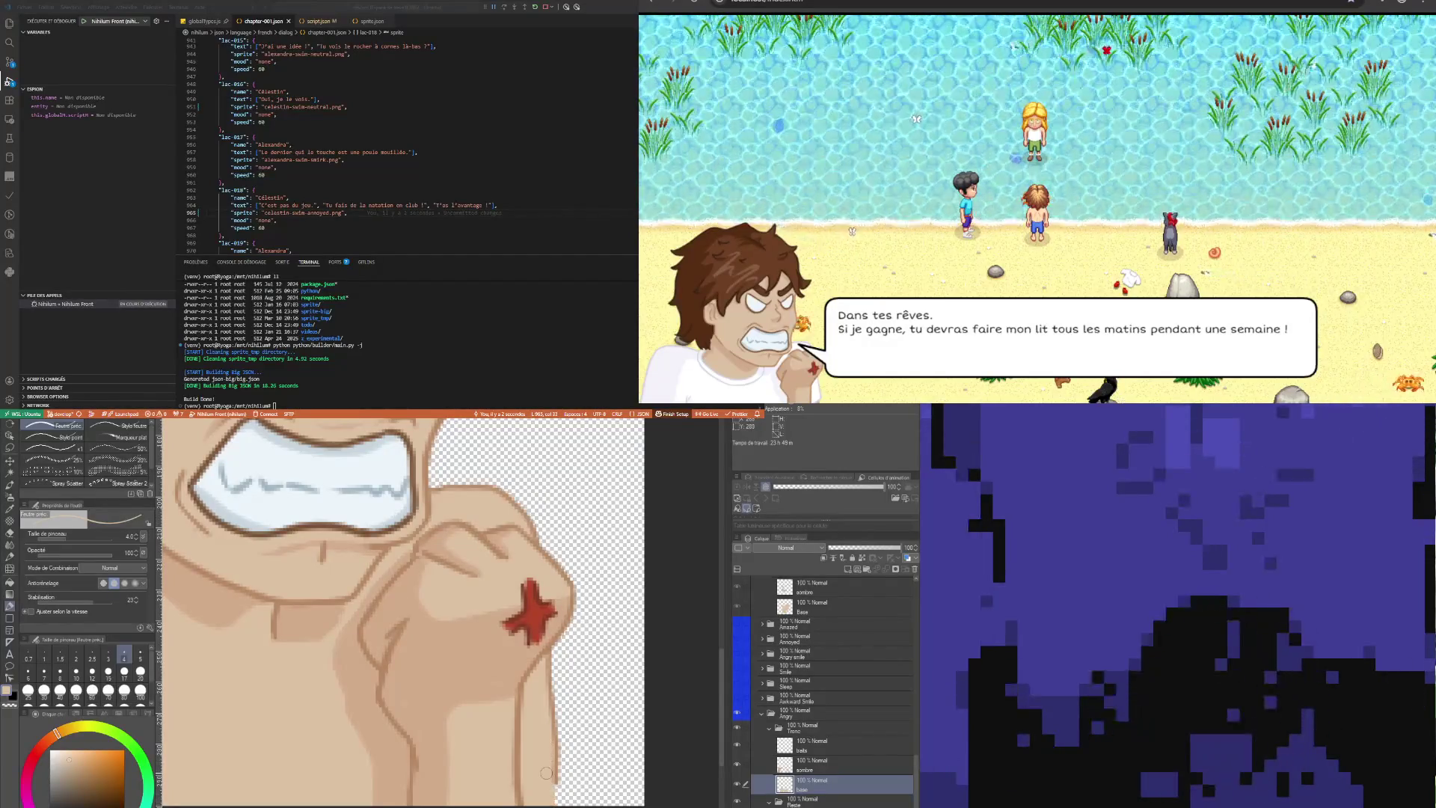
On the traits layer, sample the darker brown line colour and set the pen to size 3
ctrl+shift+click(527, 725)
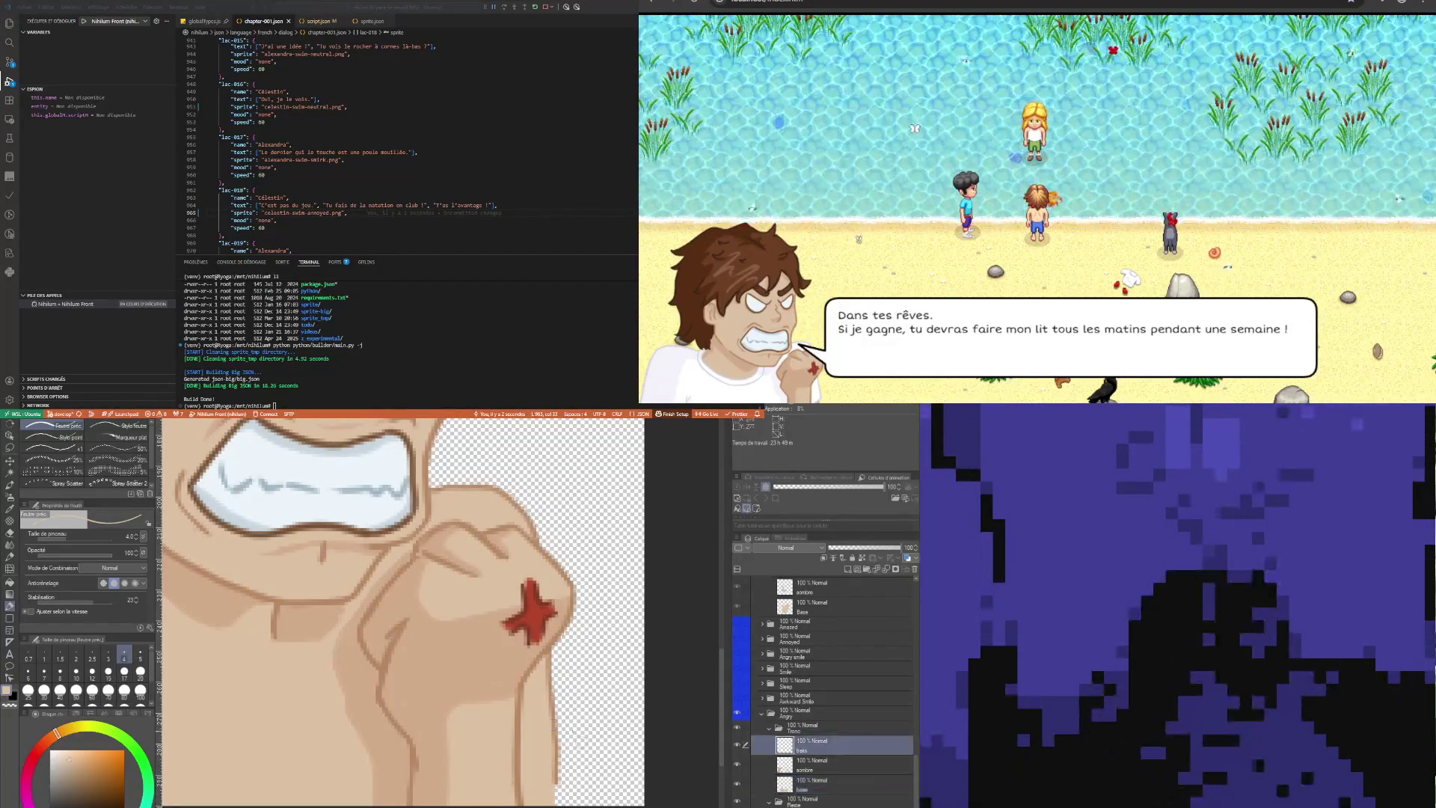
key(i)
click(521, 739)
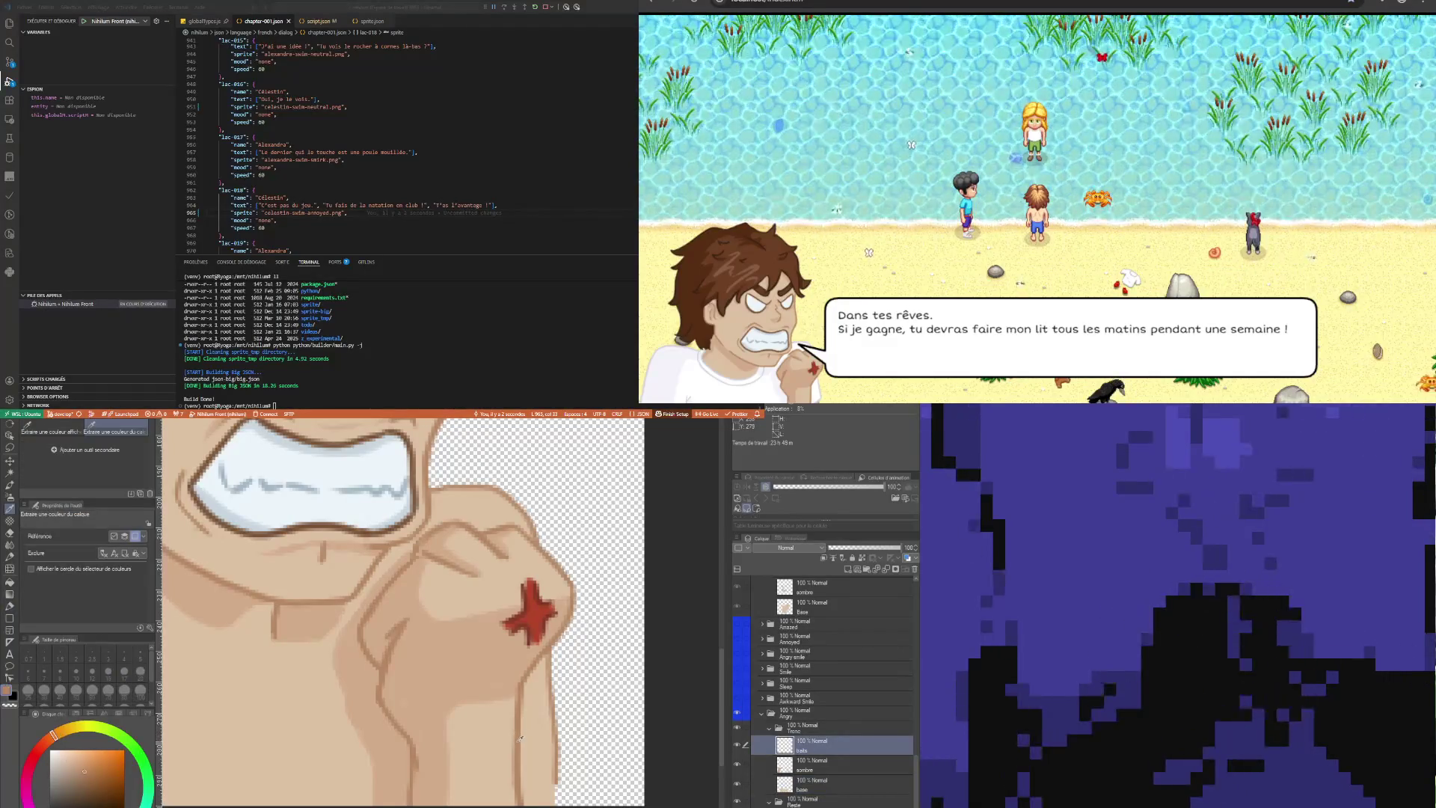
key(p)
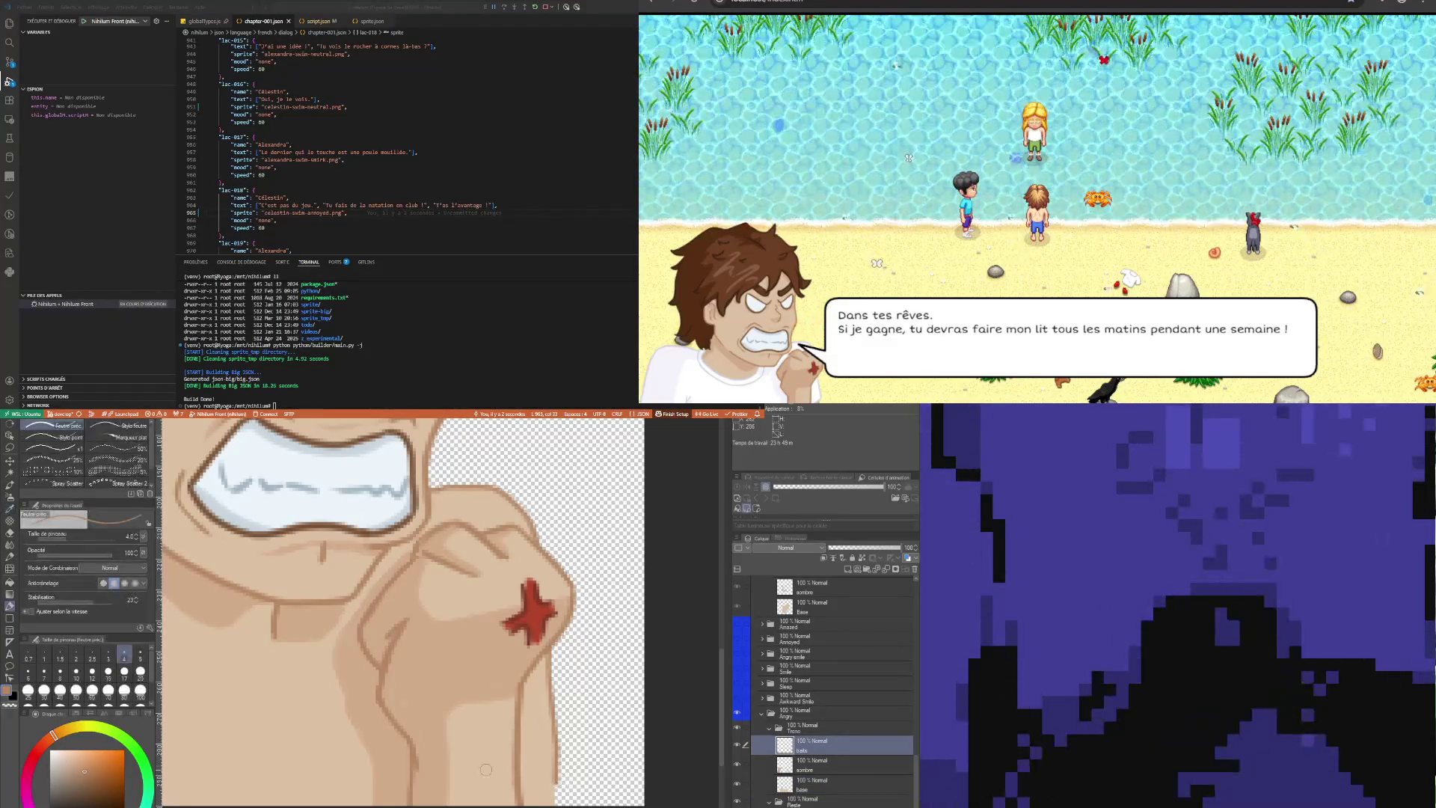
key(bracketleft)
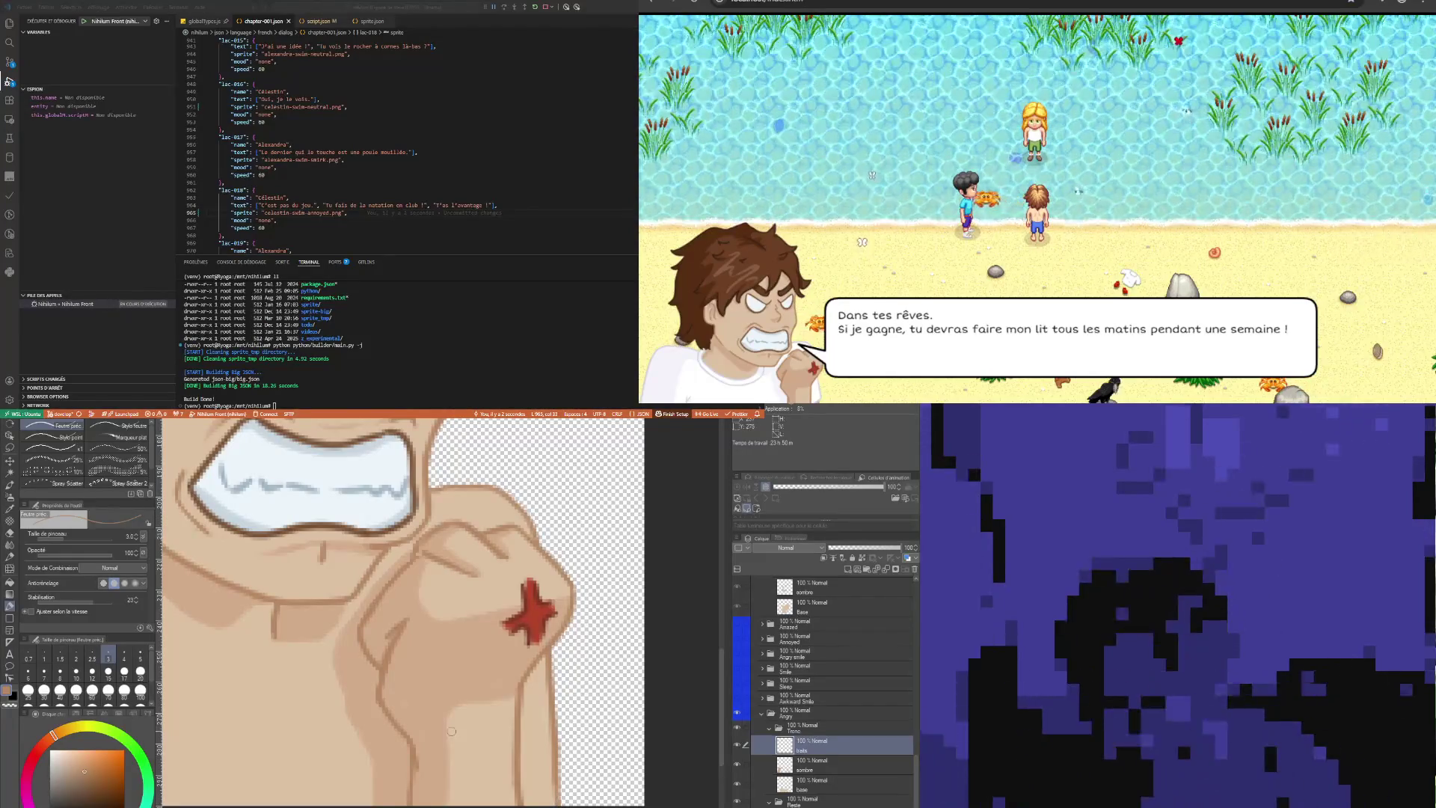
scroll(451, 731, down, 5)
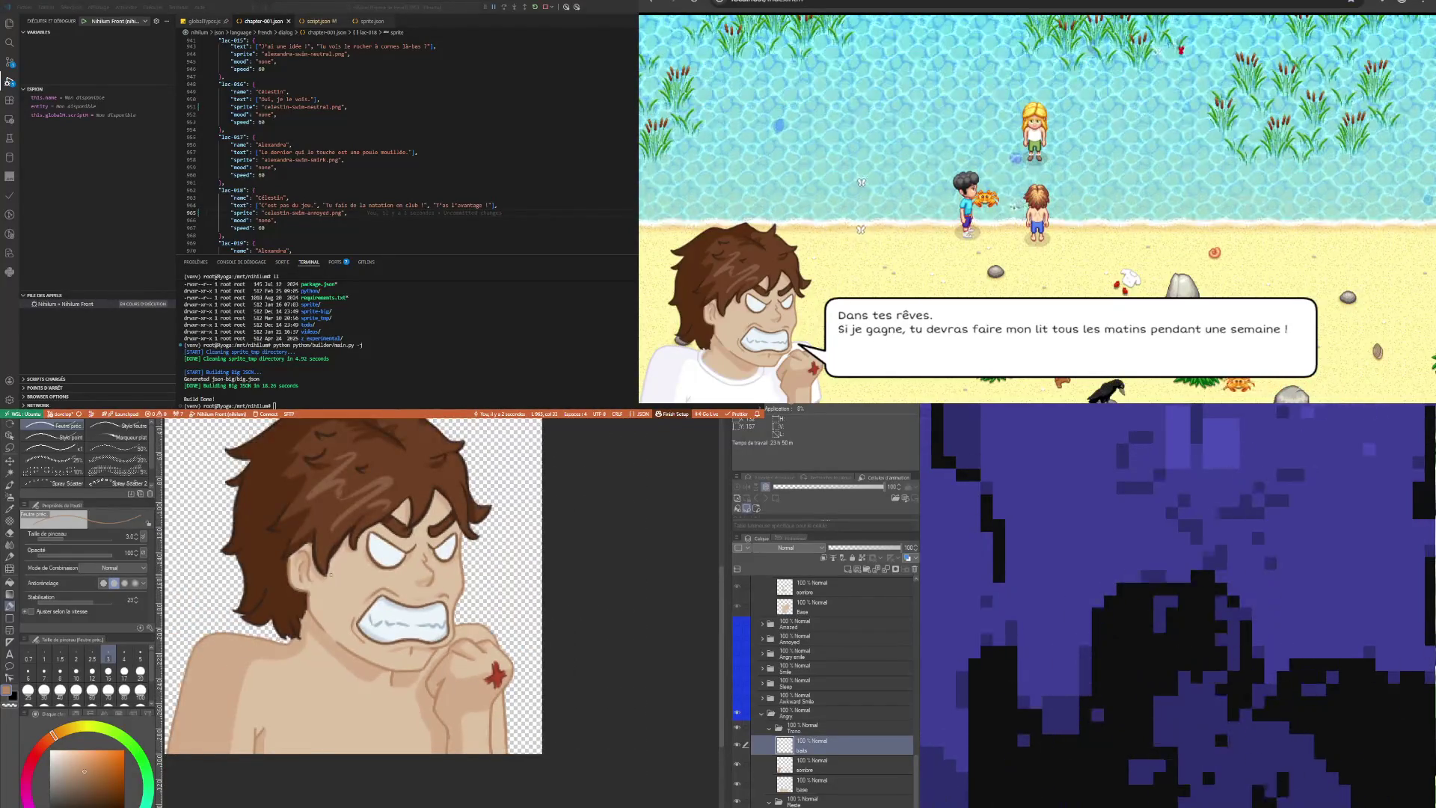
scroll(485, 762, up, 5)
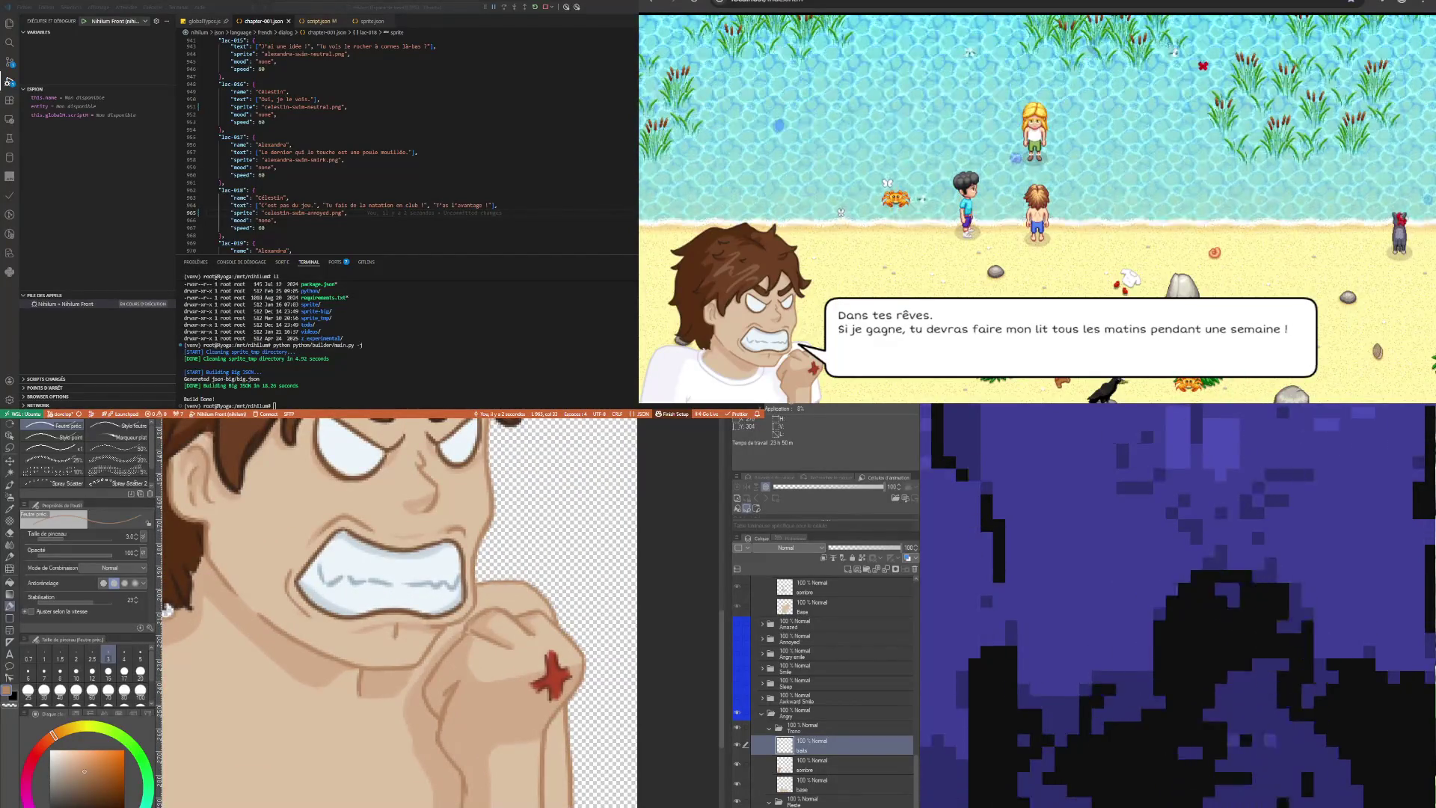
scroll(166, 609, down, 6)
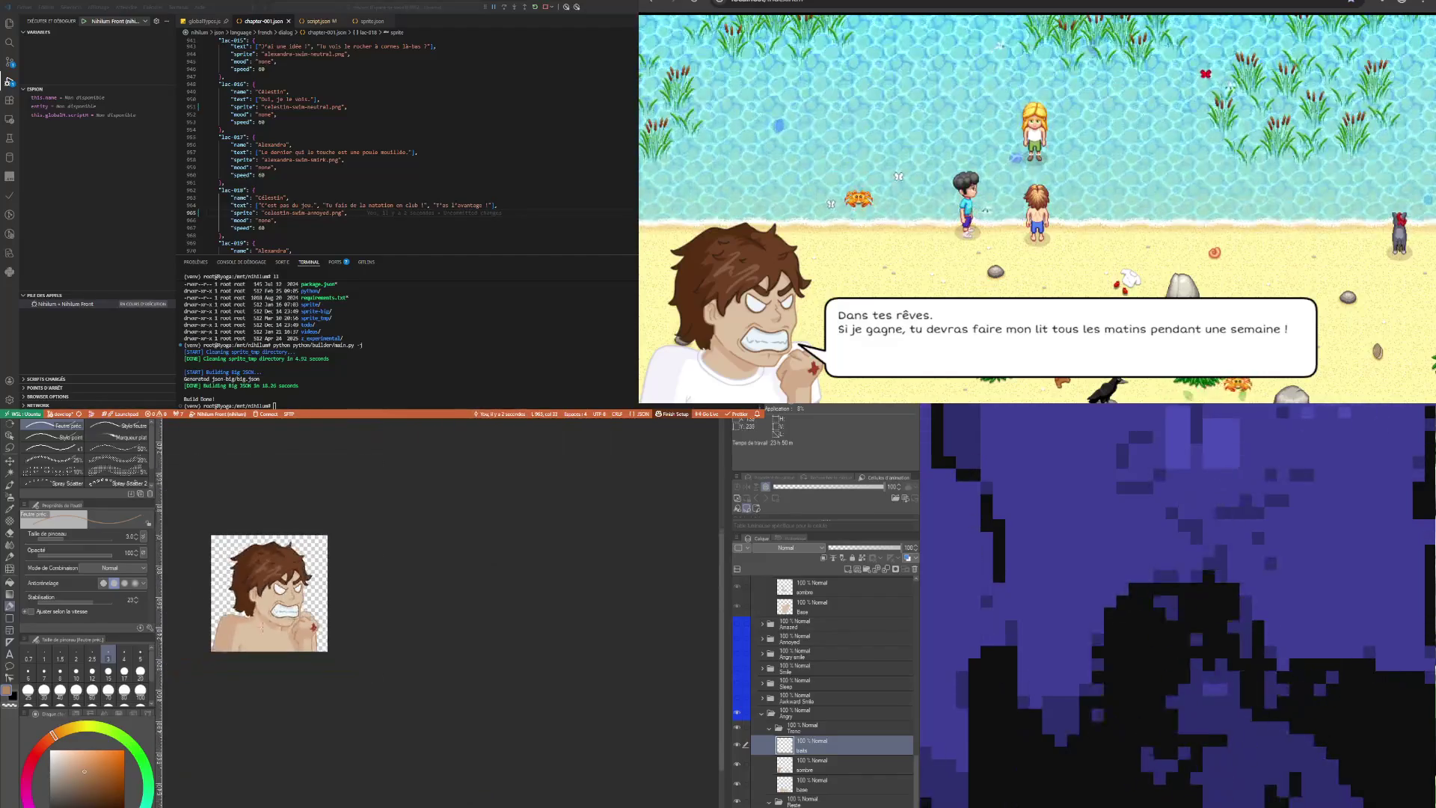
scroll(213, 632, up, 2)
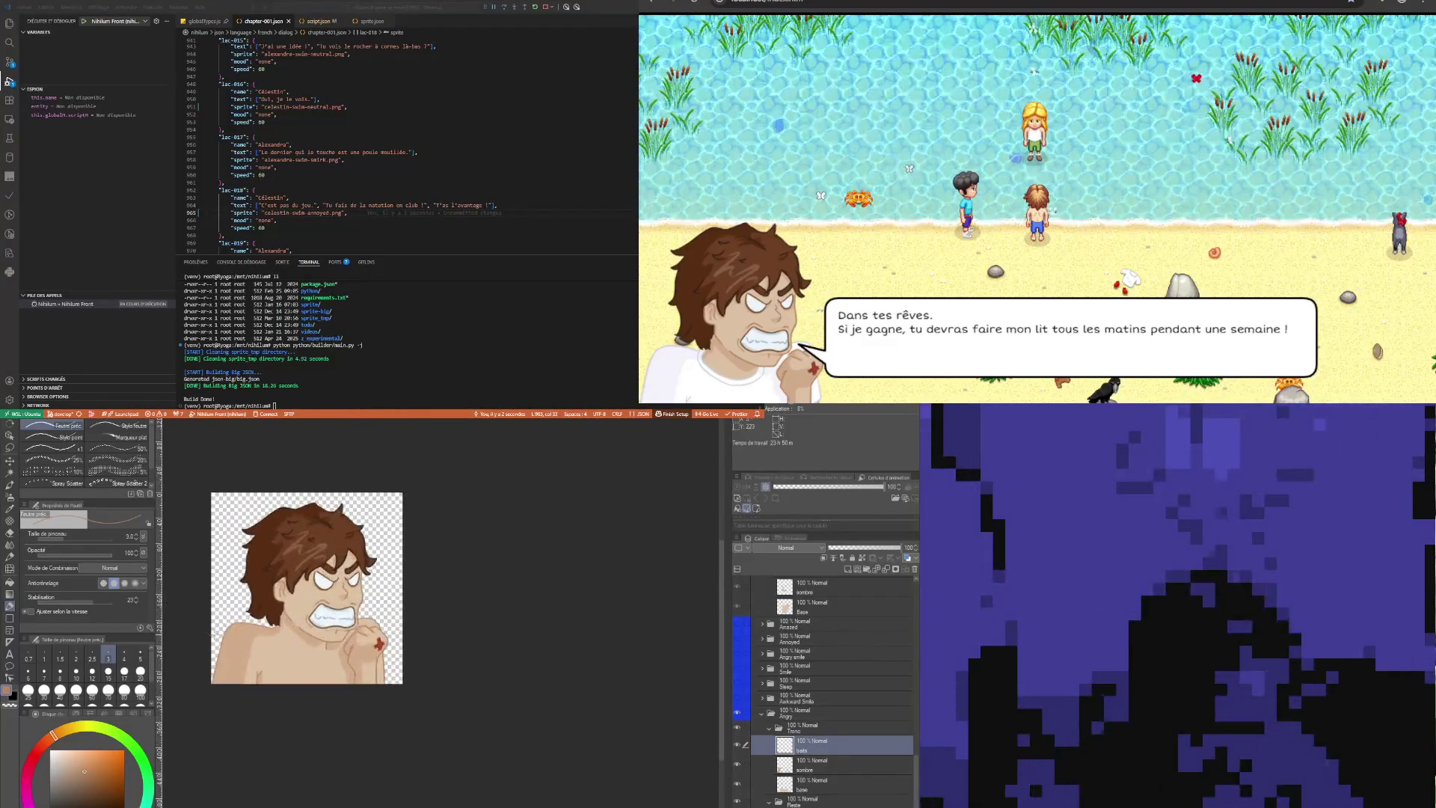
scroll(213, 631, up, 1)
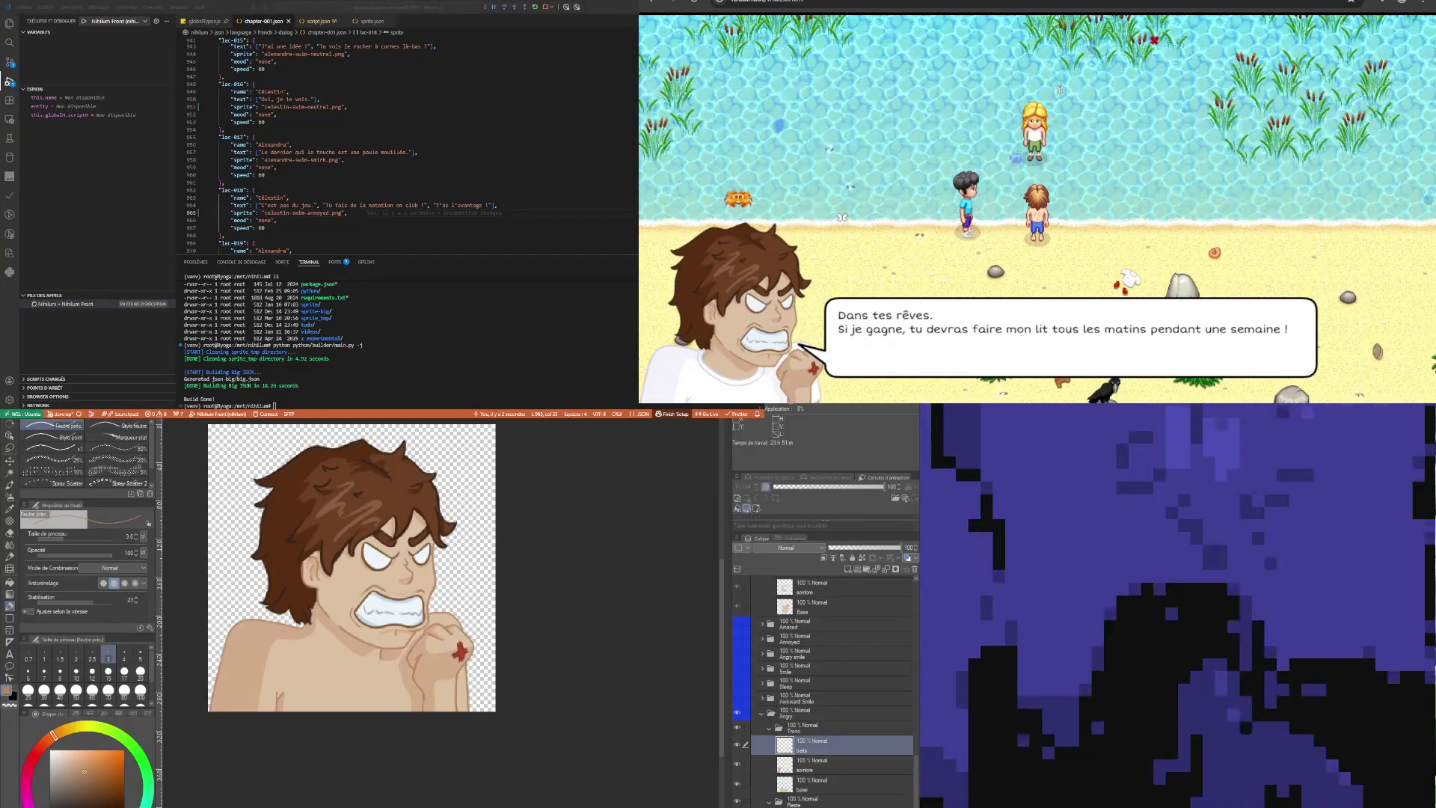
Zoom in and out to review the whole angry portrait
scroll(576, 647, down, 1)
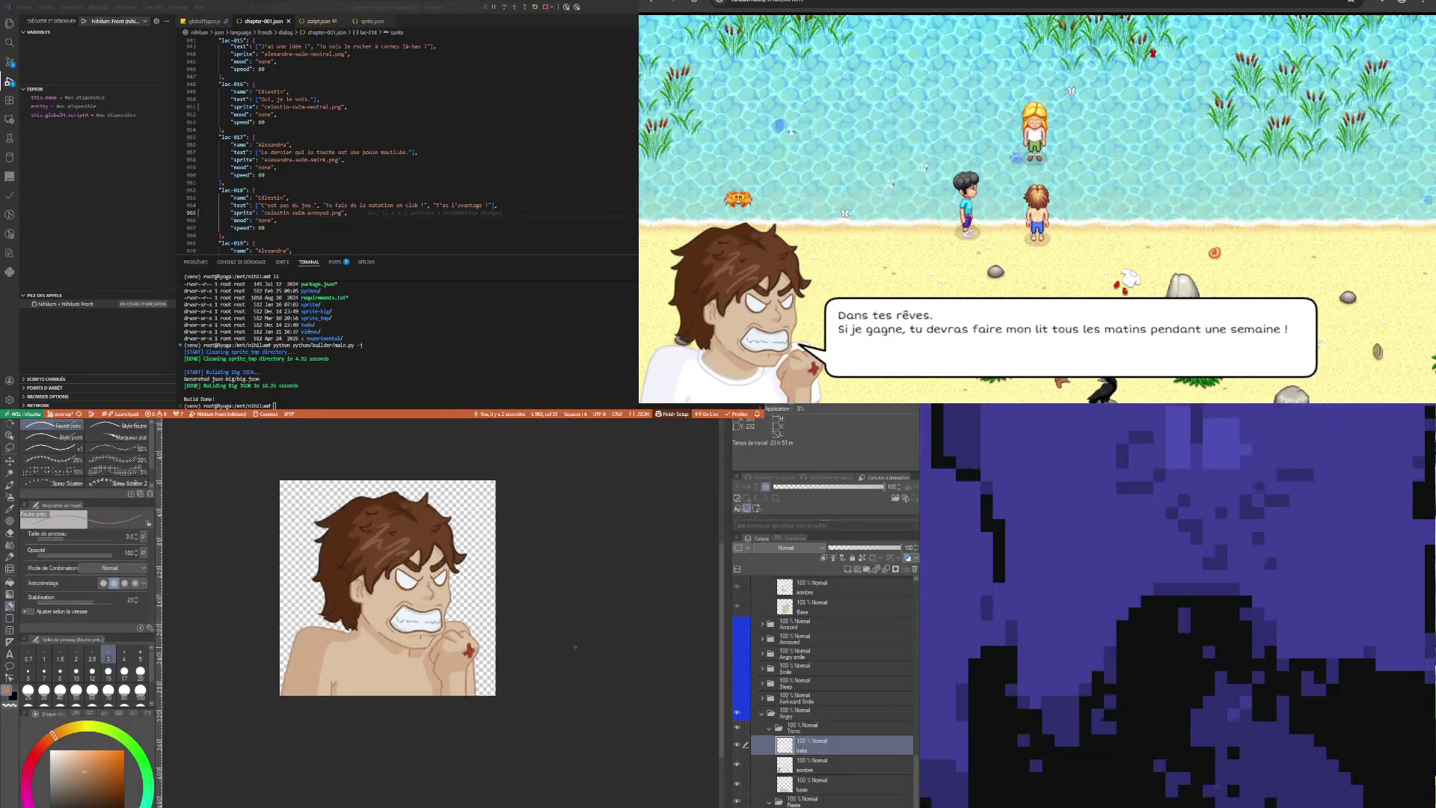
scroll(445, 673, up, 4)
scroll(445, 673, down, 5)
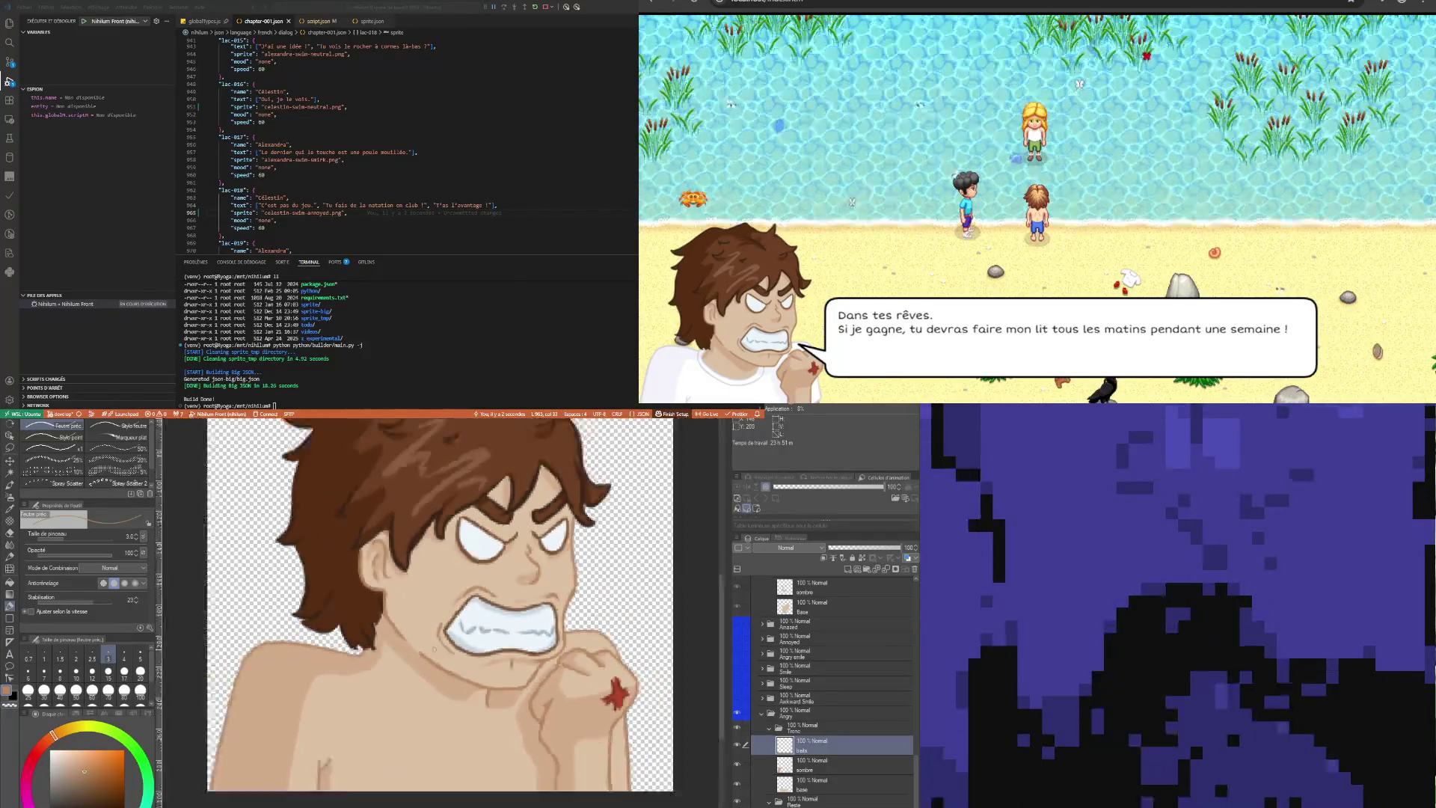
scroll(431, 612, up, 1)
scroll(430, 612, up, 3)
scroll(431, 611, down, 5)
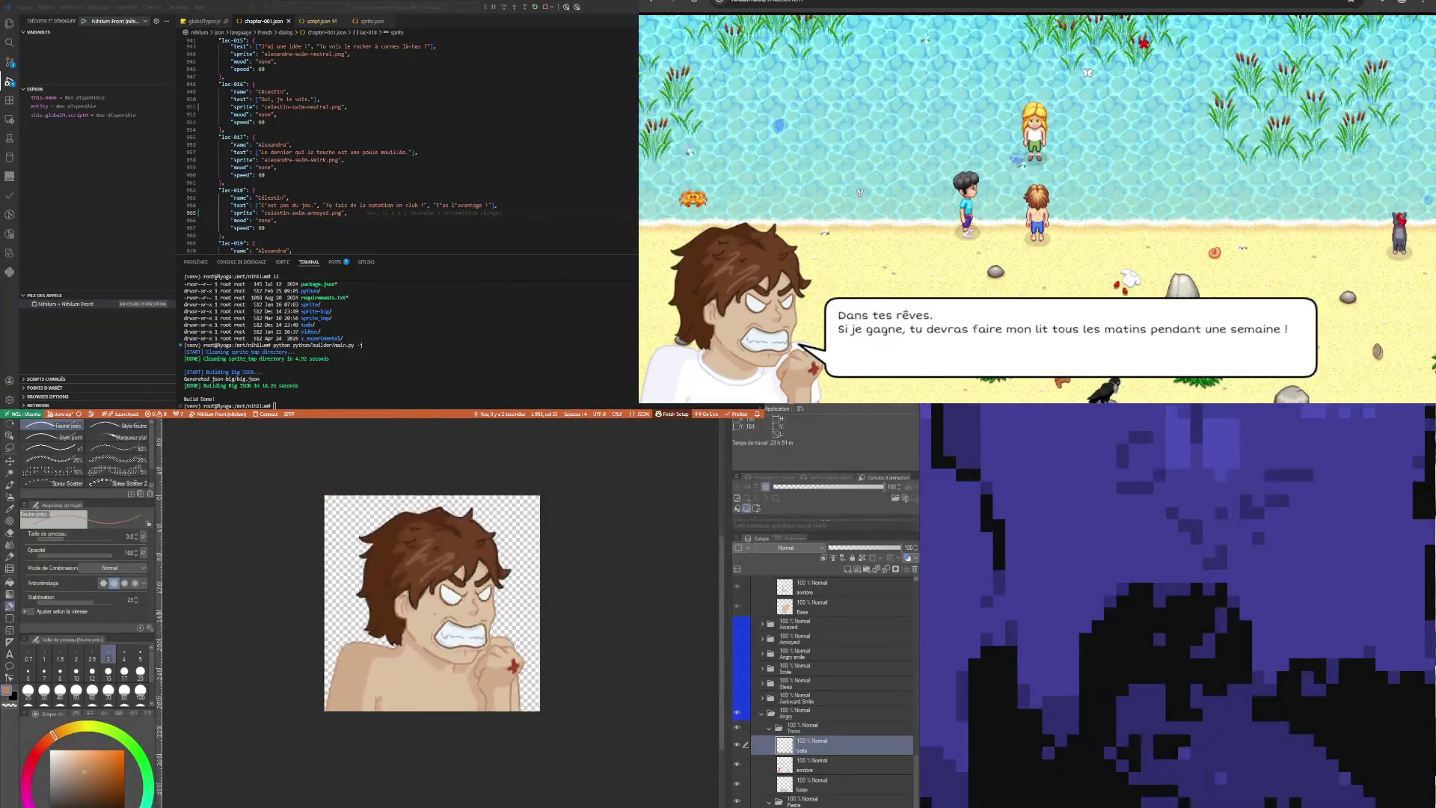
scroll(435, 612, up, 1)
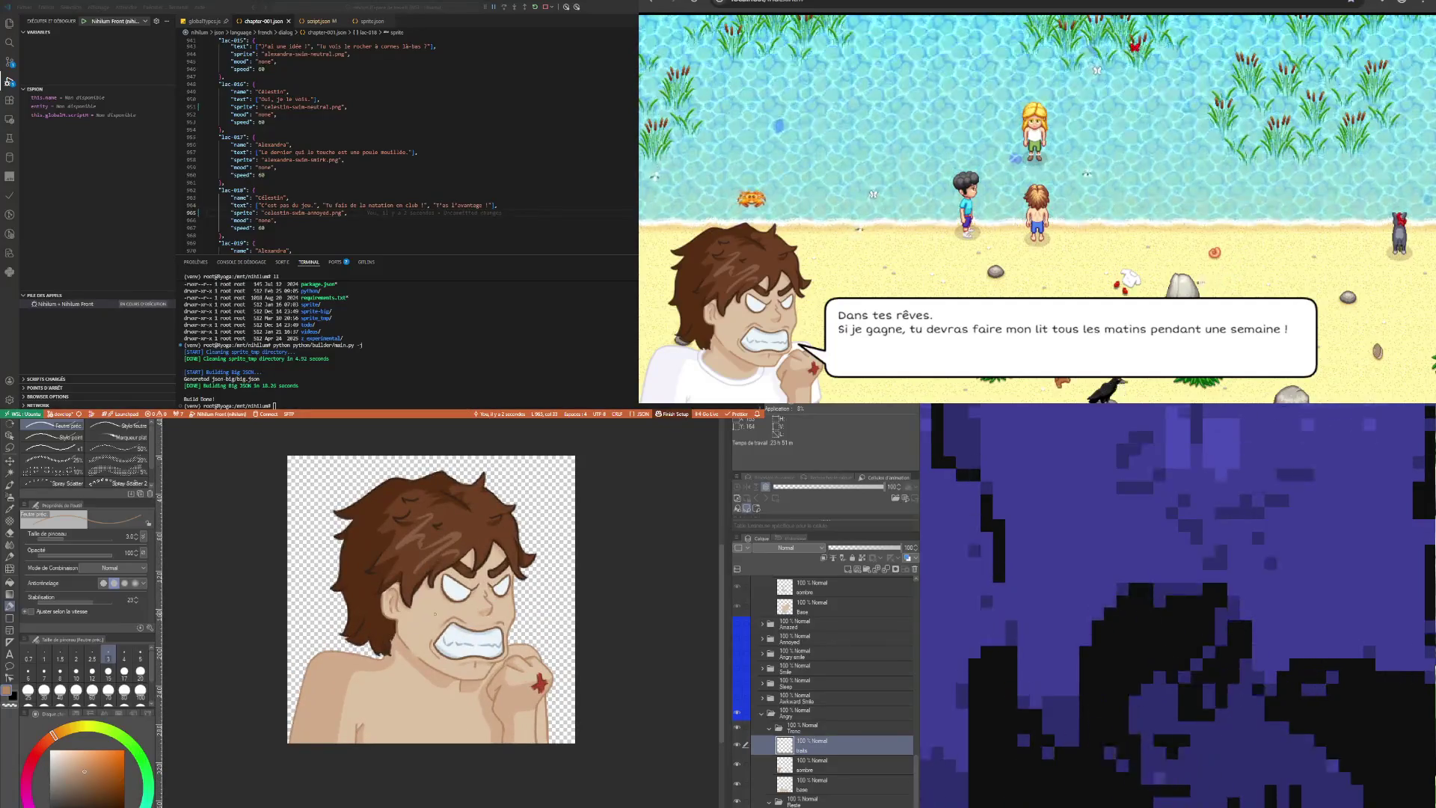
scroll(416, 616, up, 1)
scroll(416, 617, down, 3)
scroll(416, 618, up, 2)
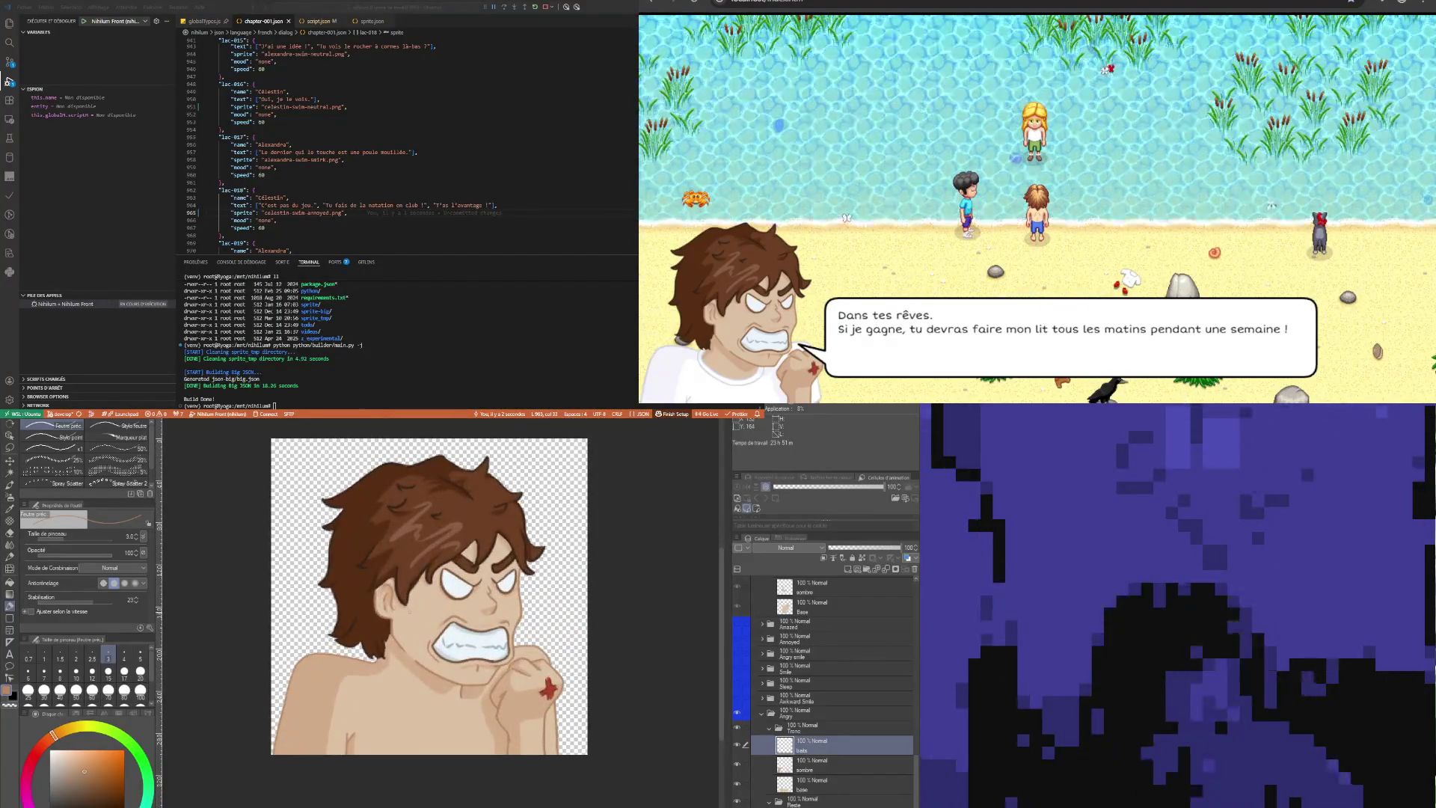
scroll(396, 630, down, 1)
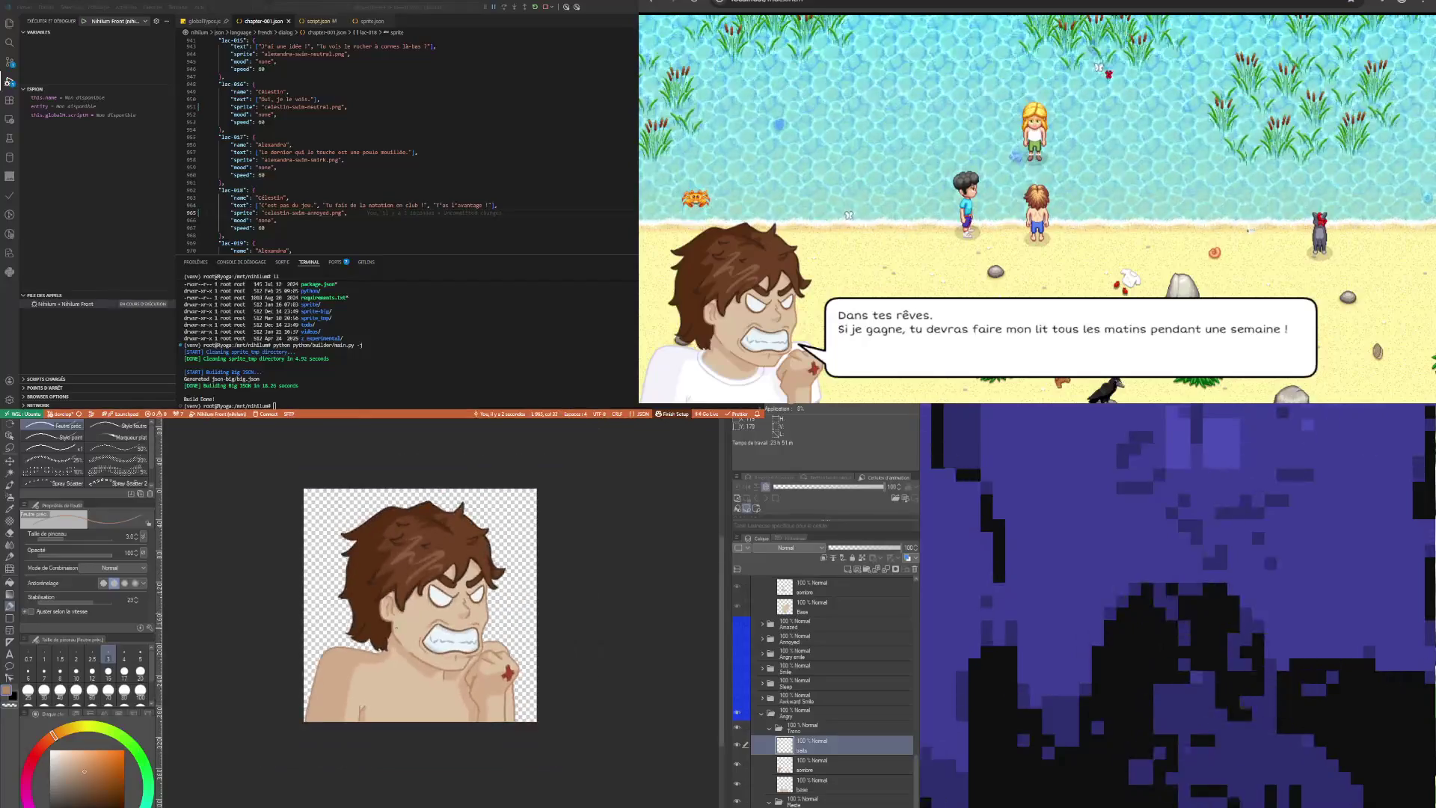
Select the Angry layer folder and look over the portrait once more
click(812, 727)
click(801, 713)
scroll(382, 633, up, 1)
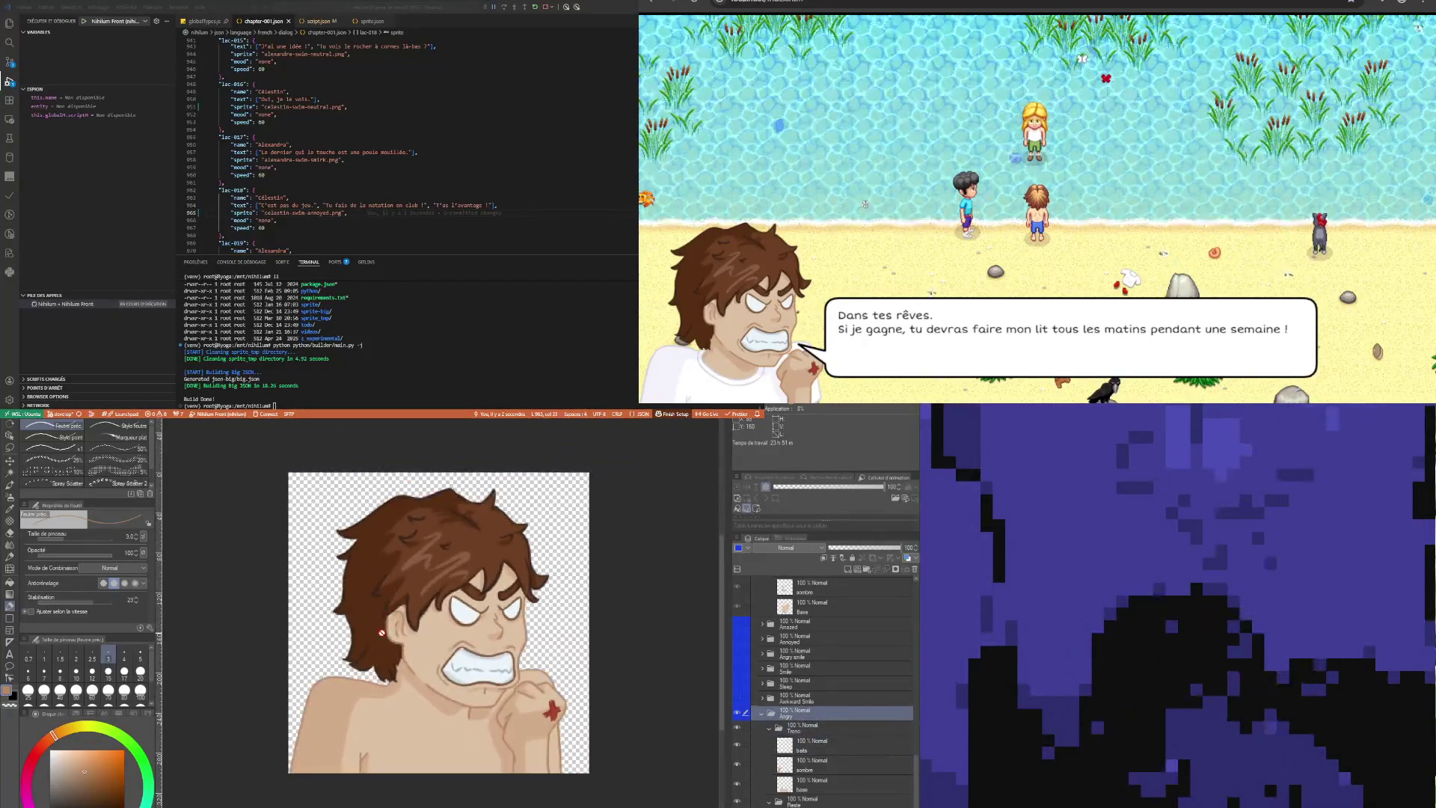
scroll(381, 633, up, 2)
scroll(381, 677, down, 1)
scroll(383, 680, up, 4)
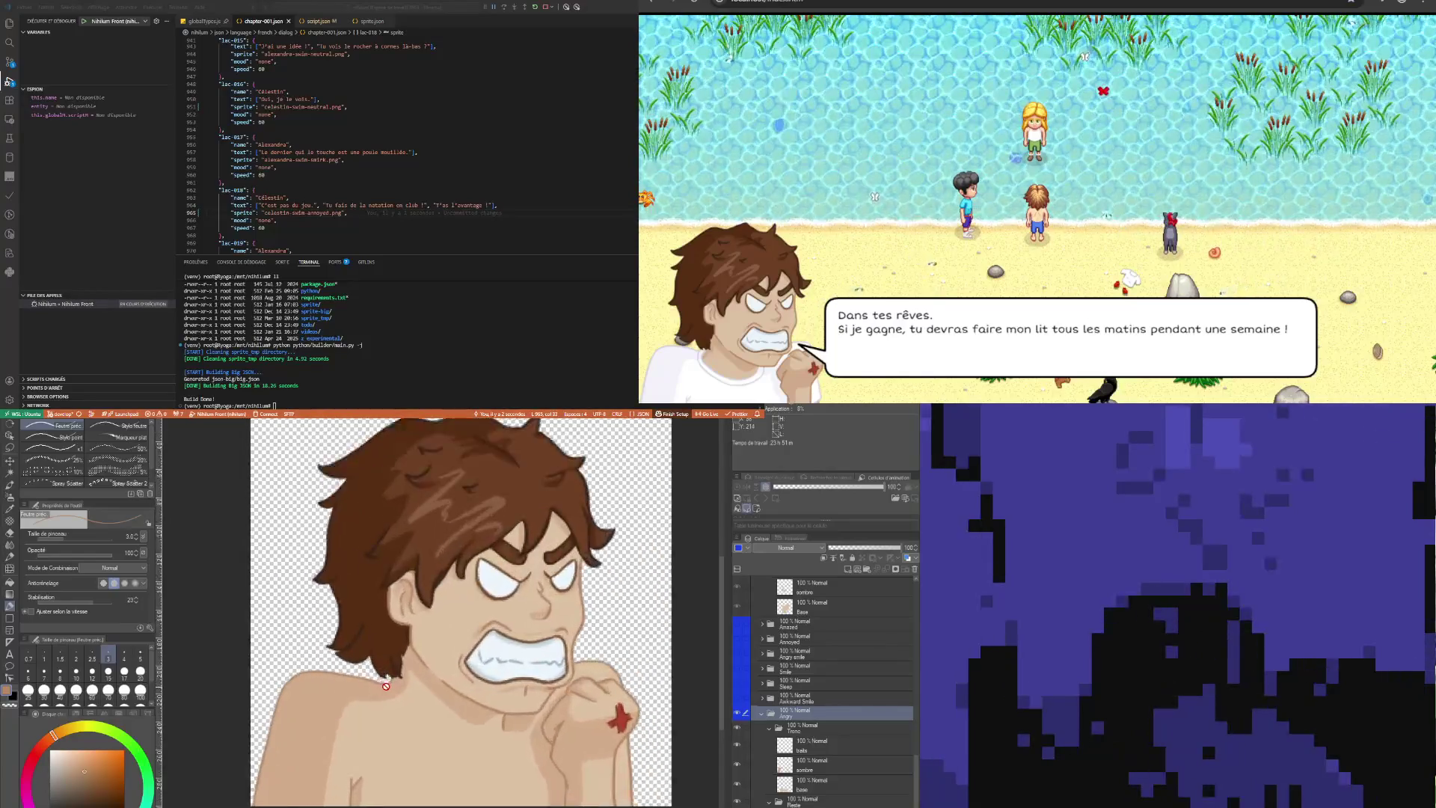
scroll(386, 687, down, 3)
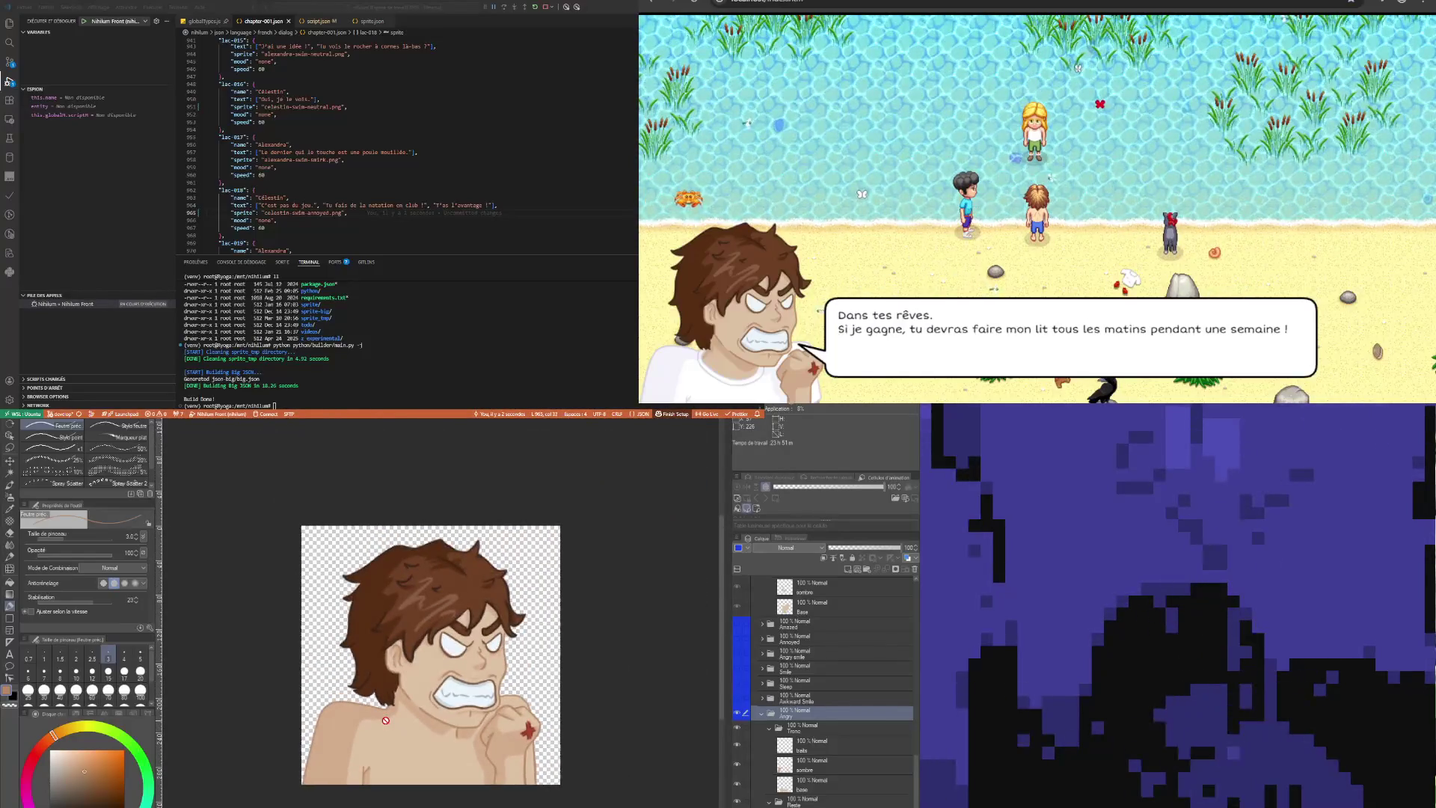
scroll(393, 704, up, 1)
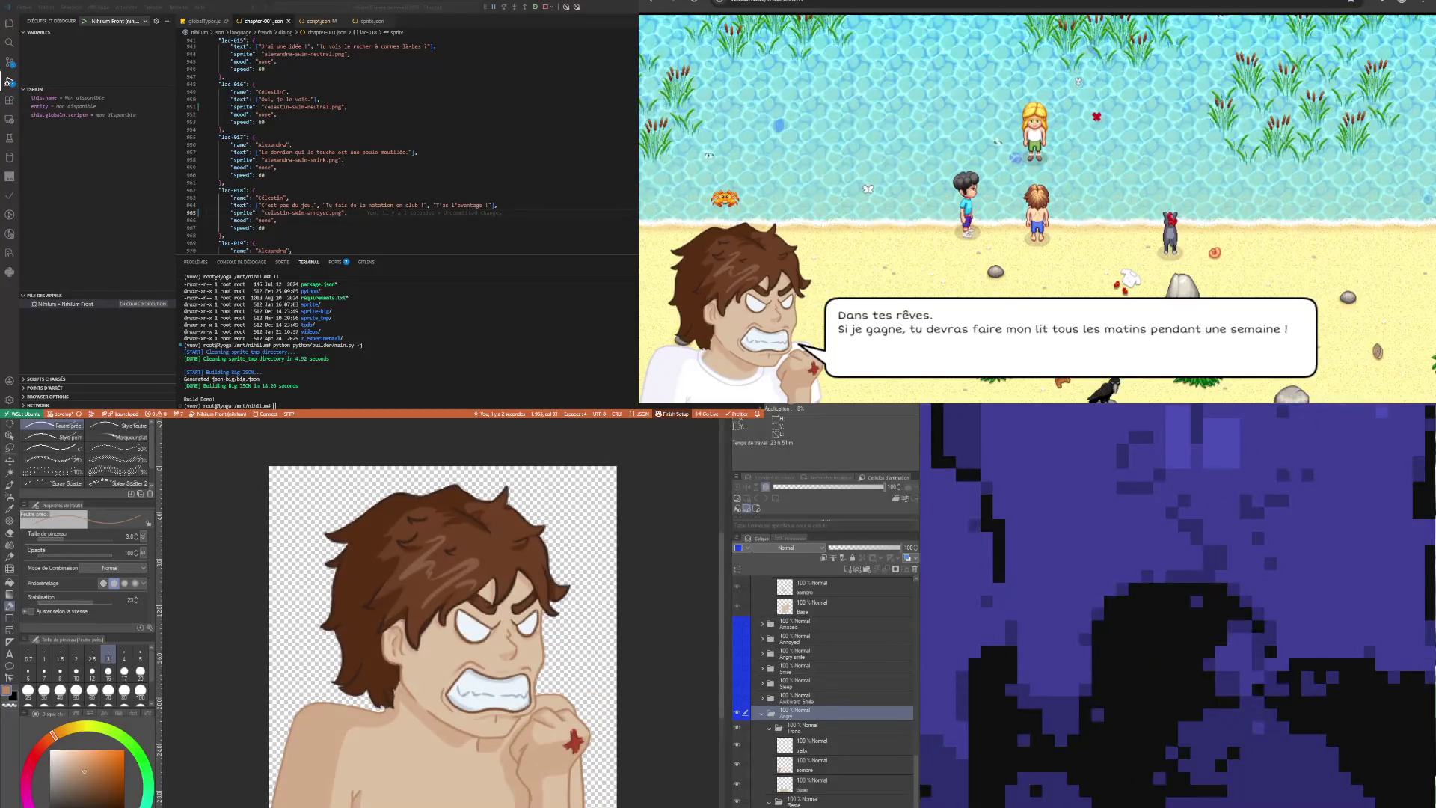
click(331, 159)
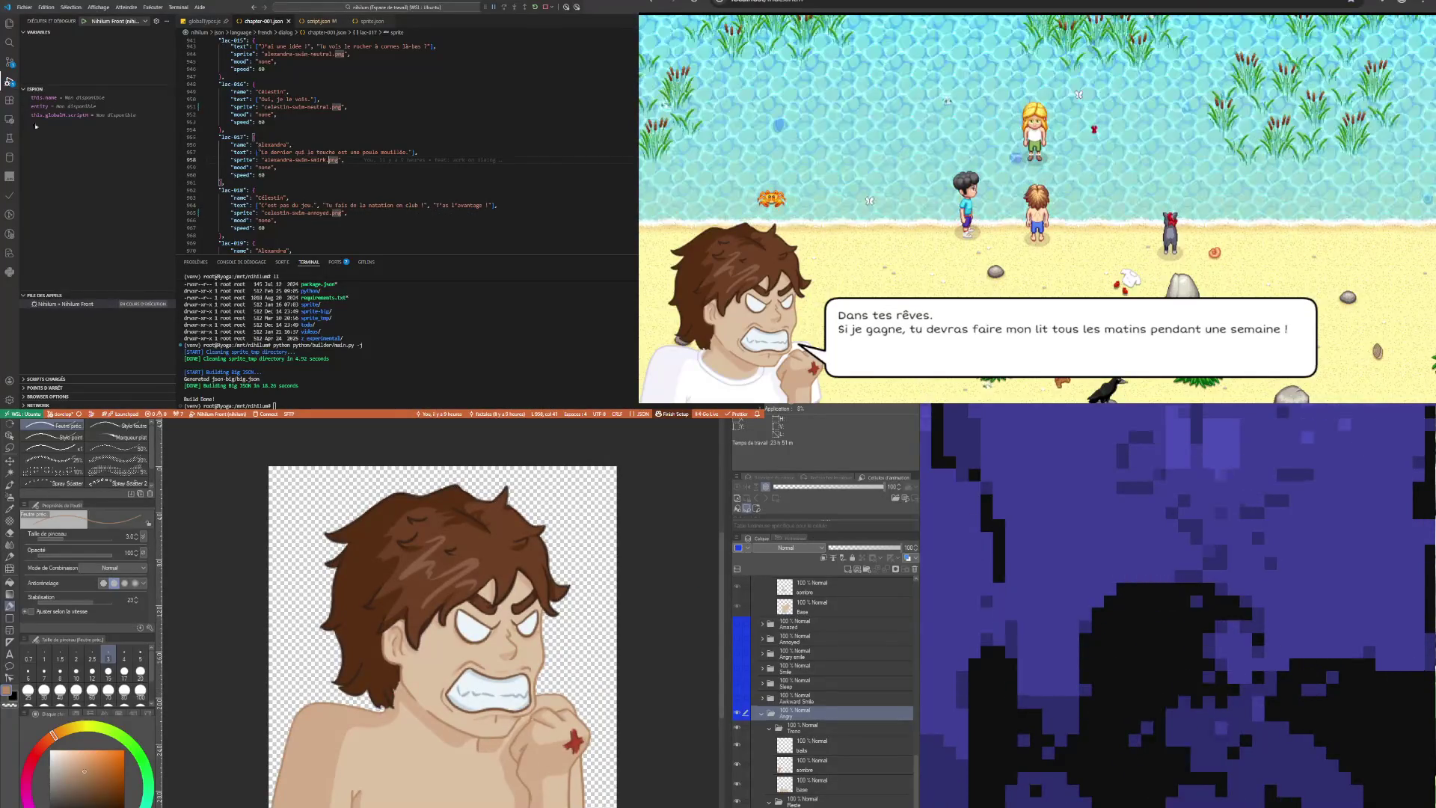
Browse the chapter-001.json dialogue entries between lines 951 and 965
key(alt+Tab)
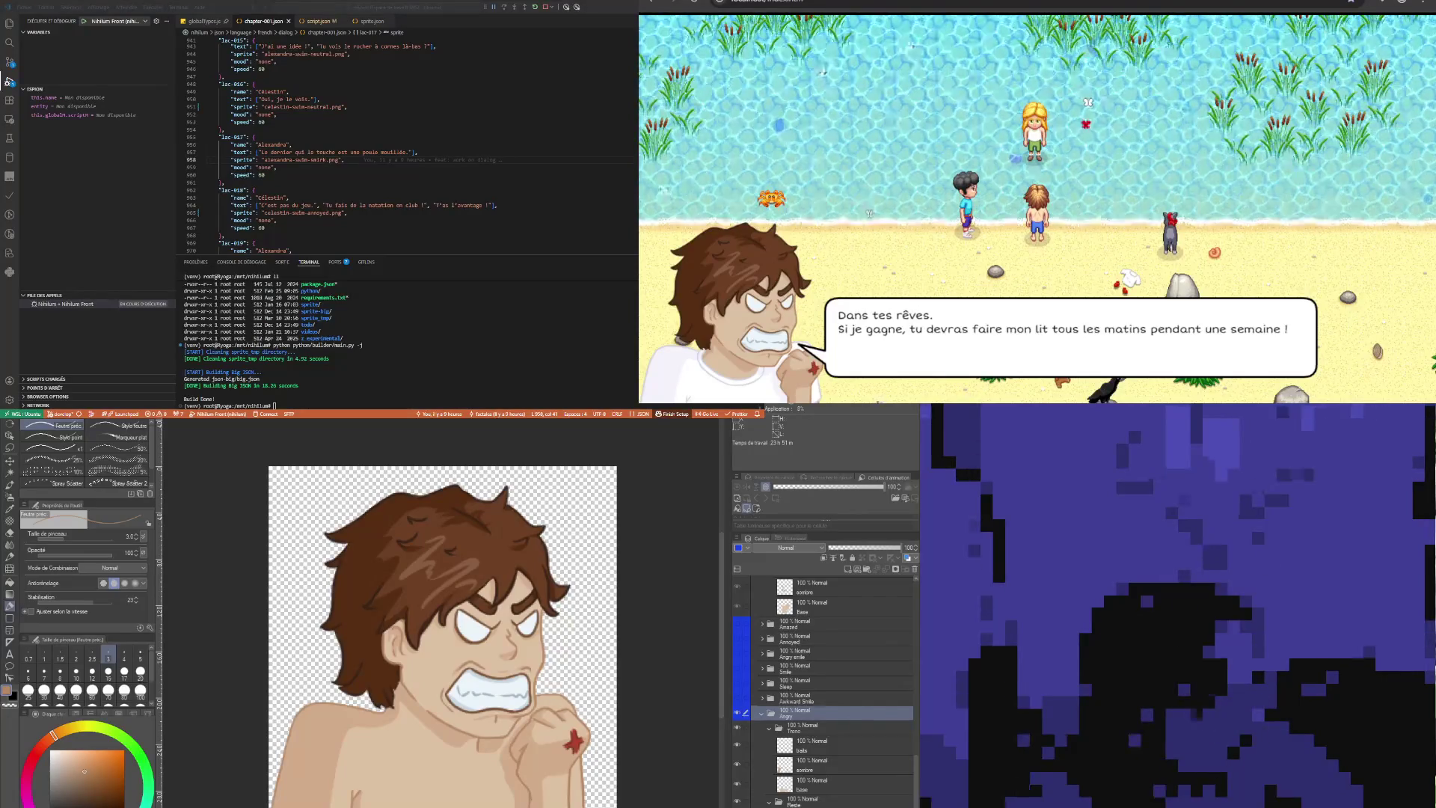
click(337, 107)
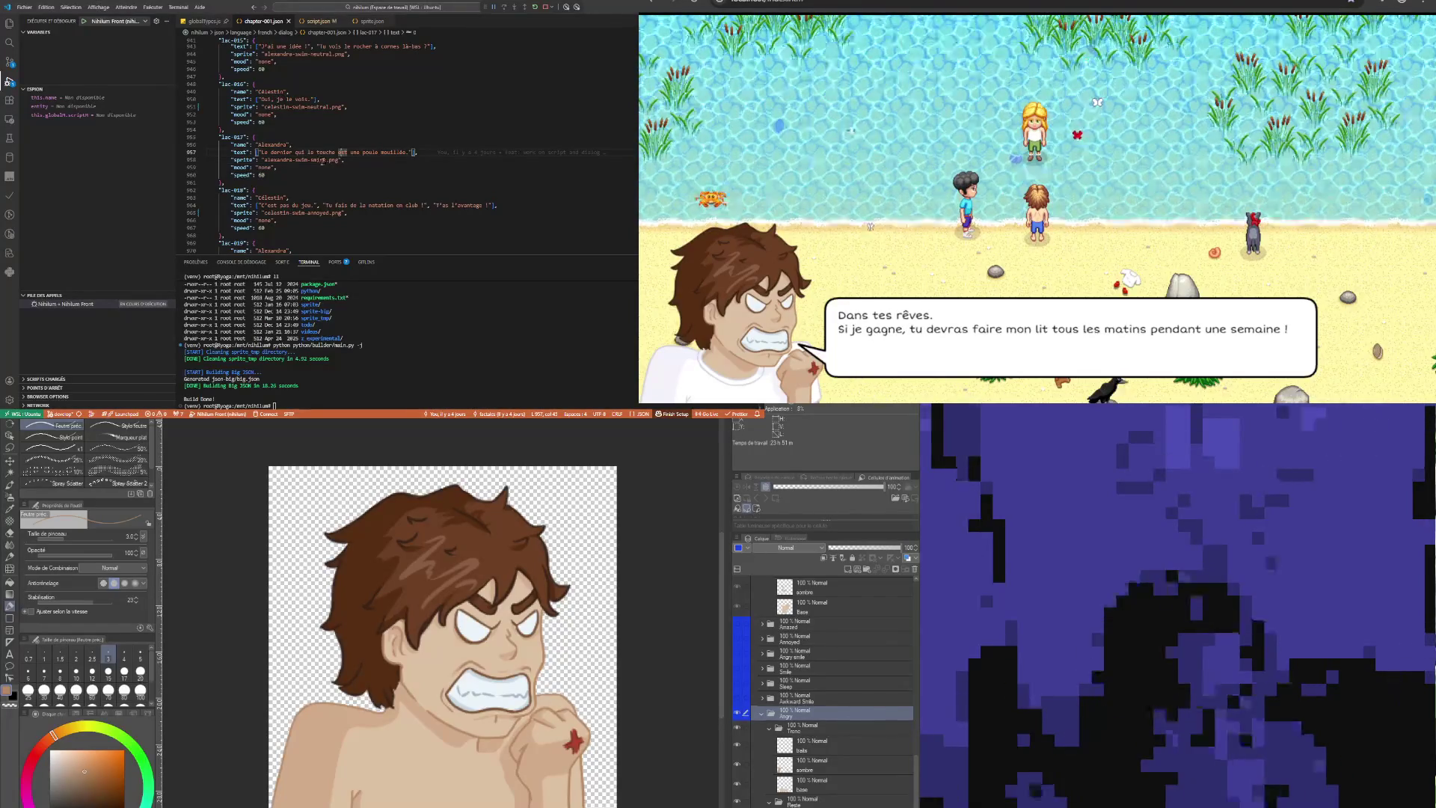
click(334, 128)
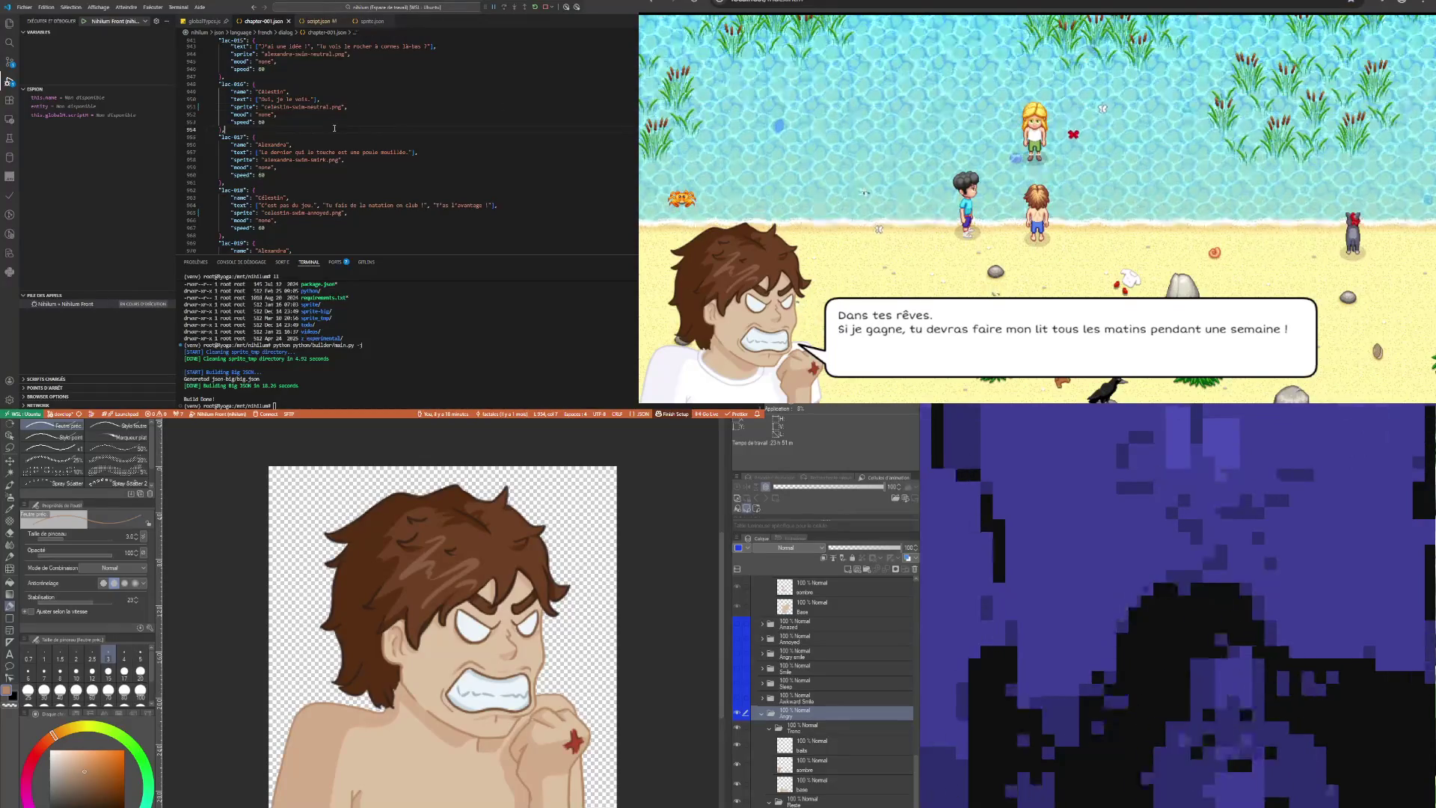
click(305, 113)
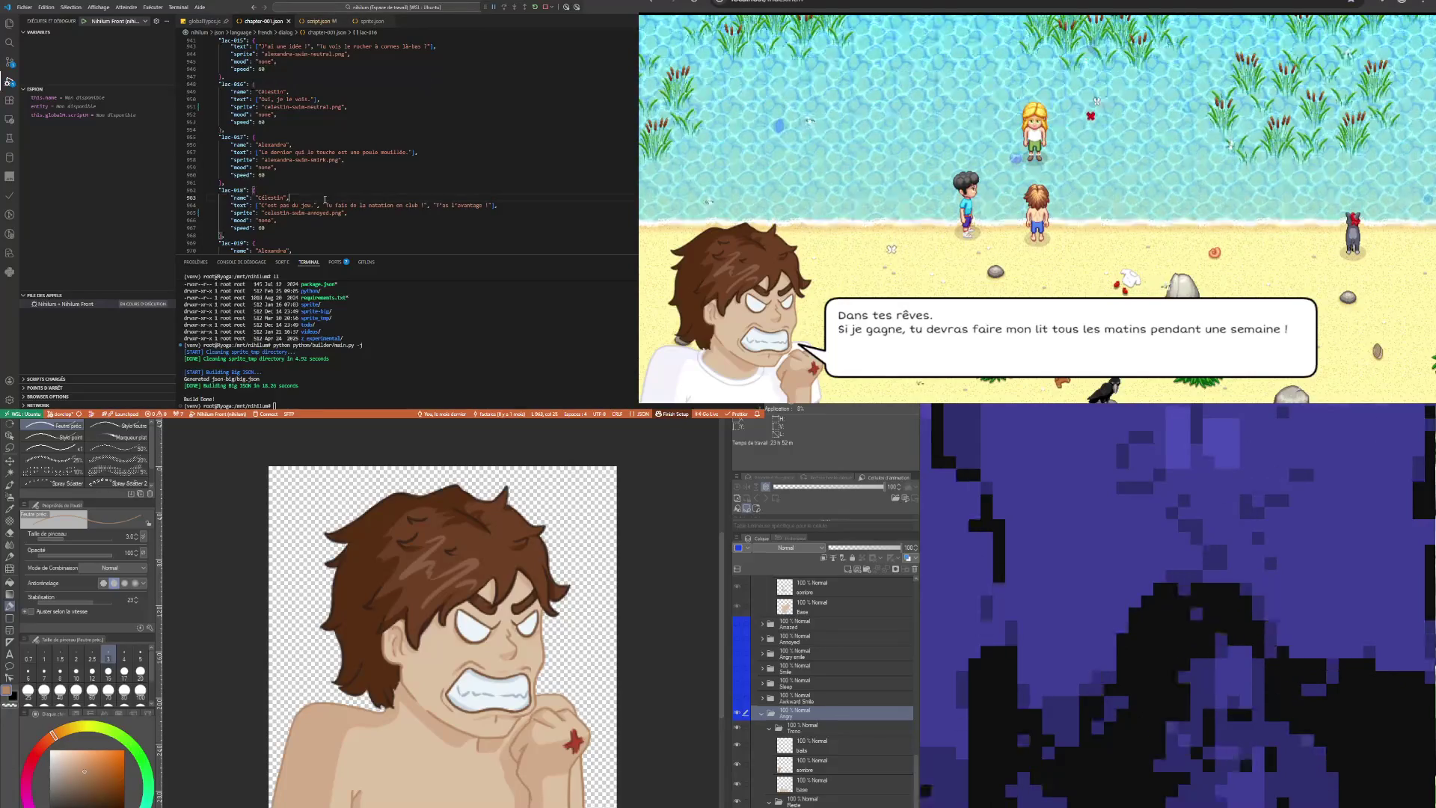
scroll(345, 130, down, 5)
scroll(338, 173, up, 3)
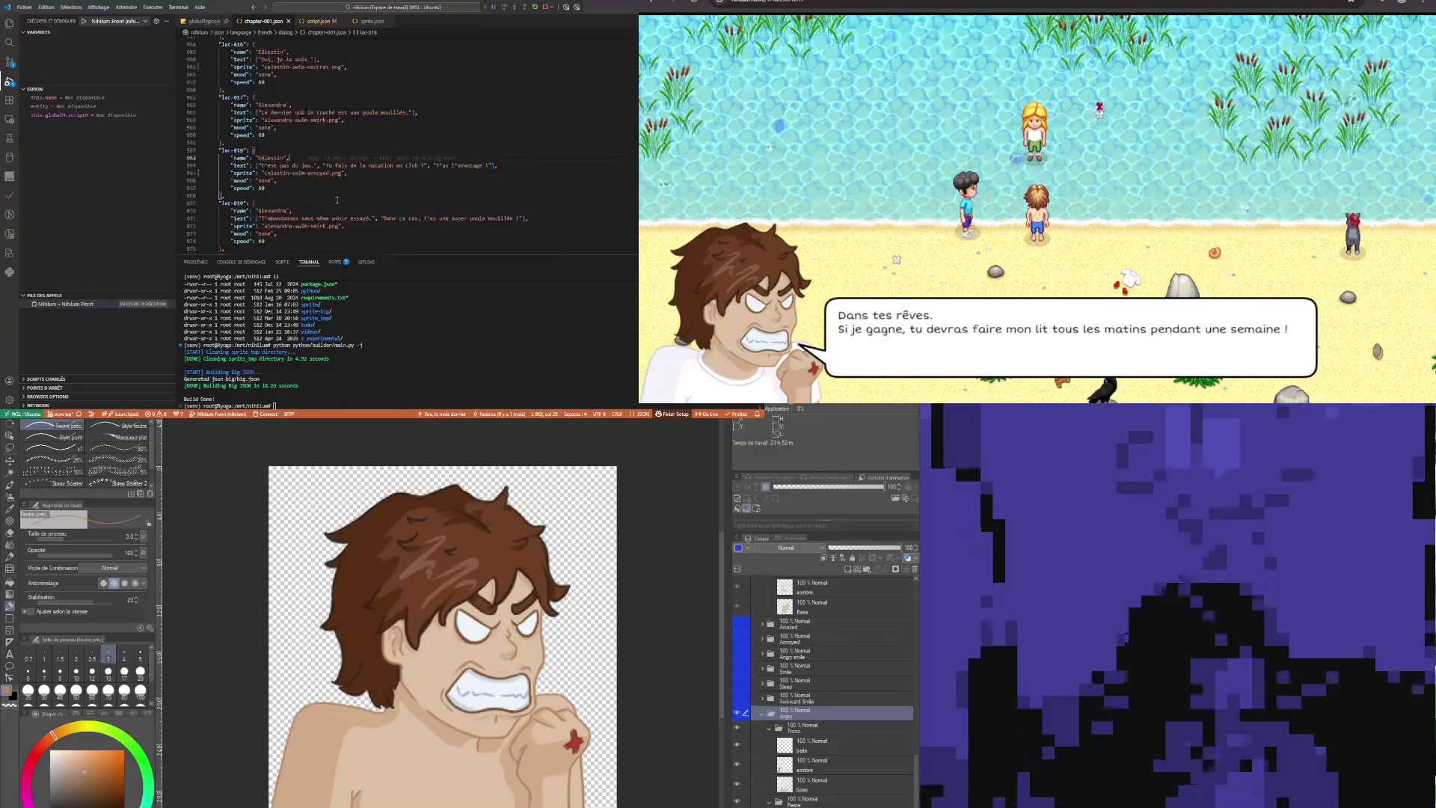
click(282, 173)
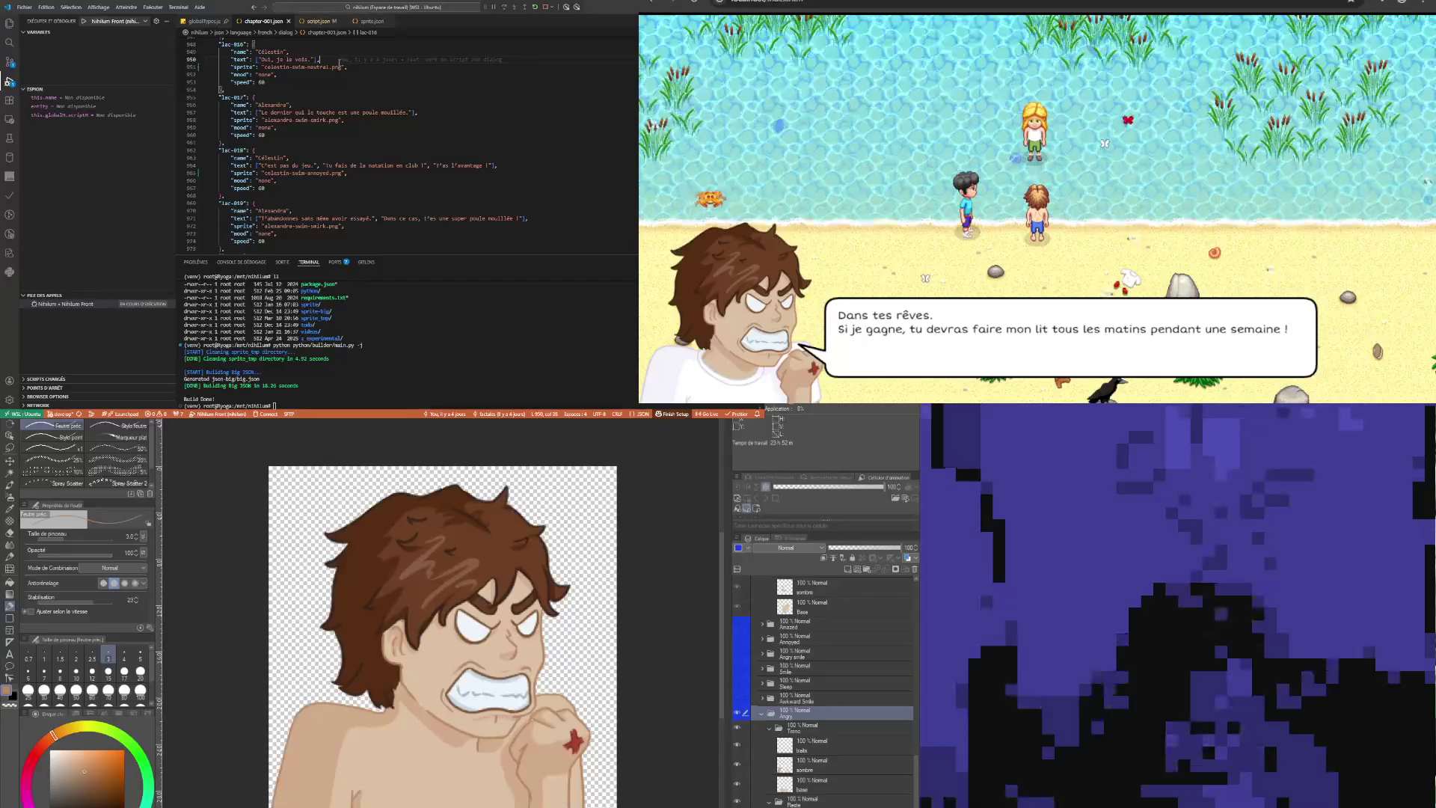
click(303, 150)
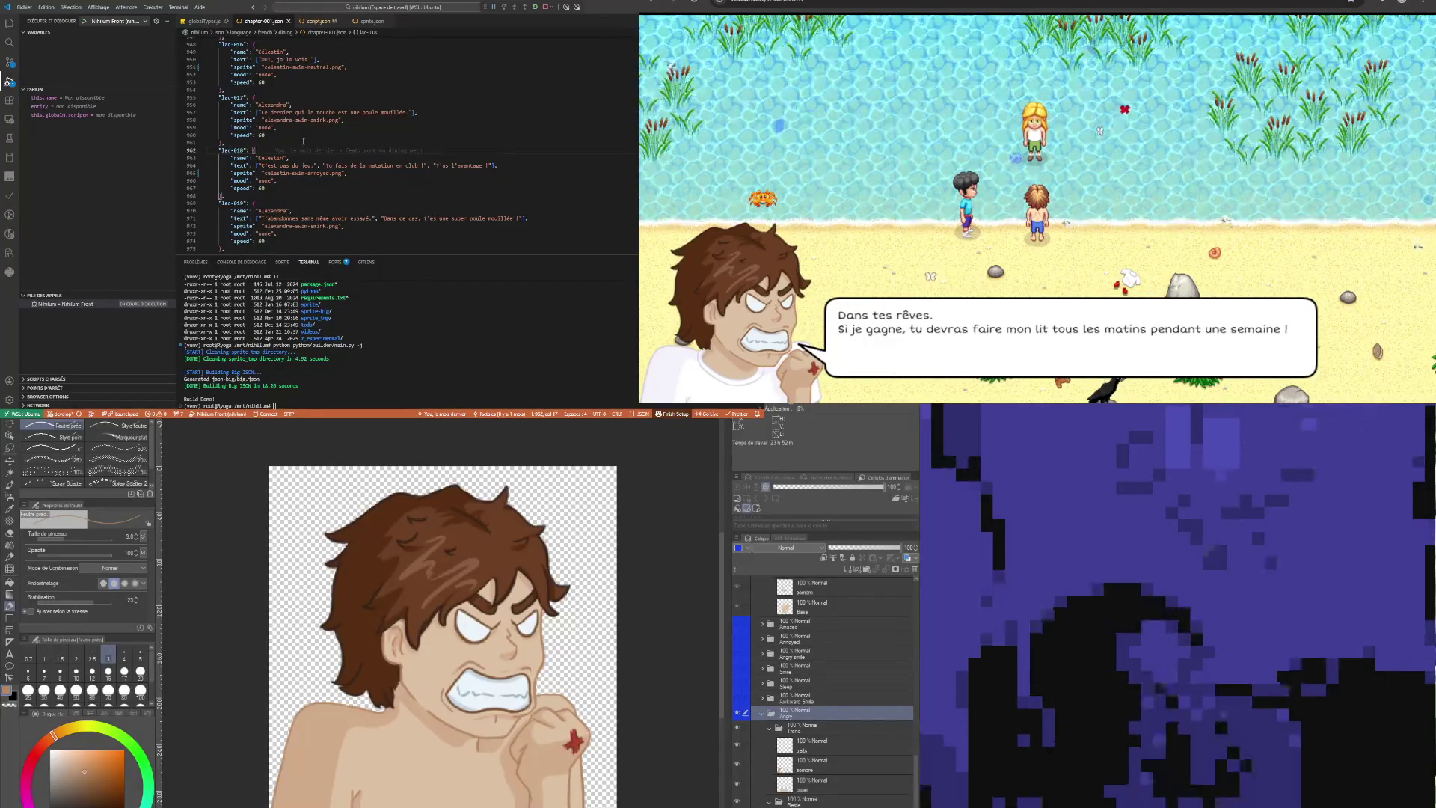
scroll(305, 149, up, 3)
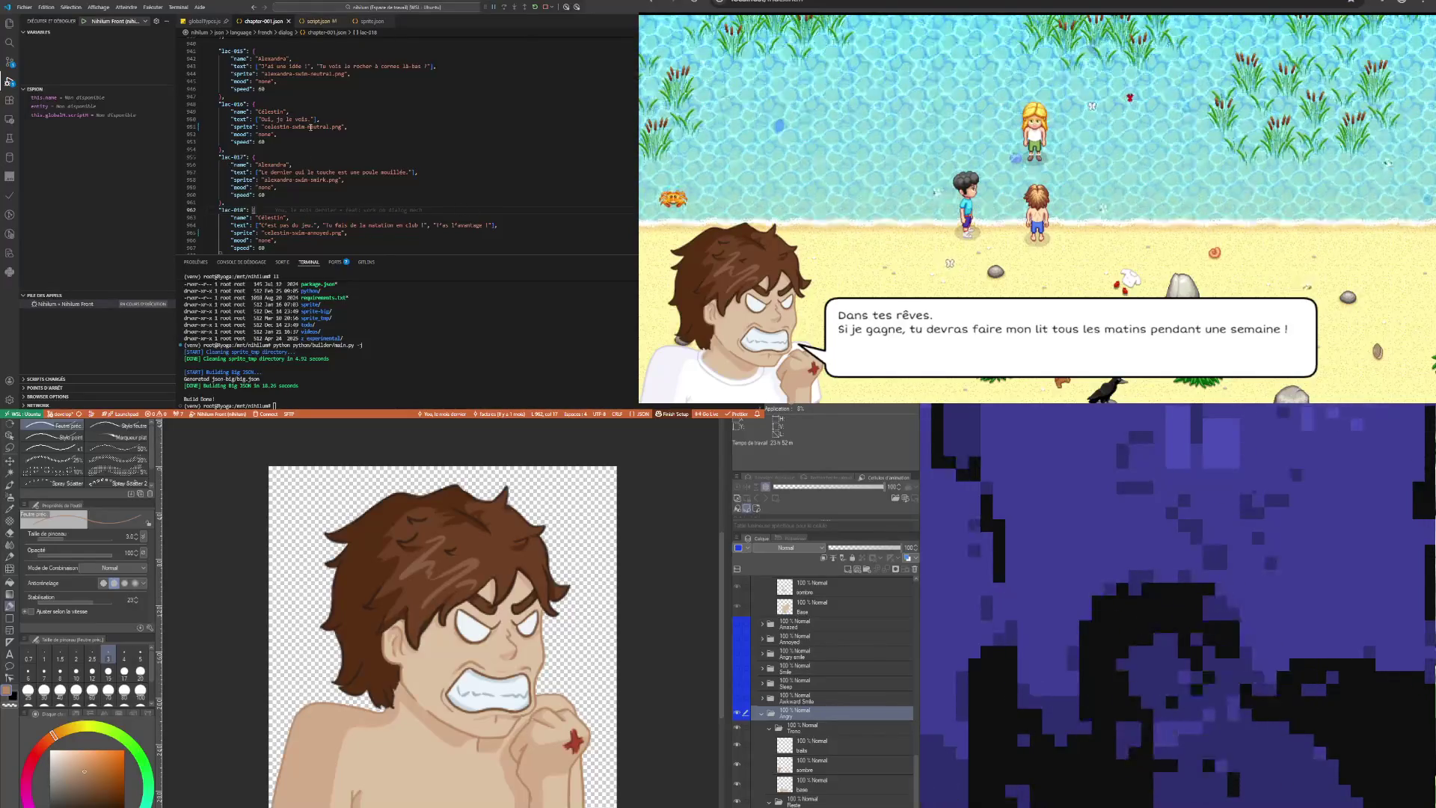
scroll(310, 127, down, 5)
scroll(309, 131, down, 5)
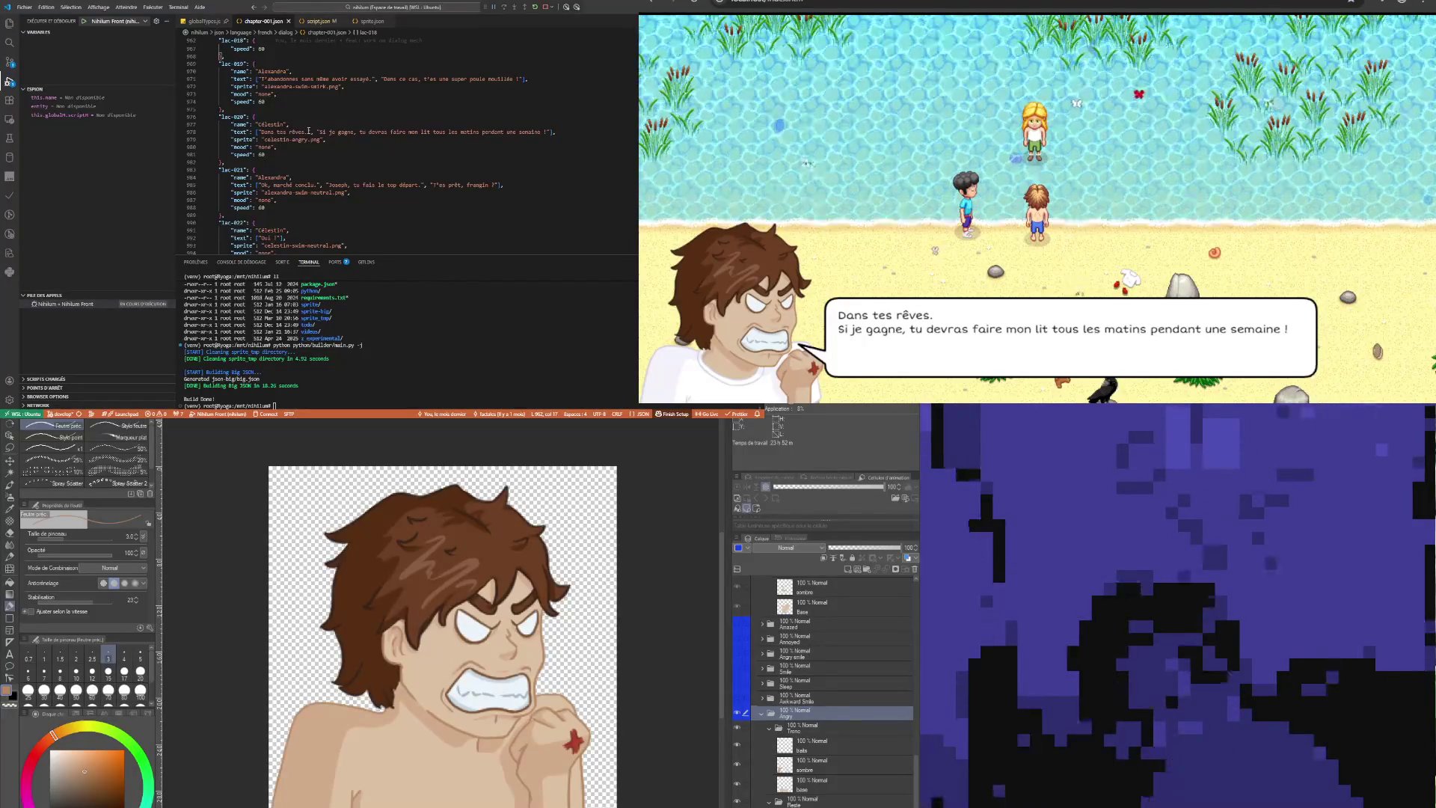
scroll(307, 149, up, 2)
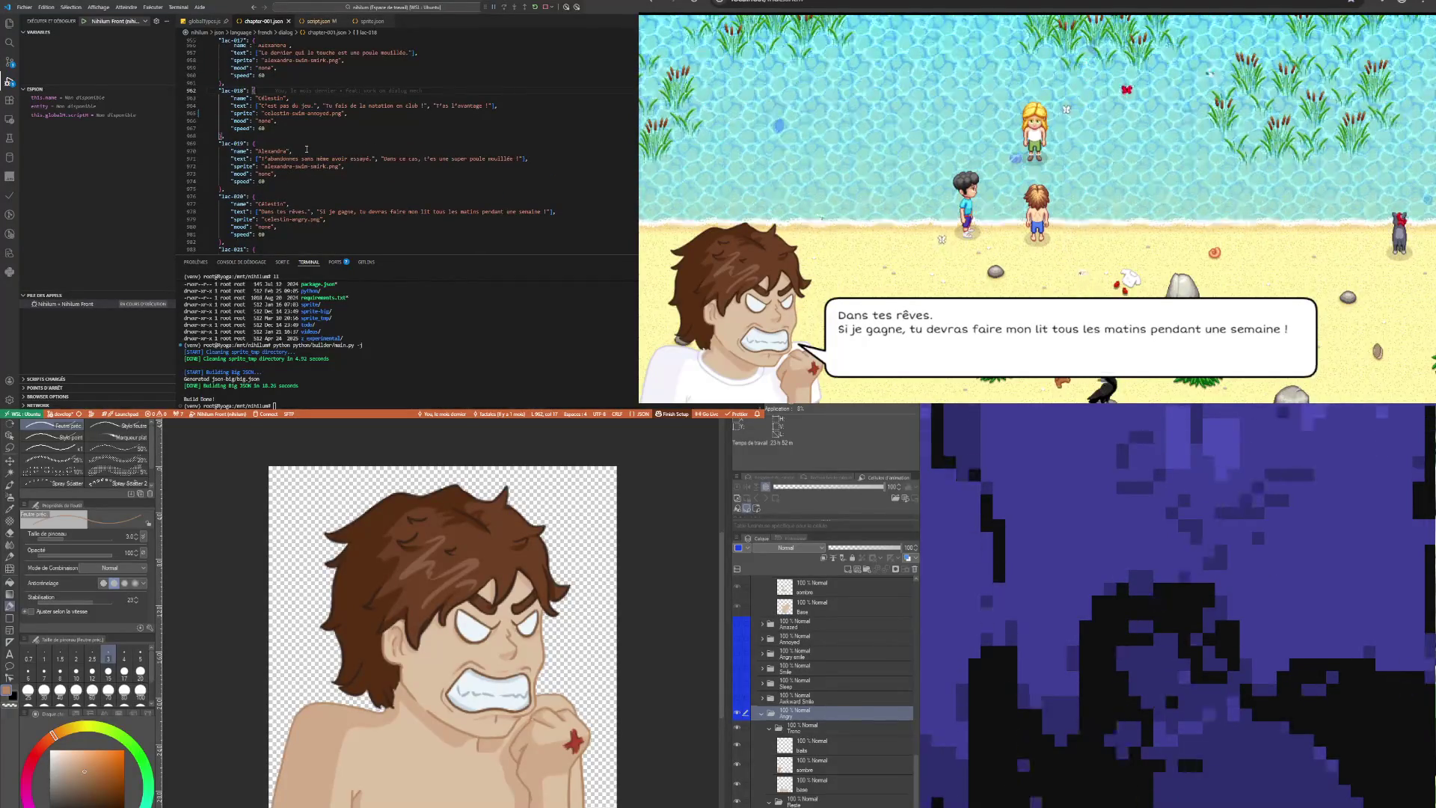
scroll(414, 126, down, 4)
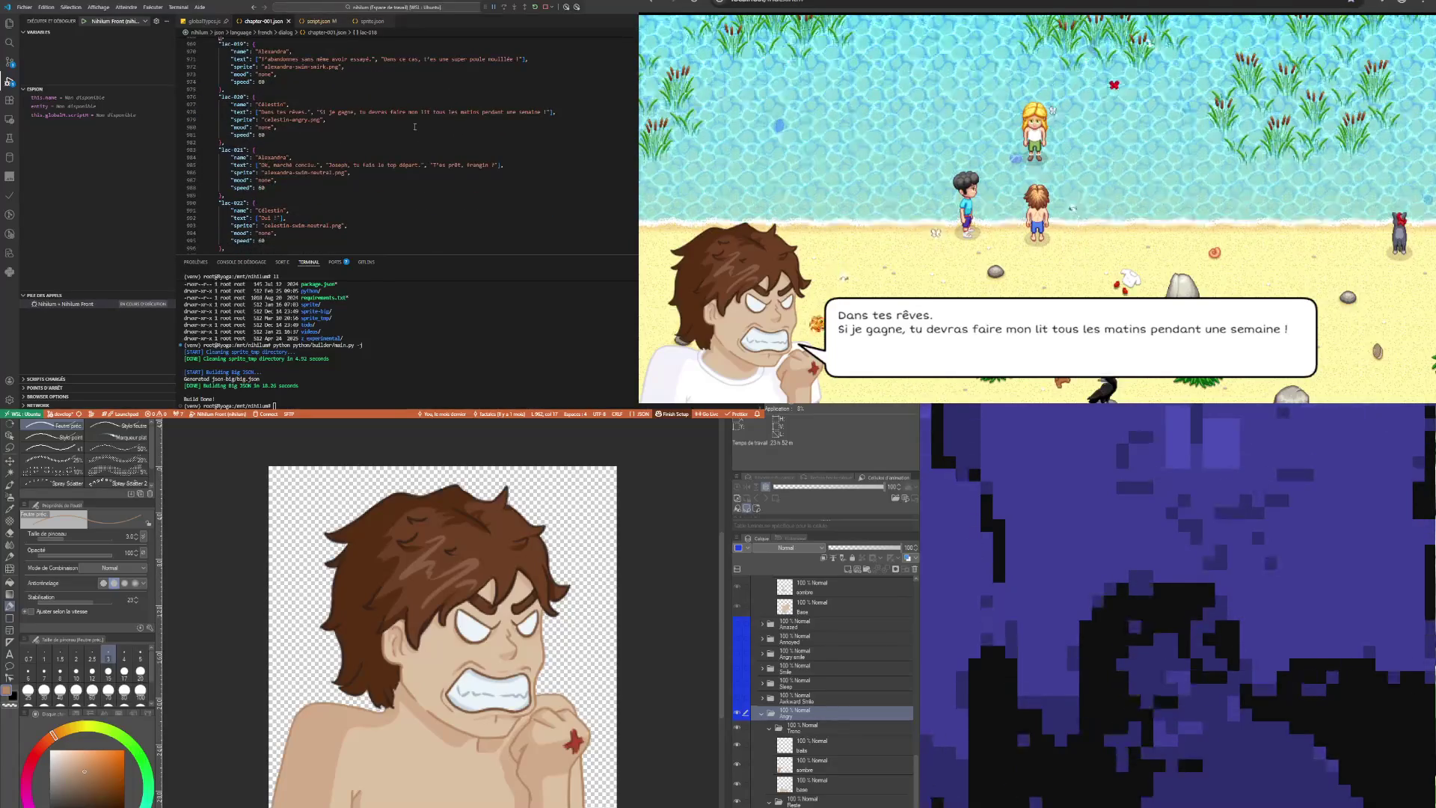
Change the sprite on line 979 from celestin-angry.png to celestin-swim-angry.png
click(292, 120)
double_click(282, 120)
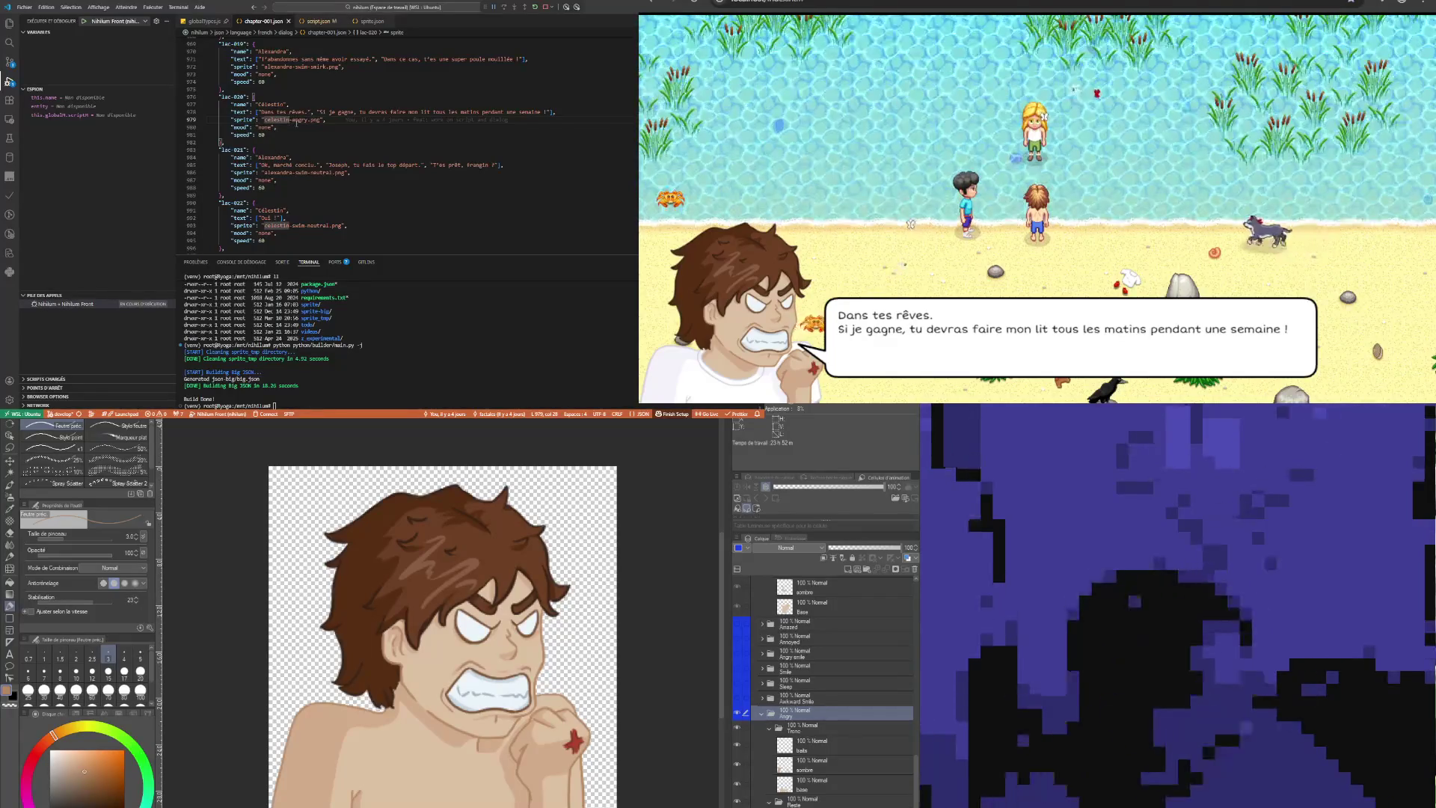
key(Right)
text(-swim)
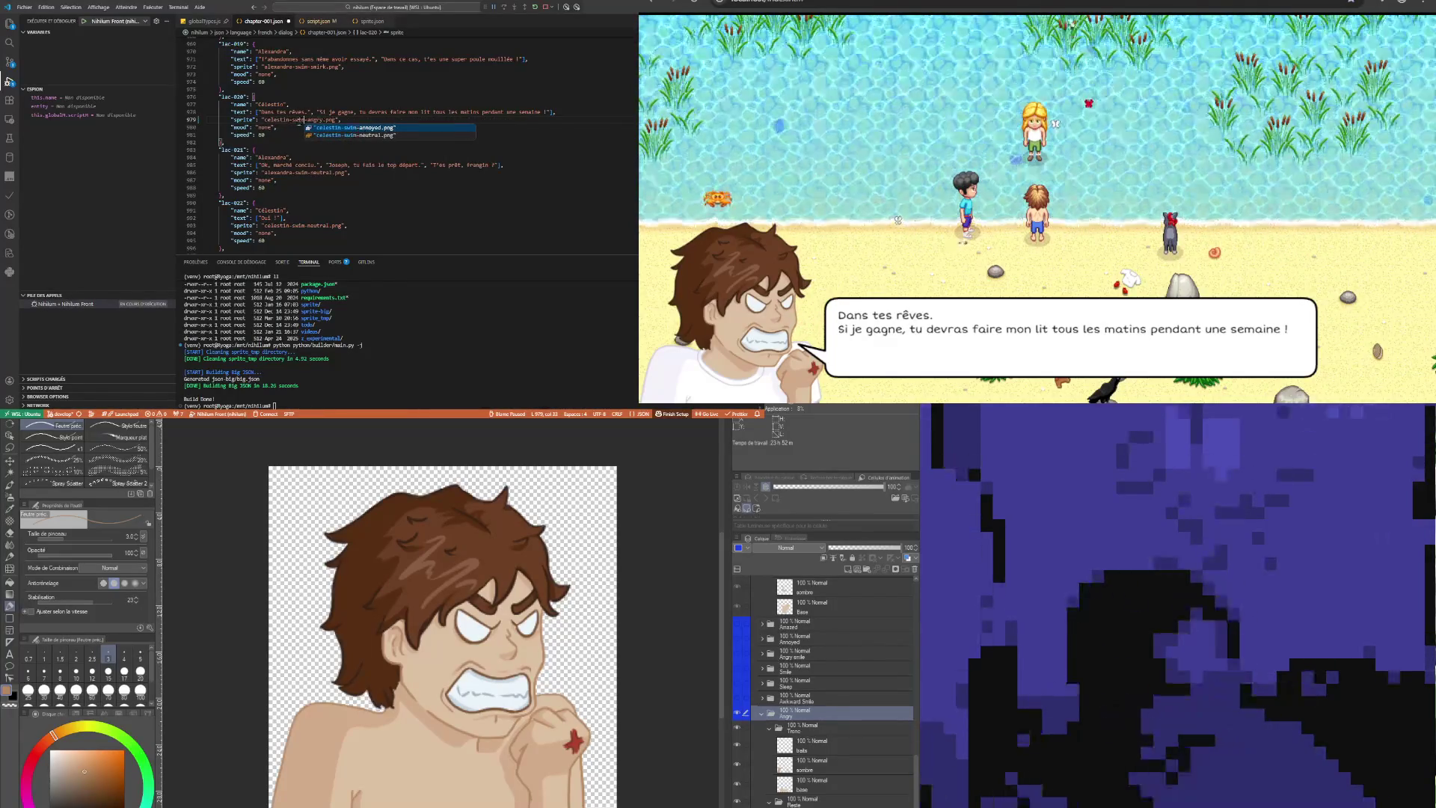
click(368, 105)
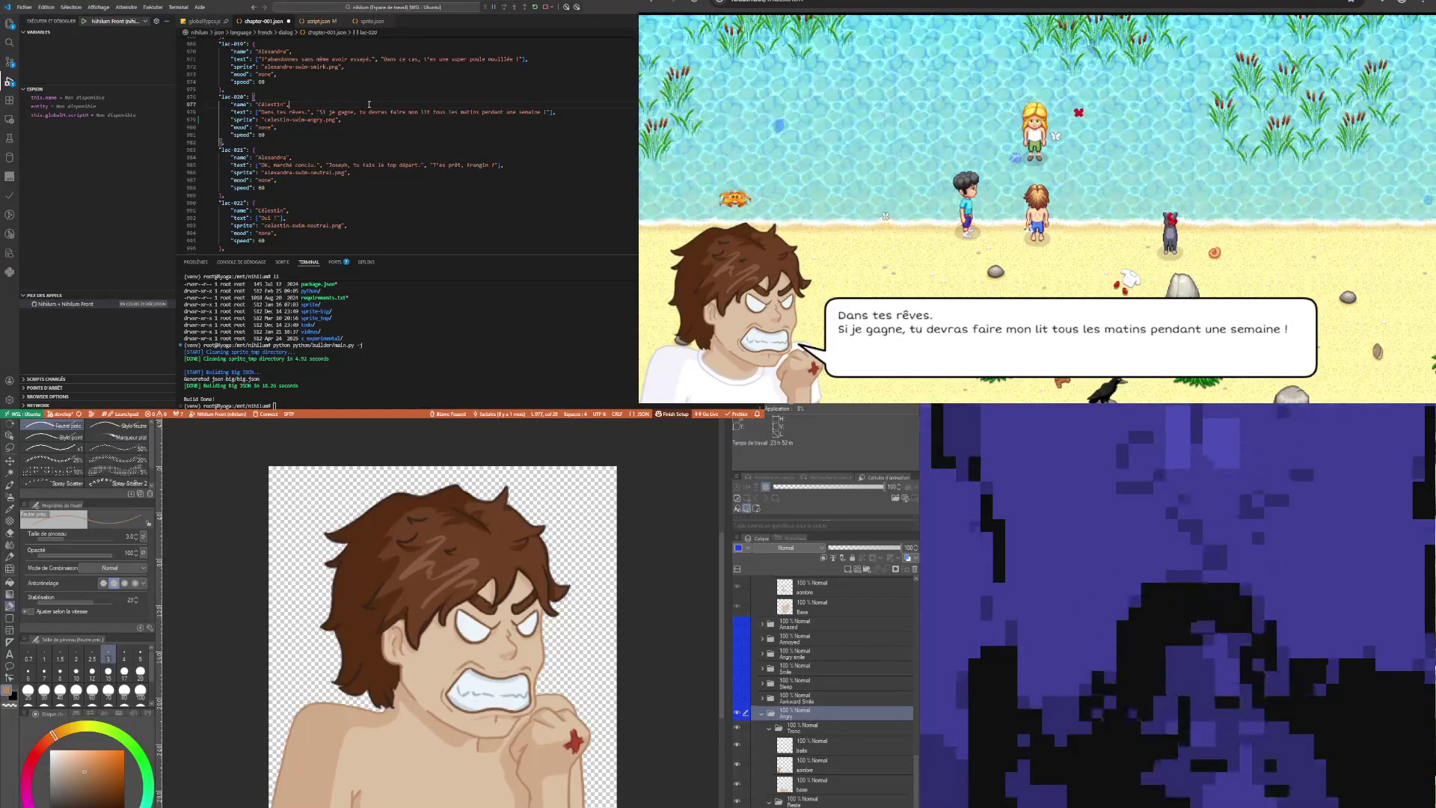
Move on to Célestin's next dialogue entry, undo a stray change, and leave the editor
scroll(392, 191, down, 3)
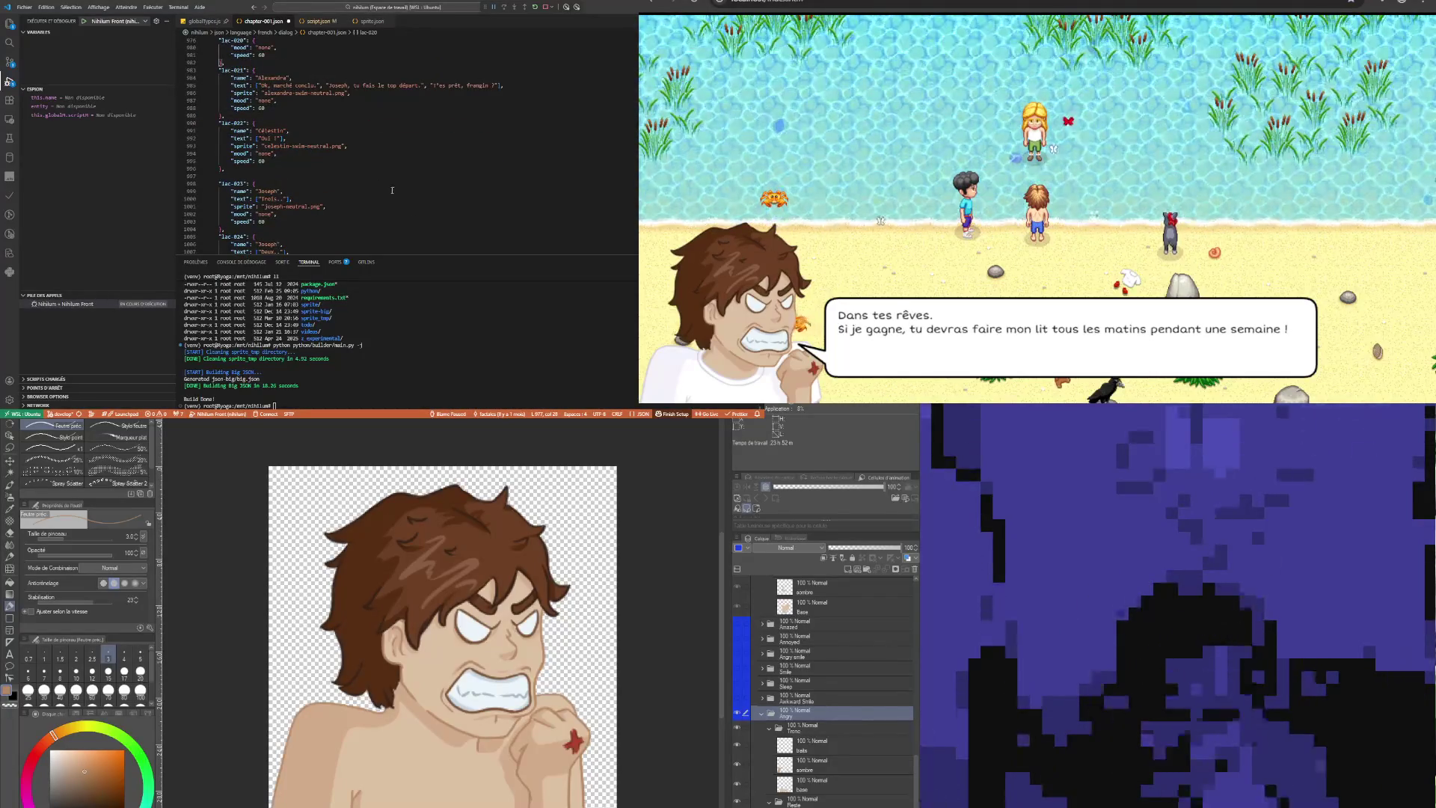
click(380, 161)
scroll(379, 163, down, 5)
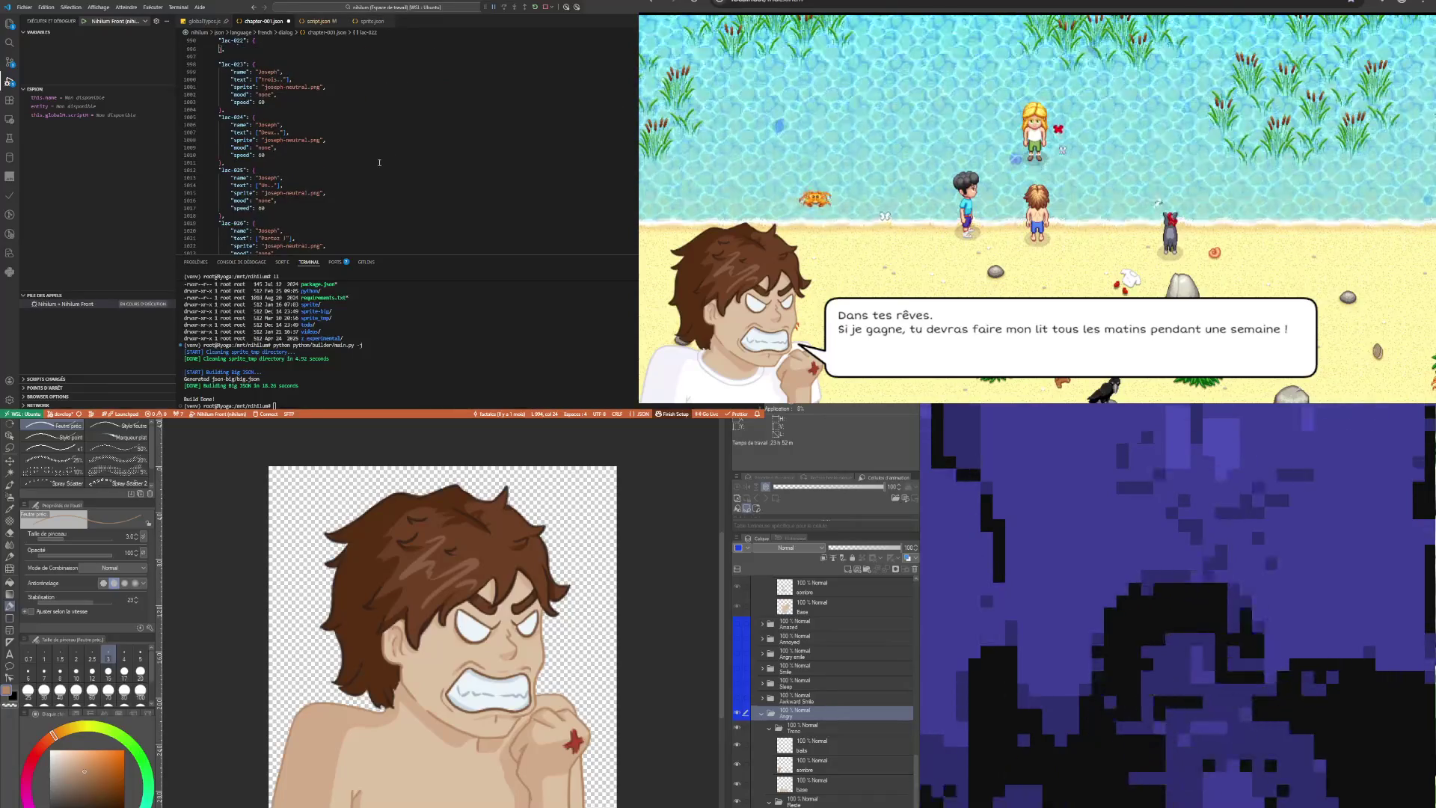
scroll(380, 162, up, 5)
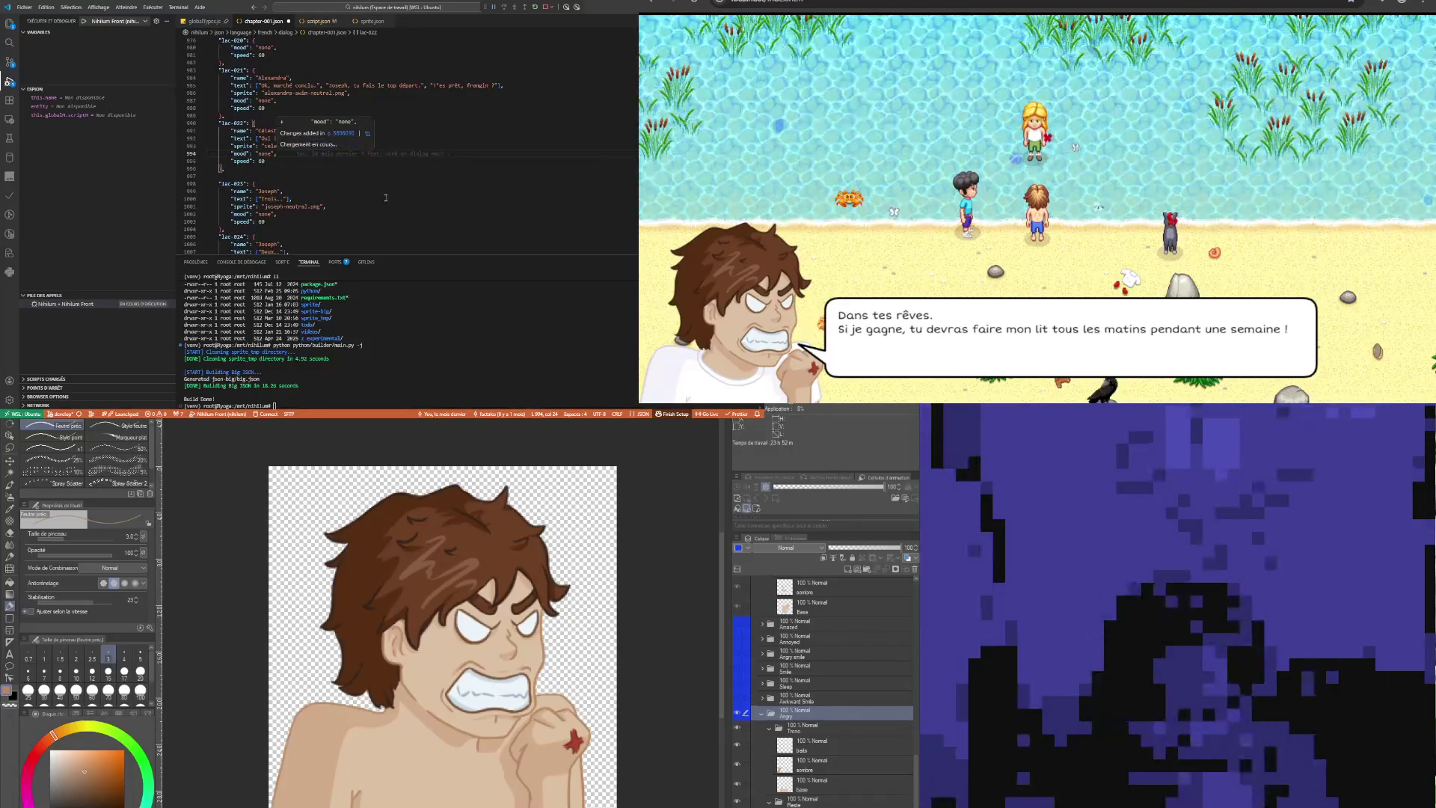
key(ctrl+z)
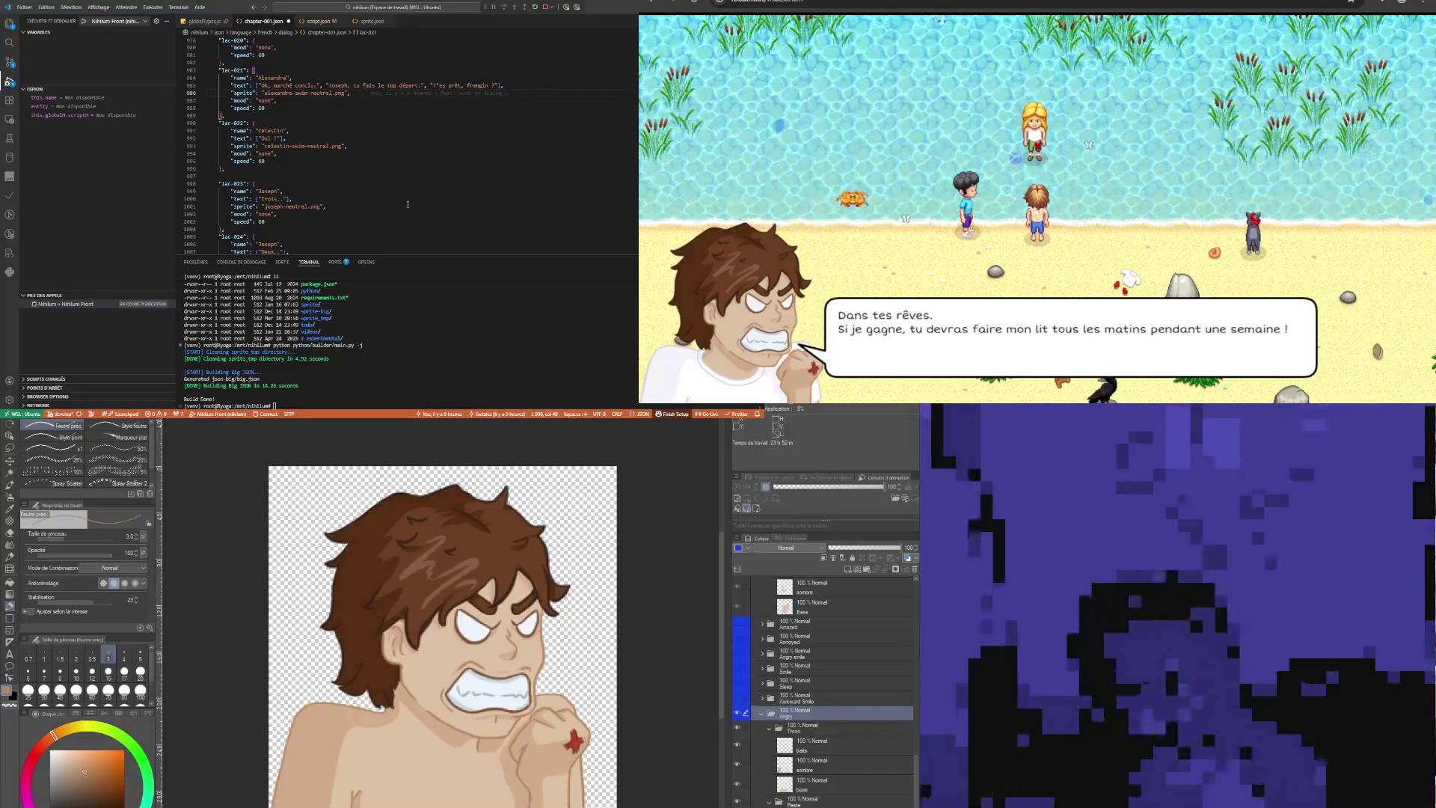
click(327, 130)
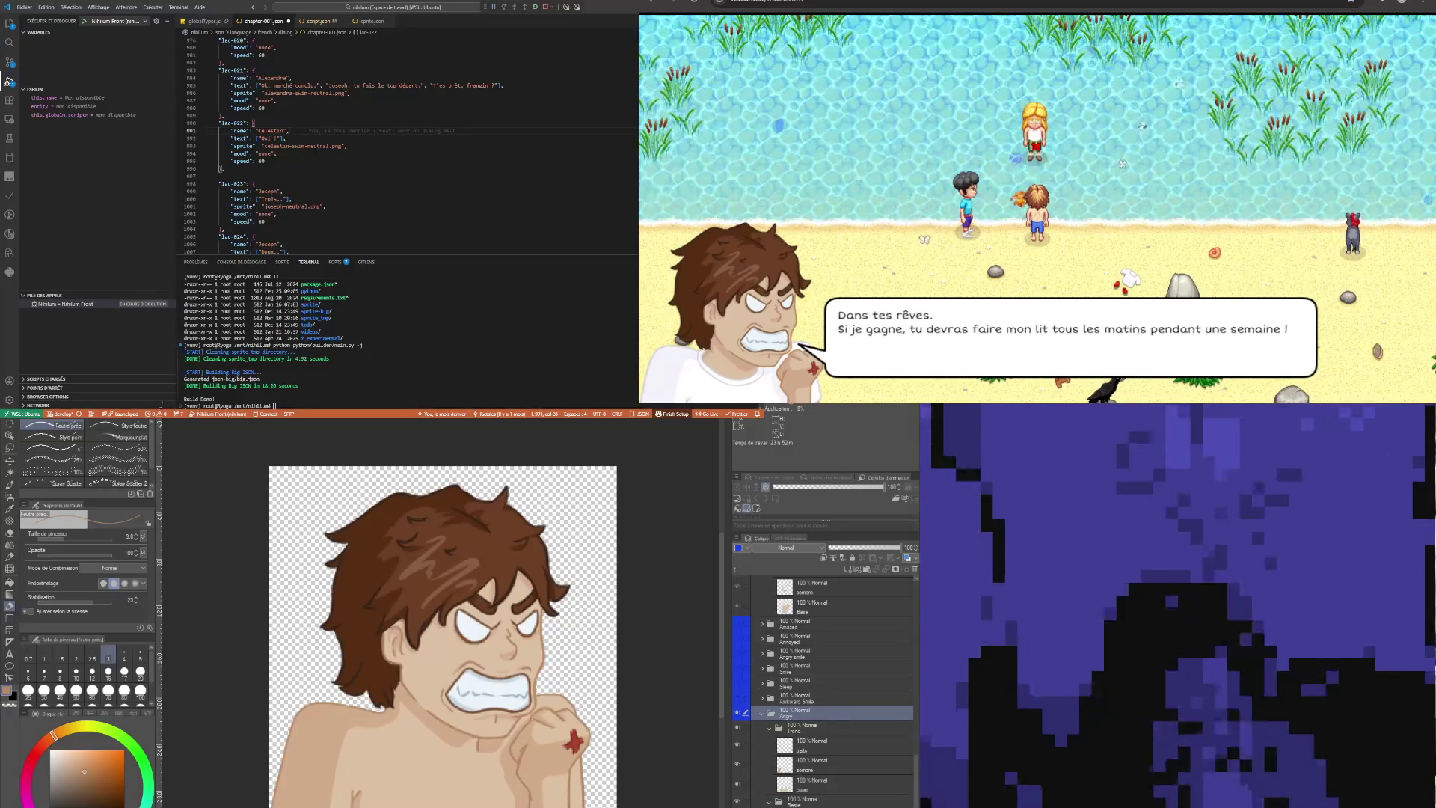
key(alt+Tab)
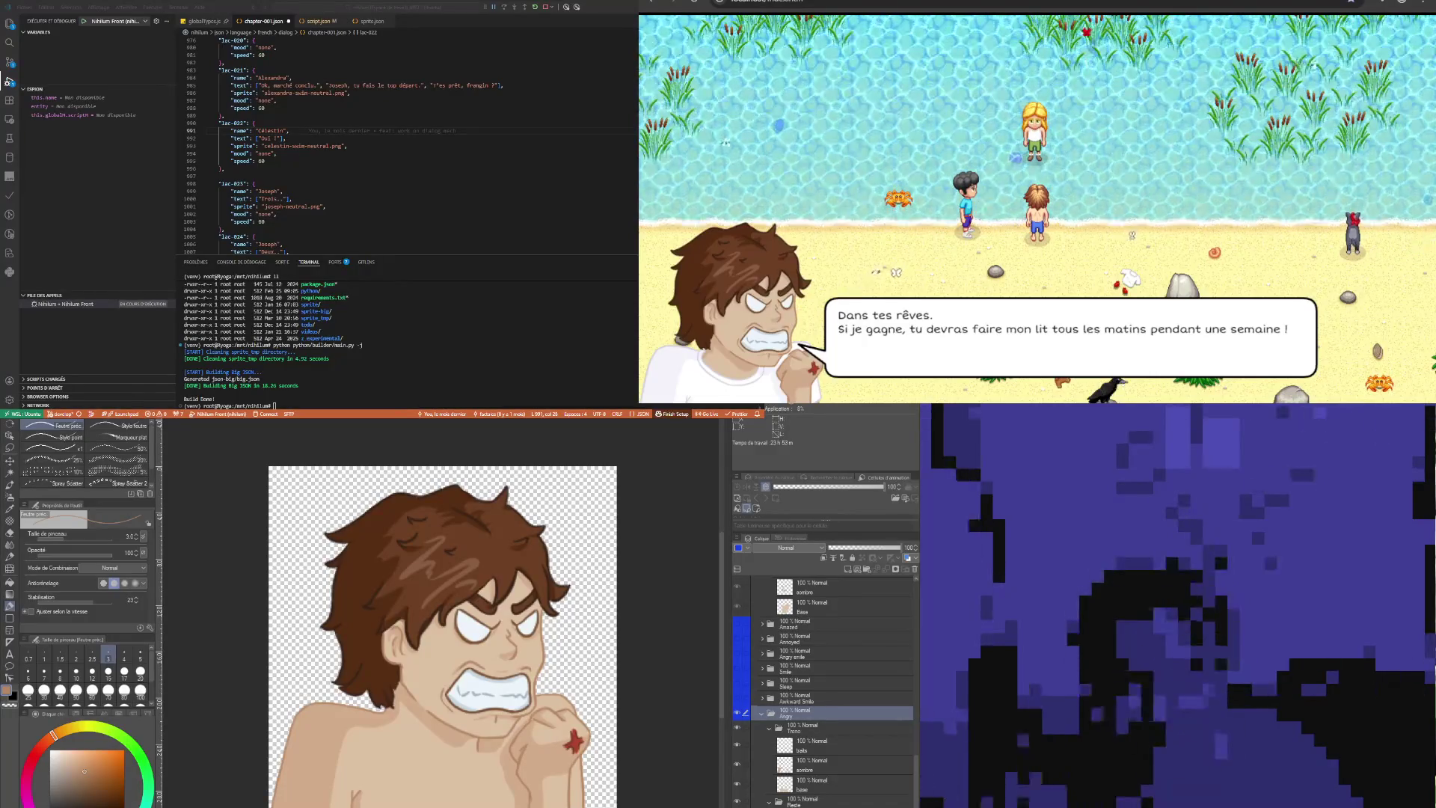
Replace alexandra-swim-neutral on line 986 with alexandra-swim-smirk
key(alt+Tab)
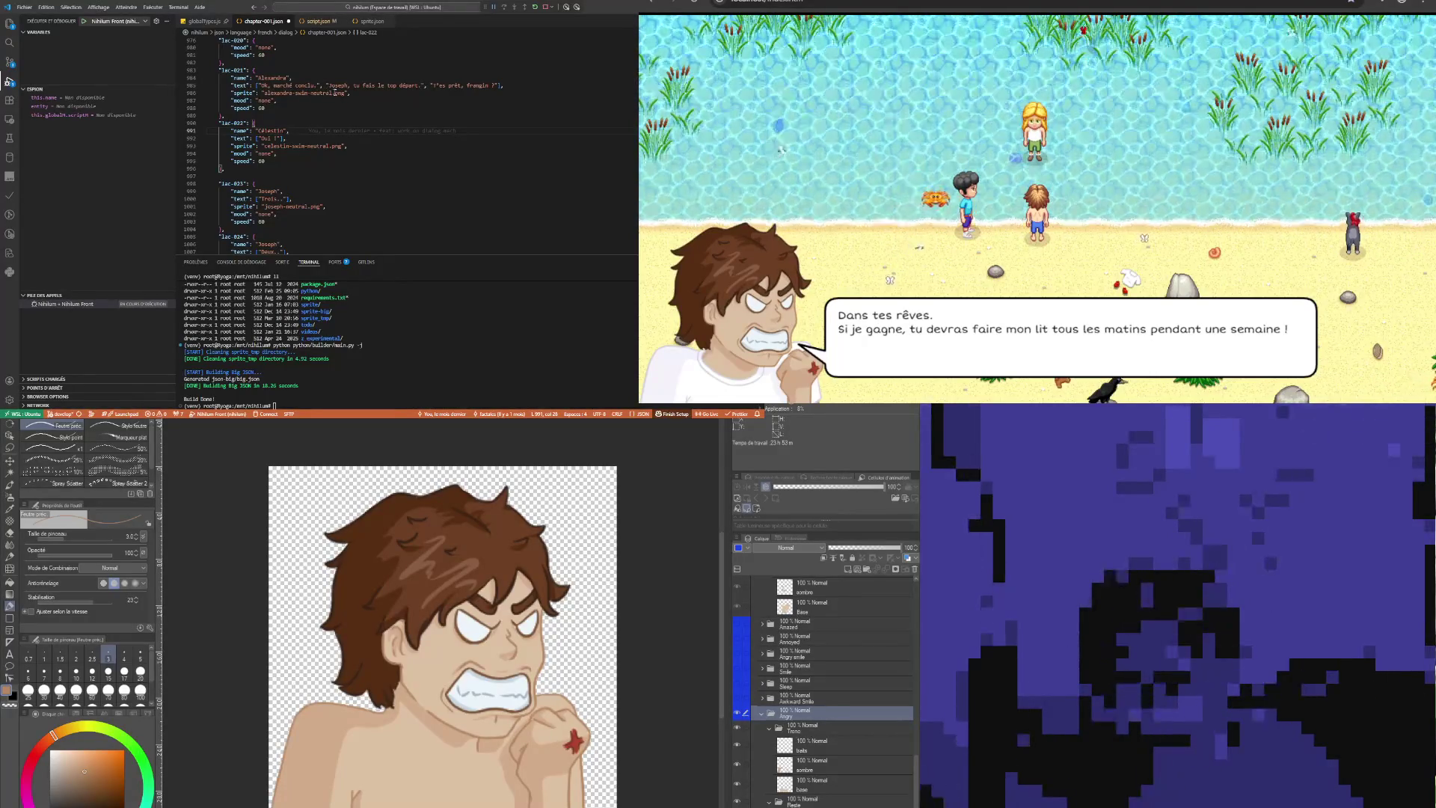
drag(332, 93, 264, 93)
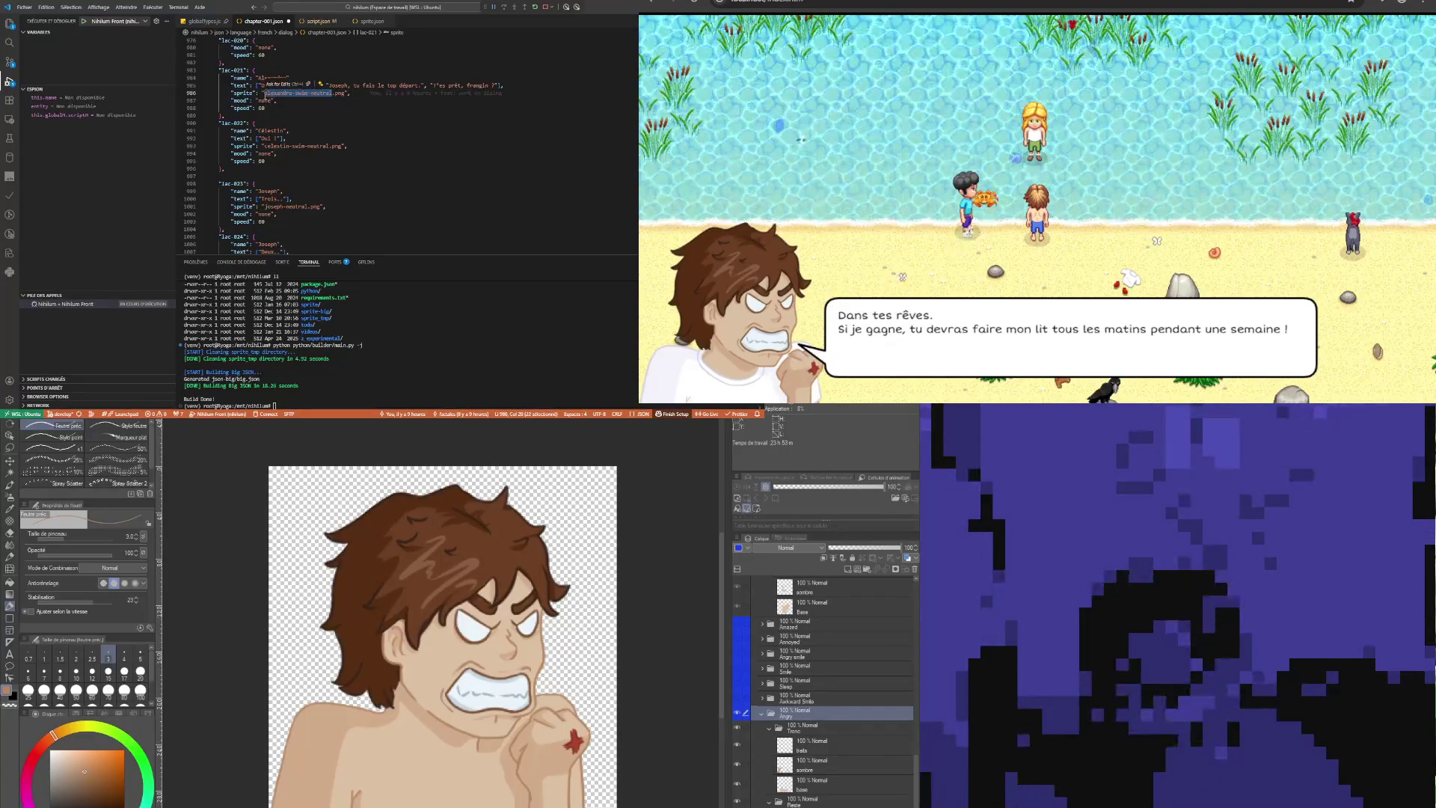
text(alexandra-swim-smirk)
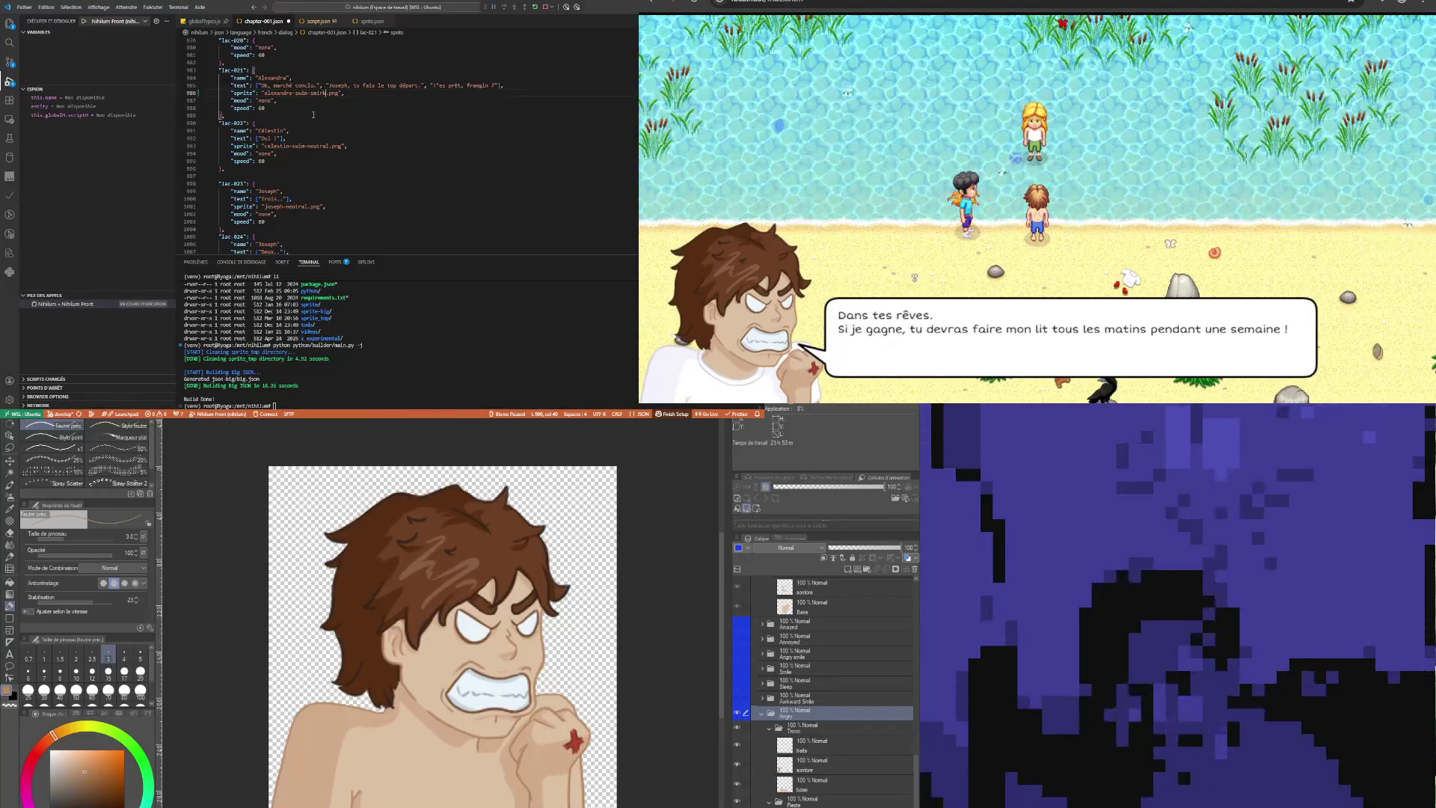
click(313, 115)
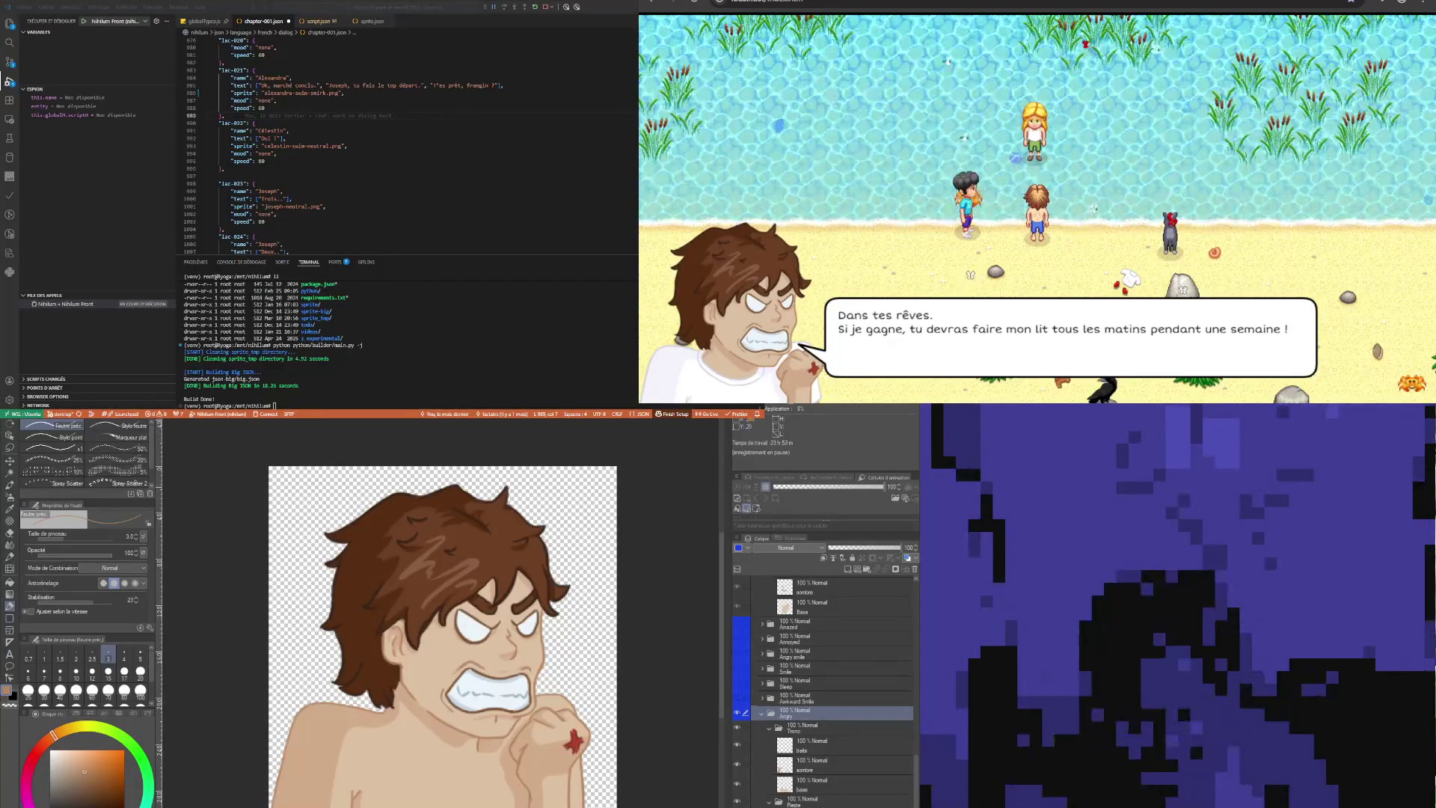
Hide and collapse the boy's Angry expression folder, then switch on his Angry smile expression
click(738, 714)
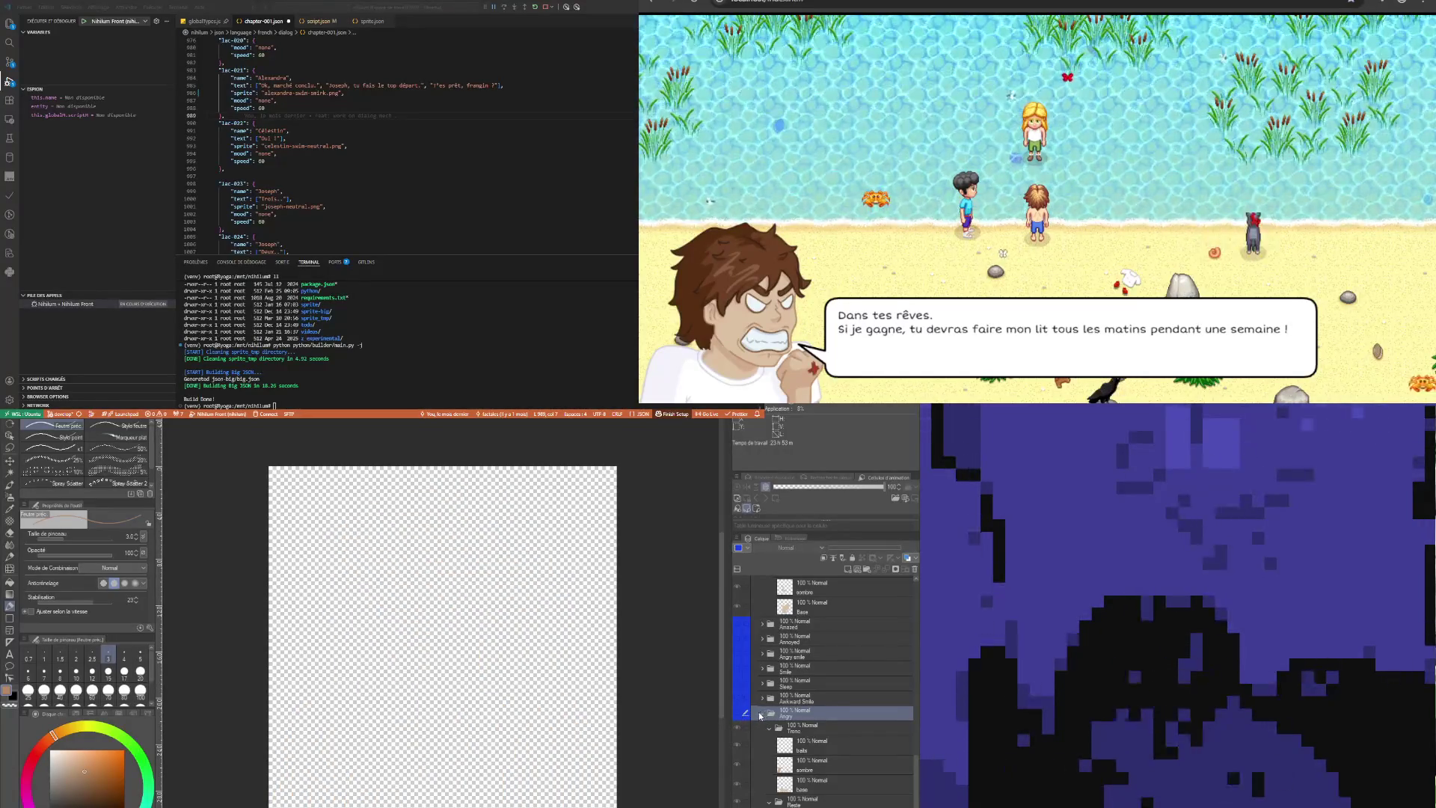
click(763, 714)
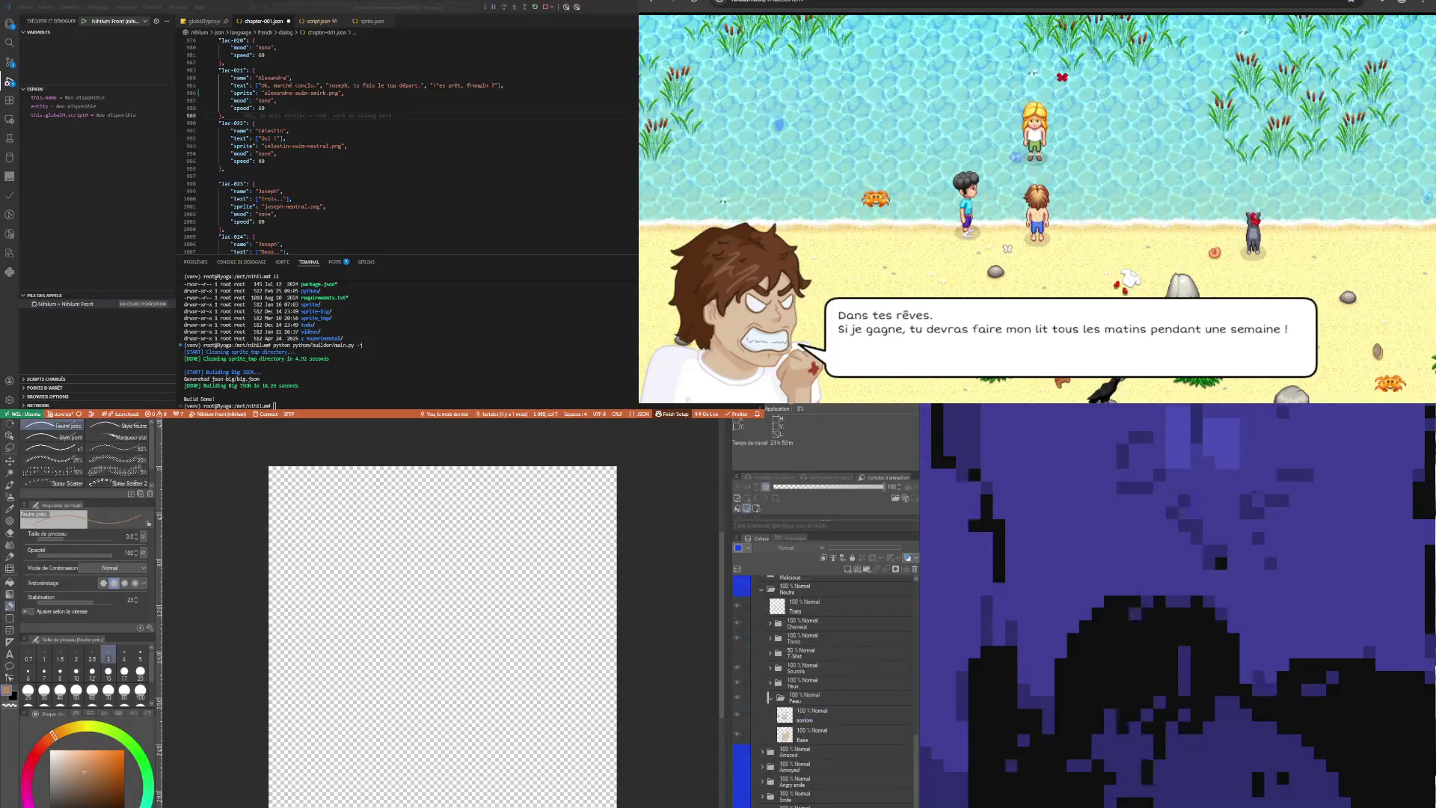
click(806, 753)
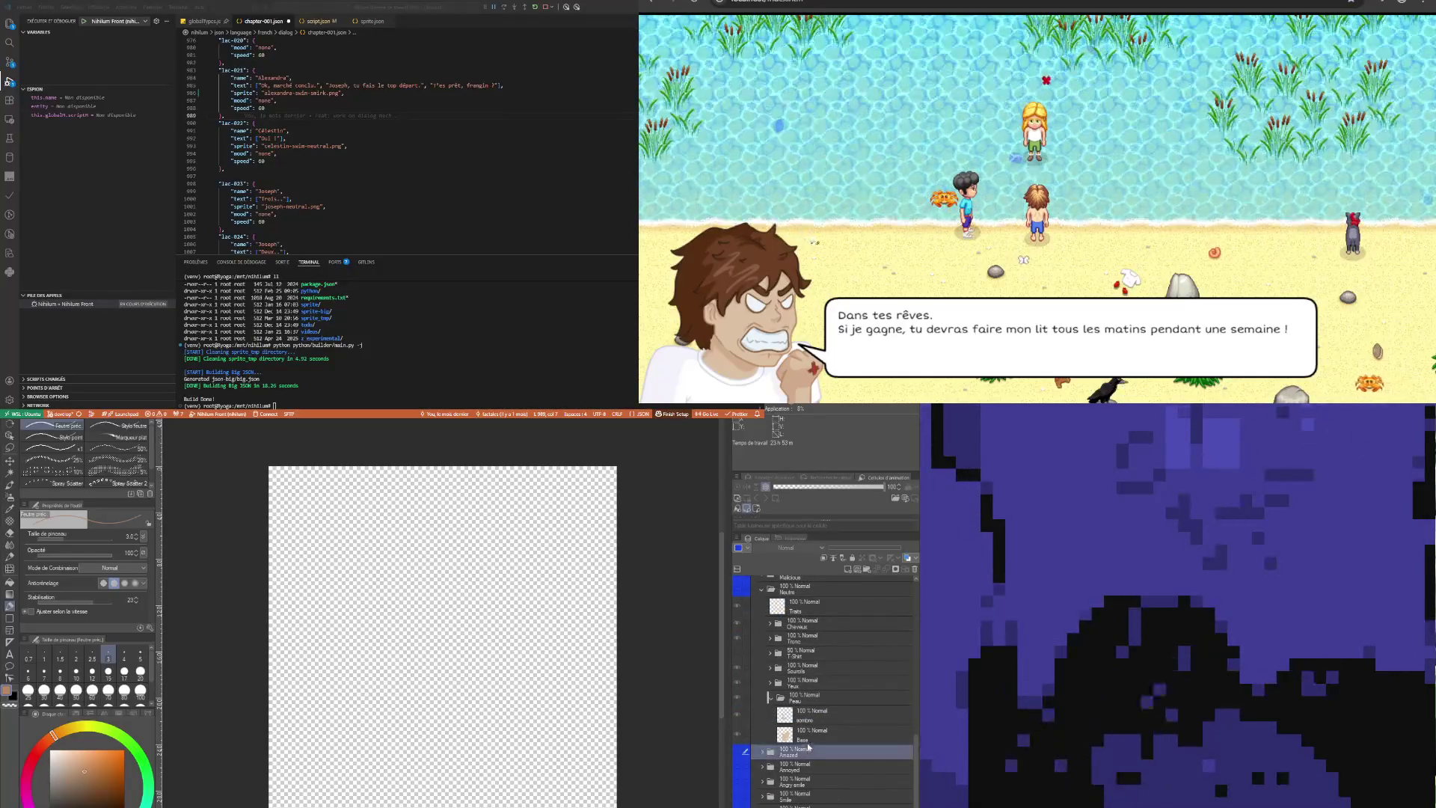
scroll(807, 733, up, 3)
scroll(807, 712, down, 3)
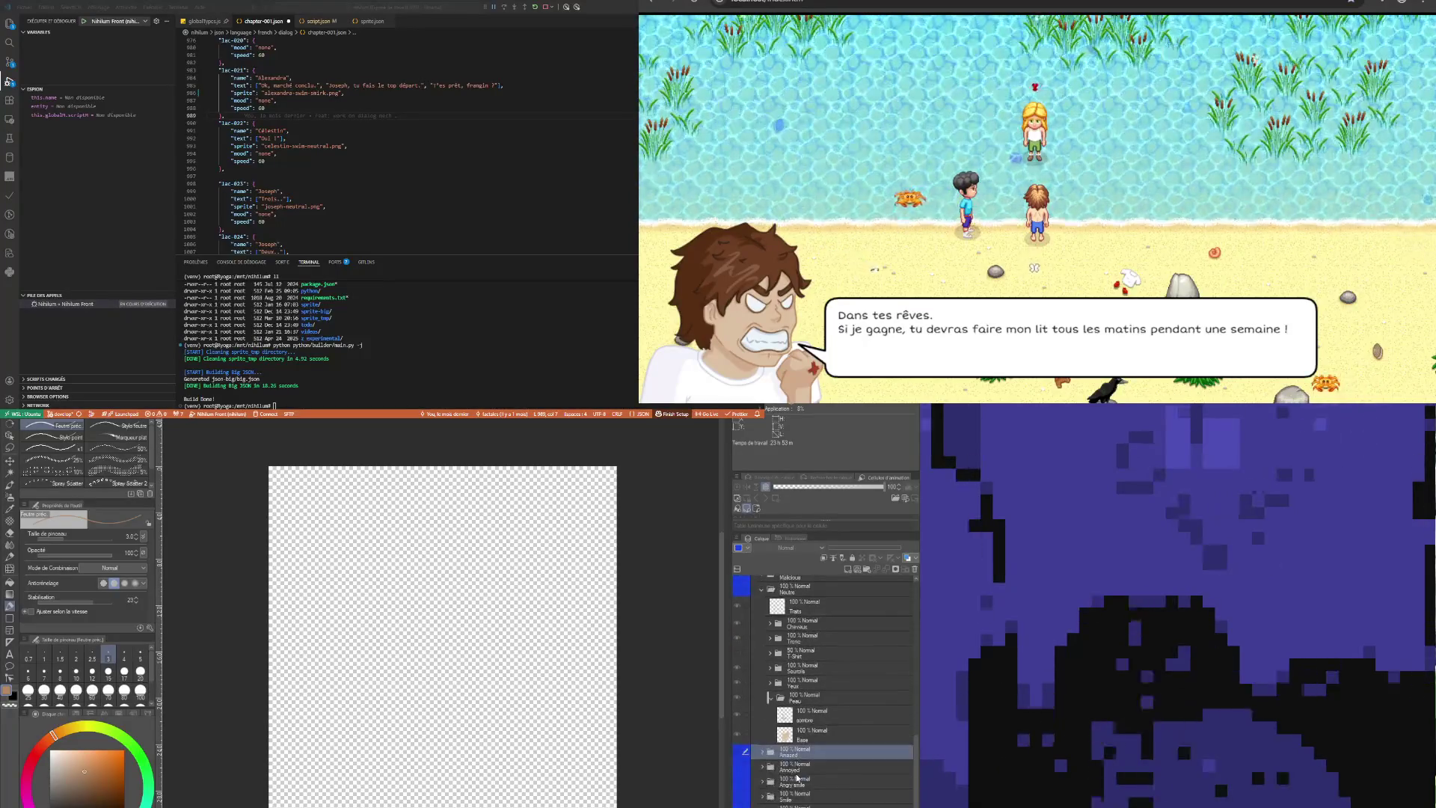
click(772, 782)
click(739, 783)
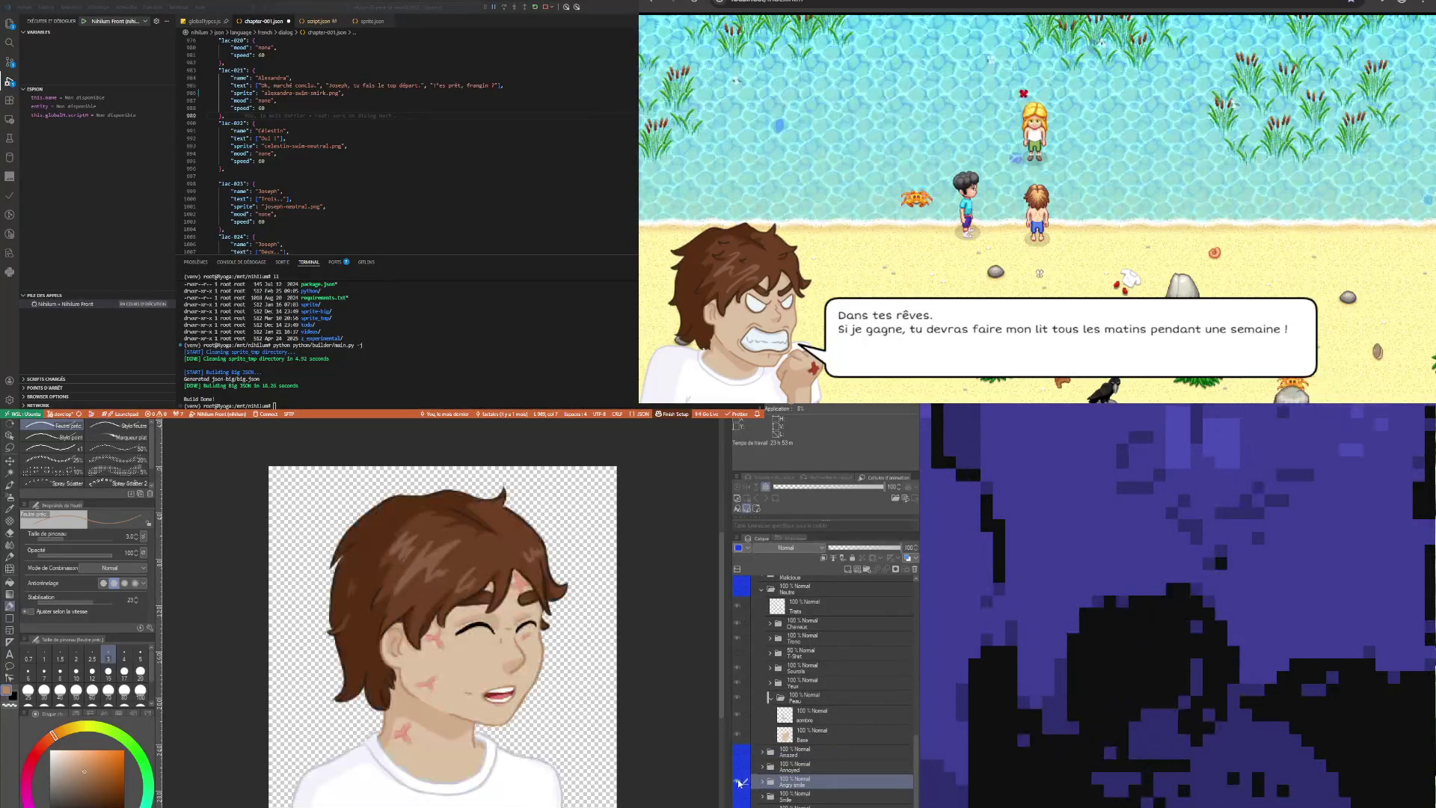
Expand the Alexandra character's folder to browse her expressions, then hide her again
scroll(823, 746, up, 5)
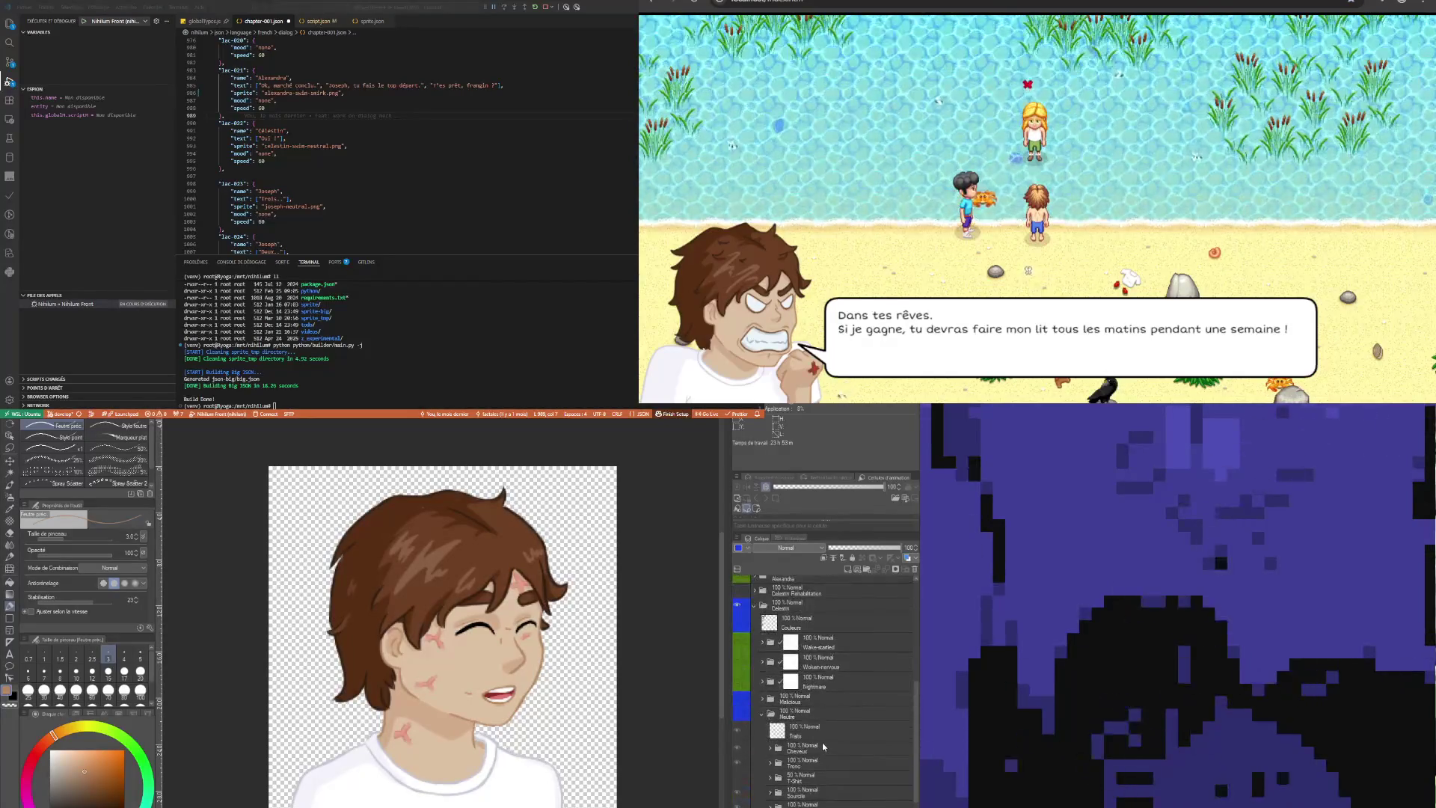
scroll(814, 729, up, 10)
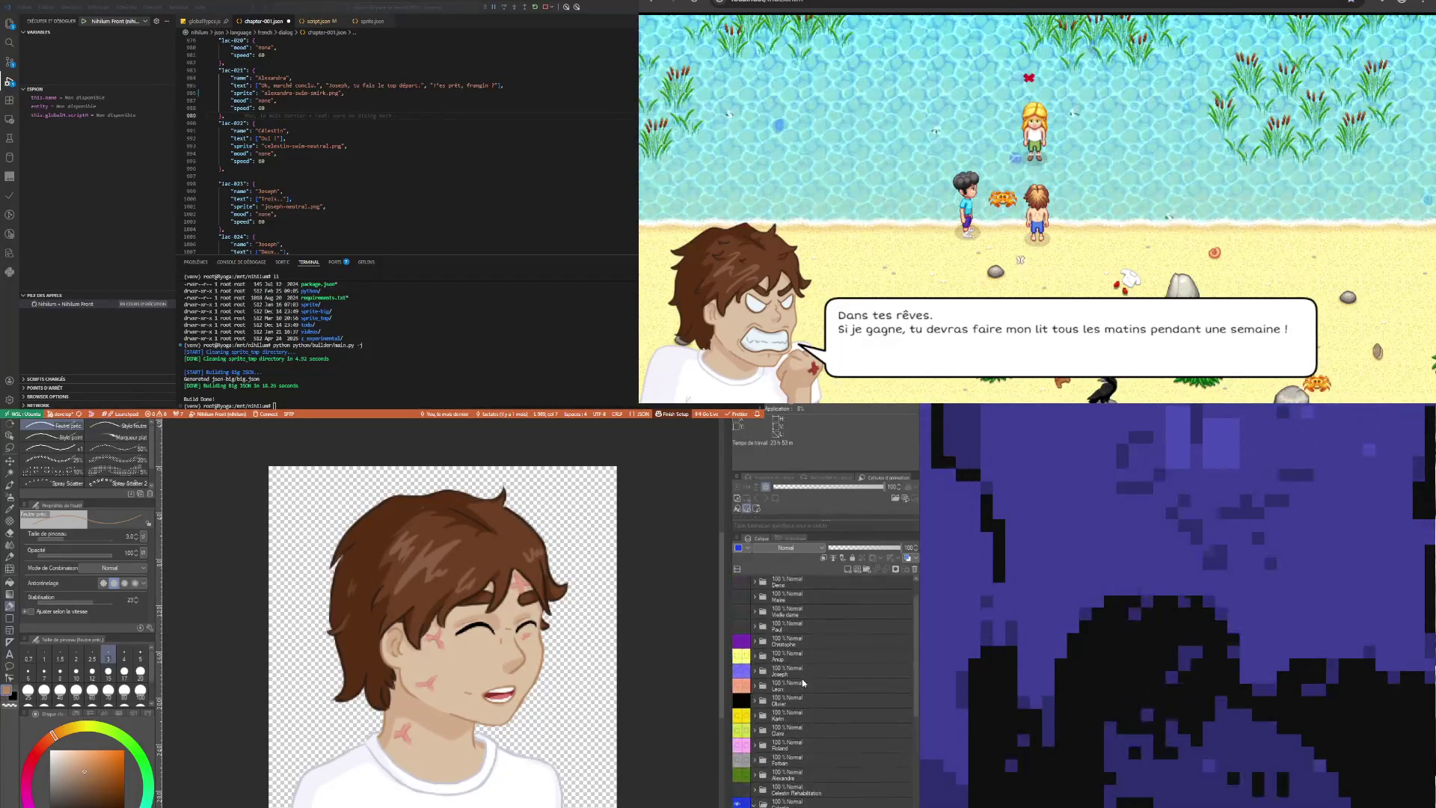
scroll(771, 778, down, 10)
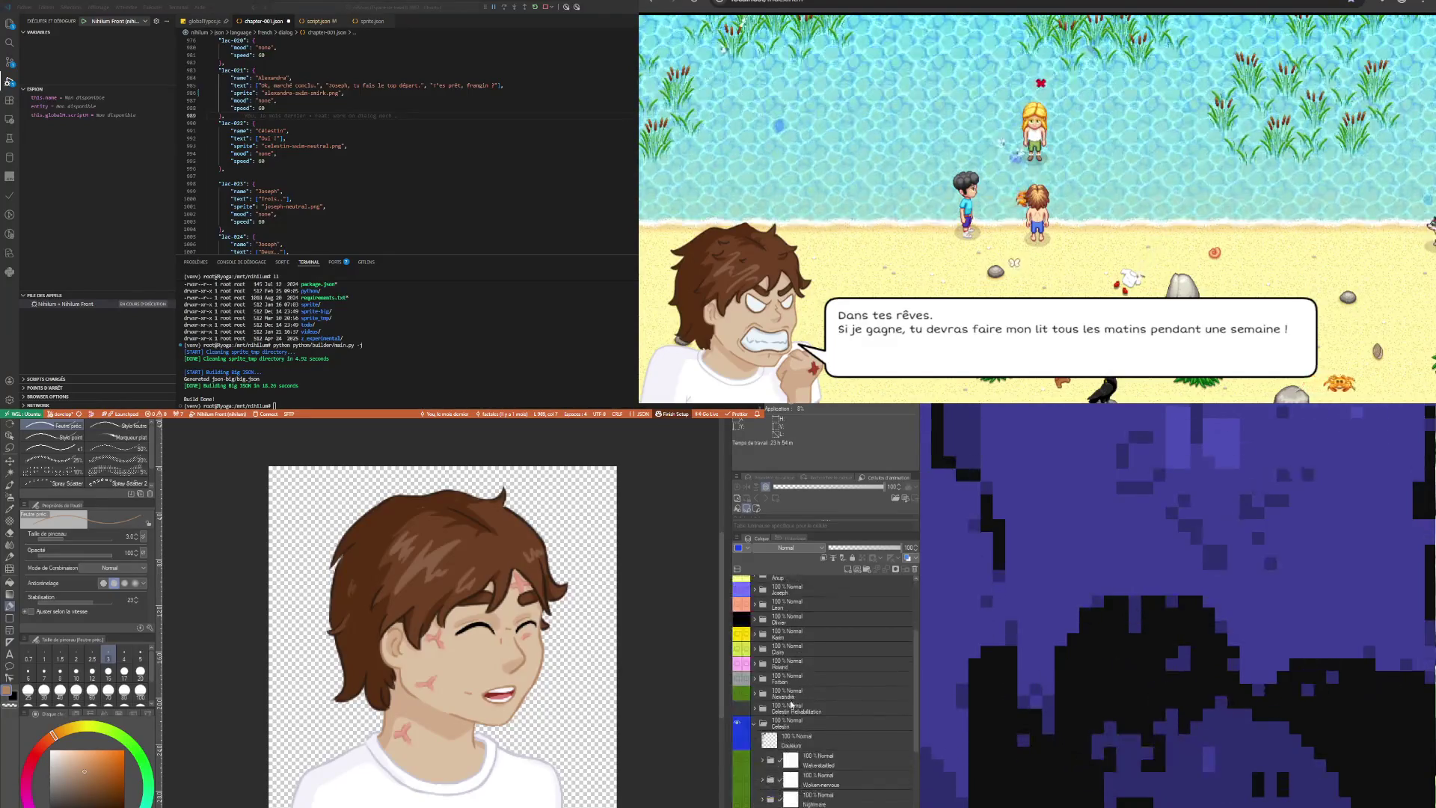
scroll(771, 778, down, 3)
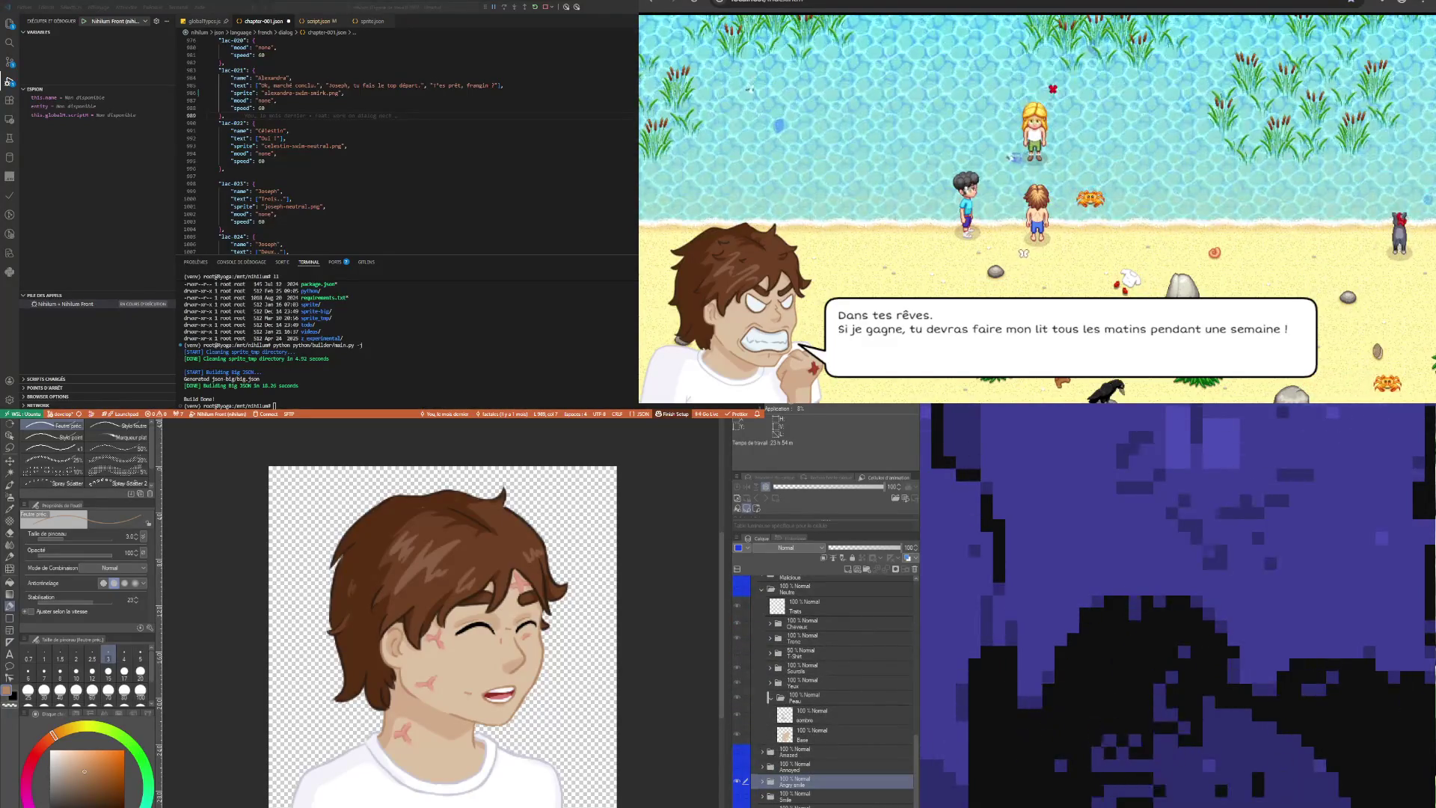
scroll(775, 723, up, 12)
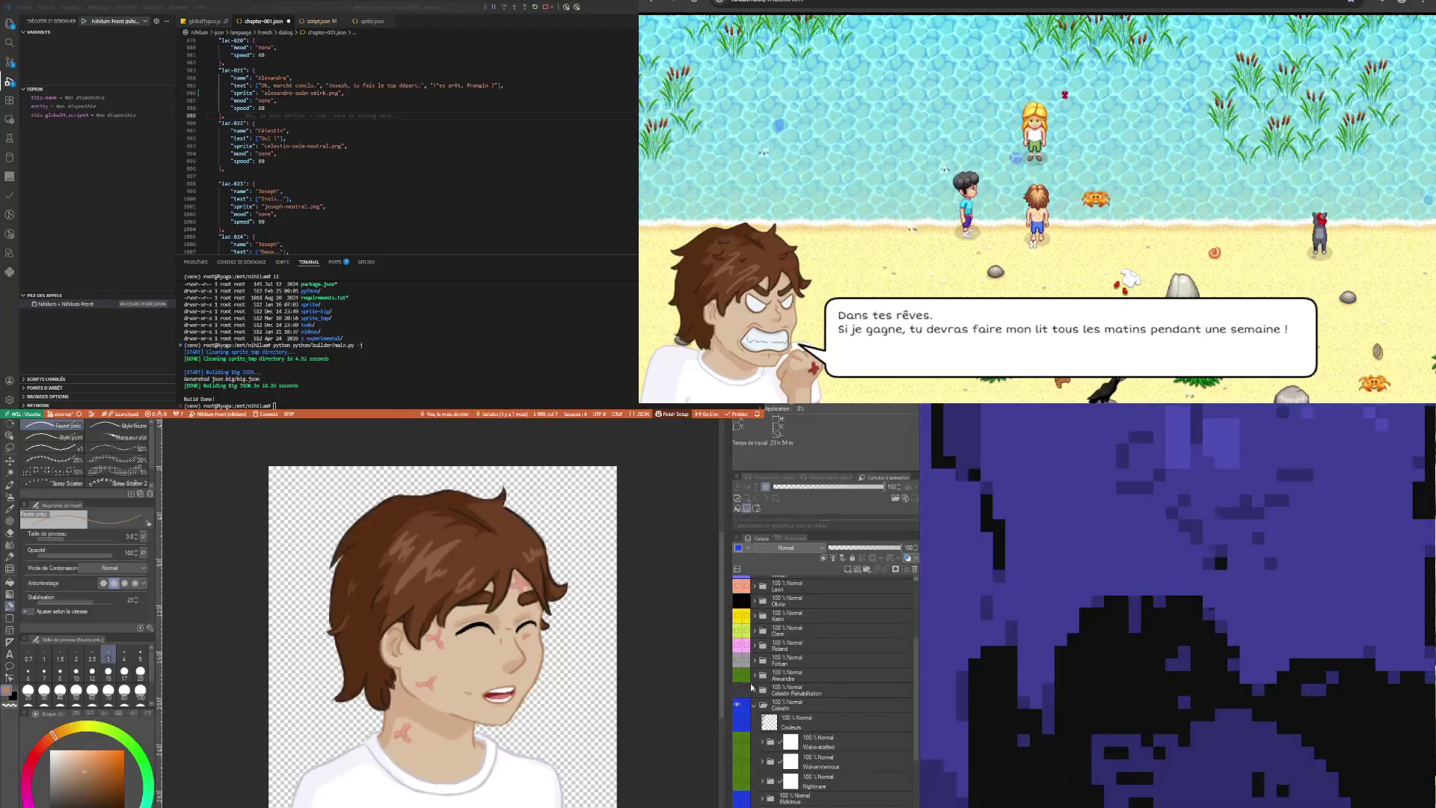
click(740, 677)
click(754, 676)
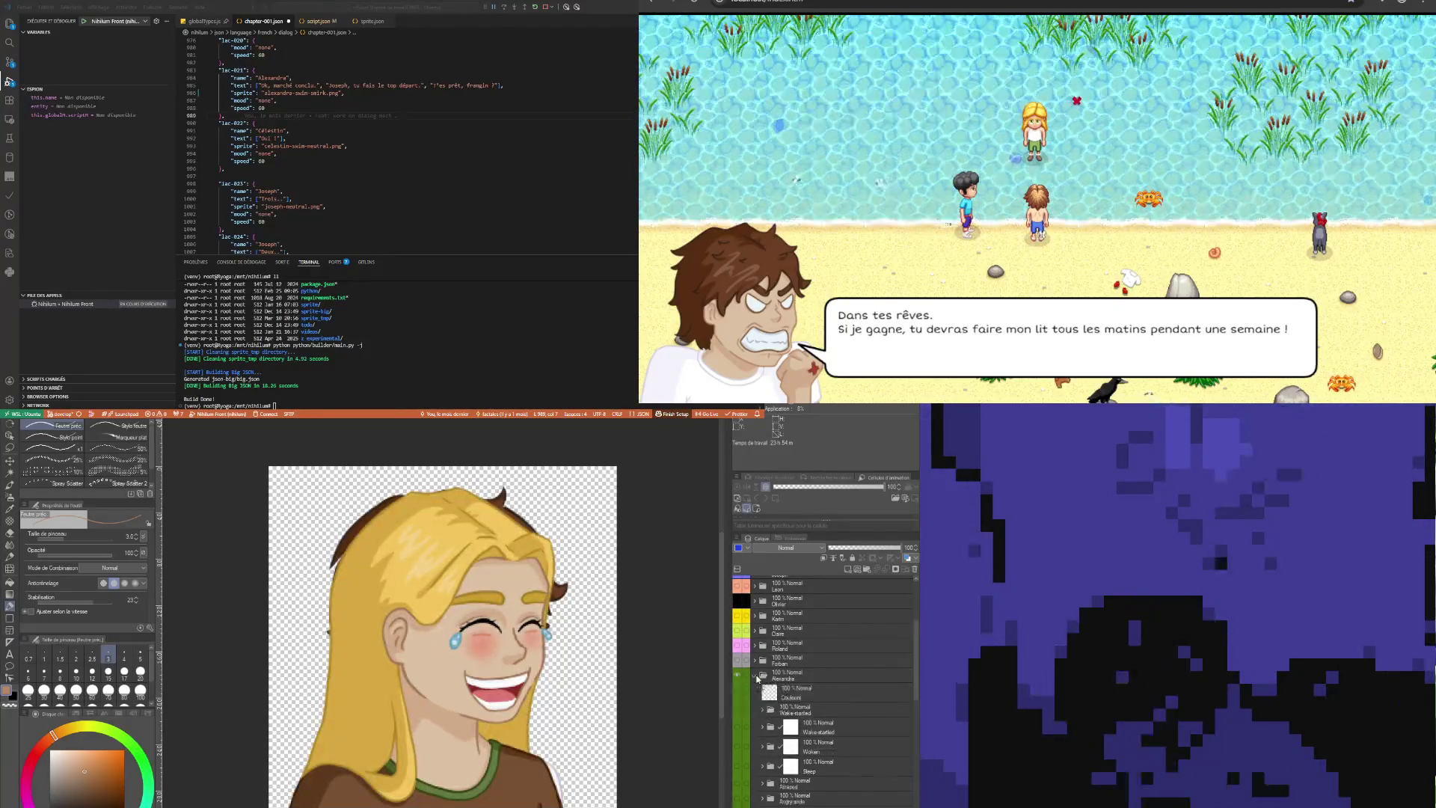
scroll(840, 722, down, 5)
click(742, 720)
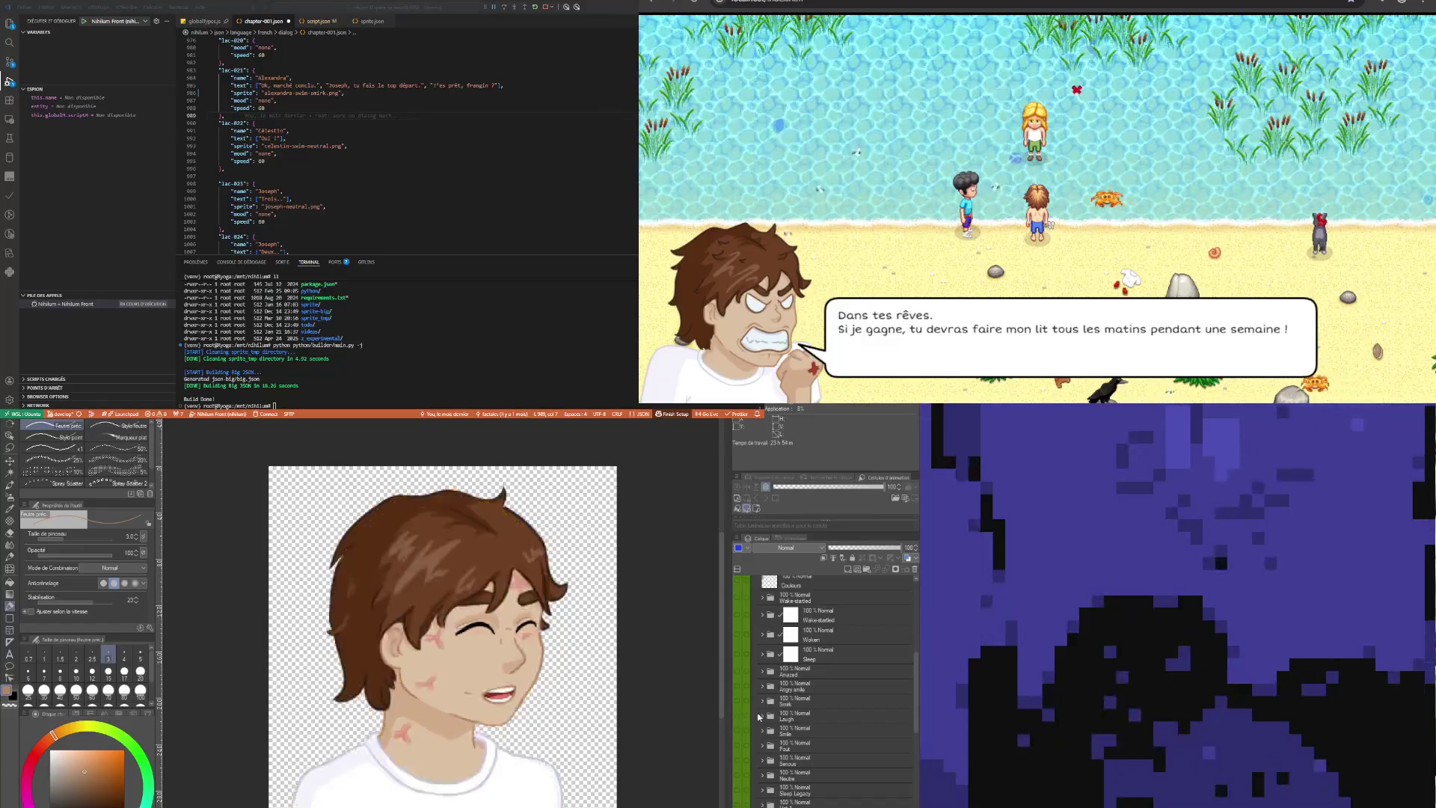
Preview the girl's Smile expression, then turn on her Angry smile expression instead
scroll(825, 722, down, 3)
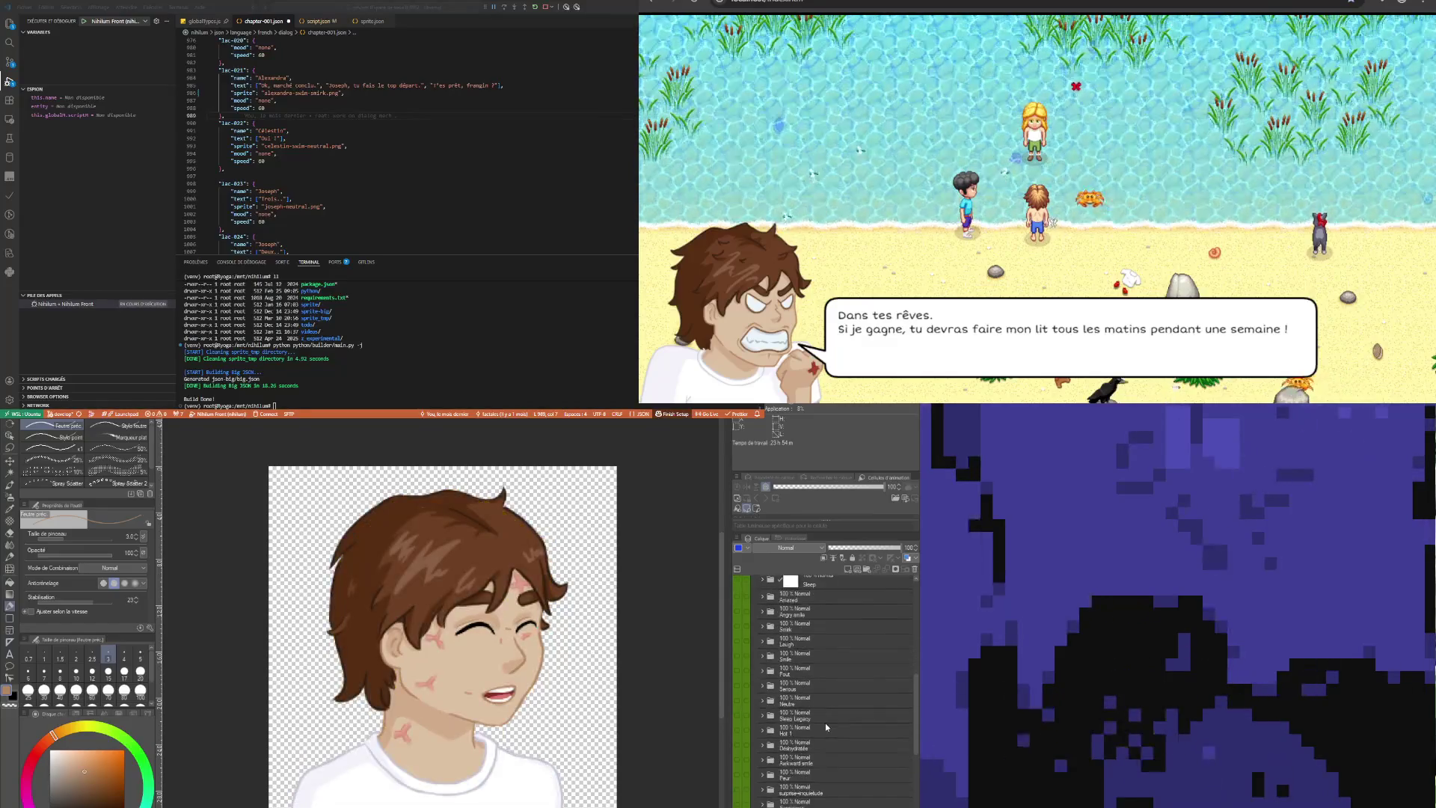
click(804, 761)
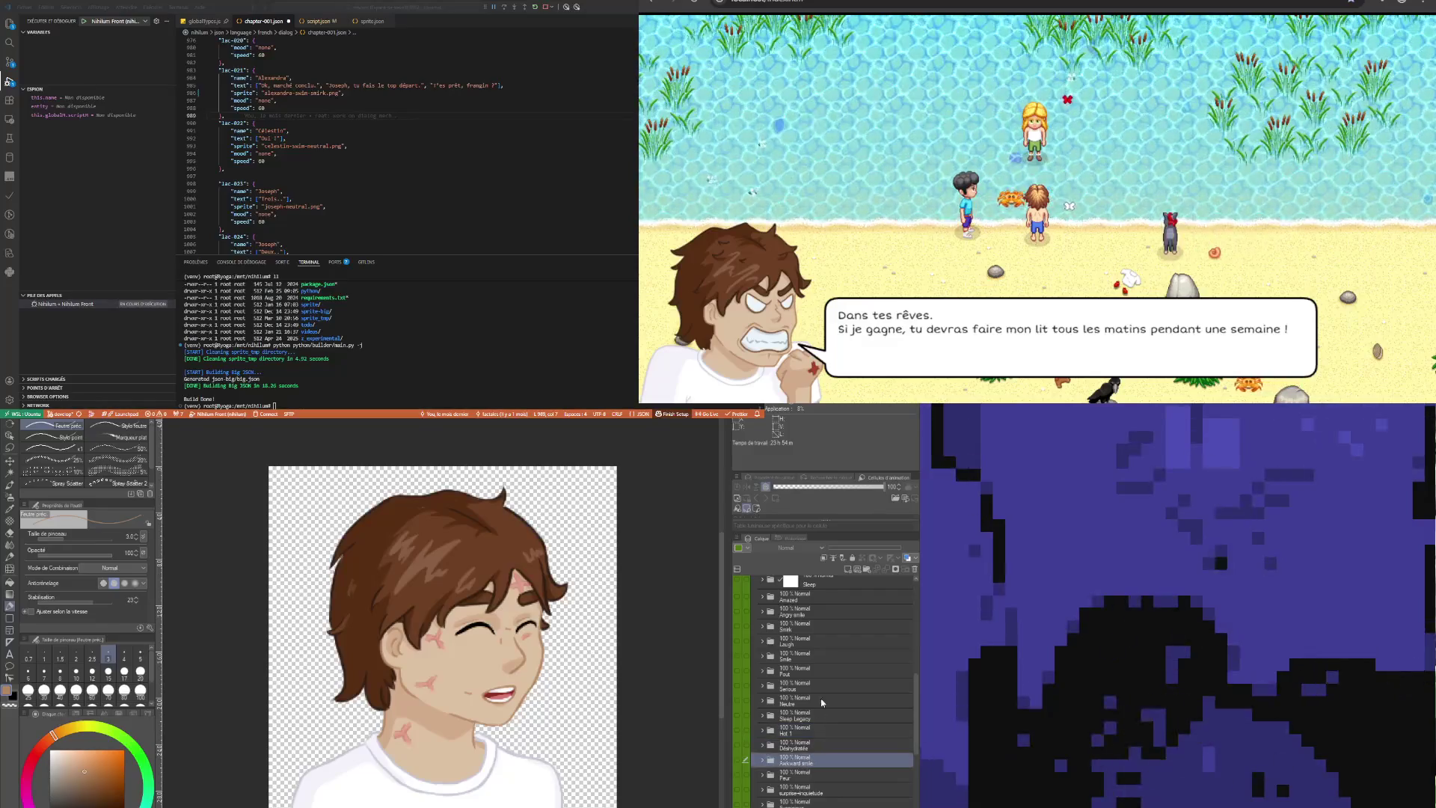
click(783, 658)
click(738, 657)
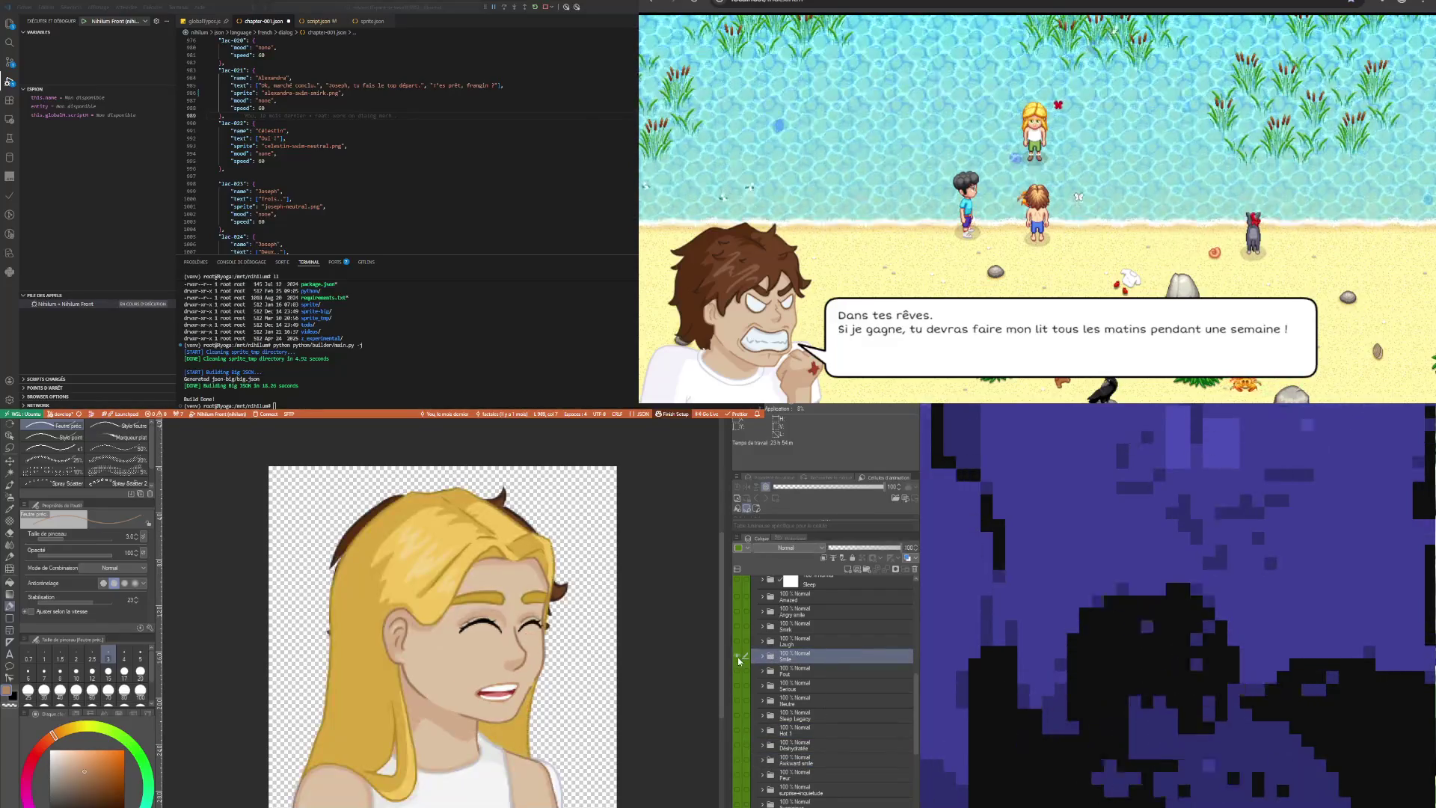
click(738, 659)
click(818, 729)
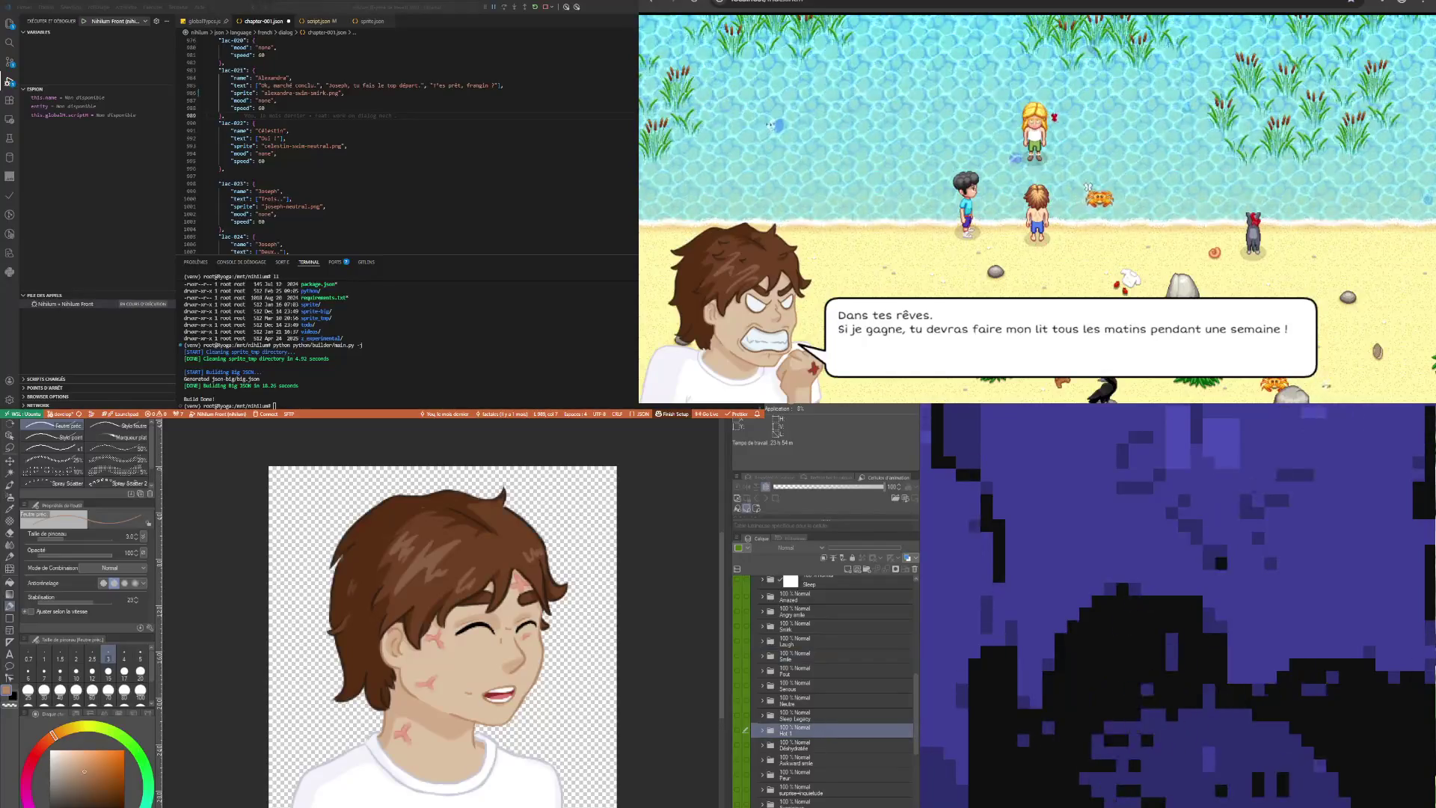
scroll(823, 711, up, 2)
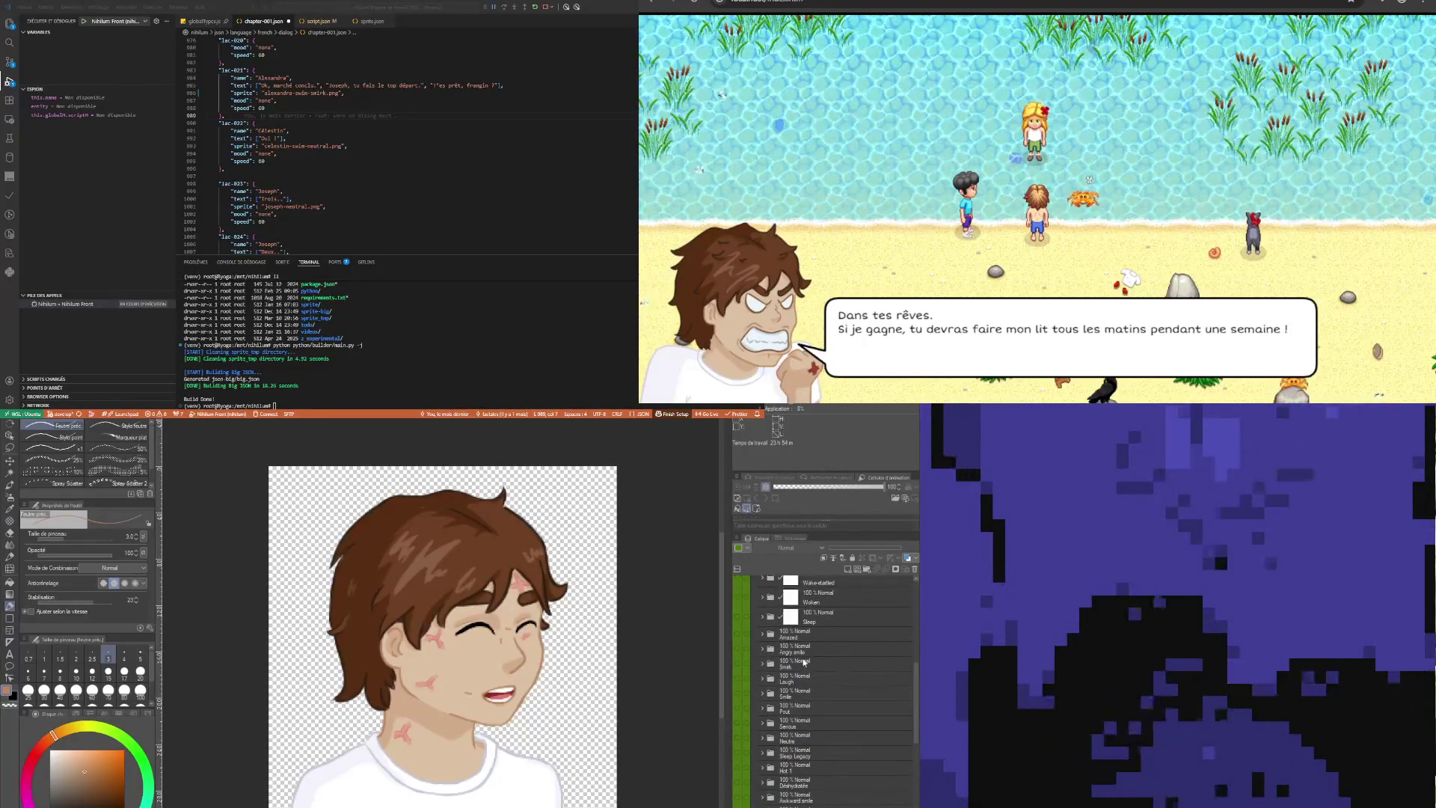
click(766, 654)
click(739, 649)
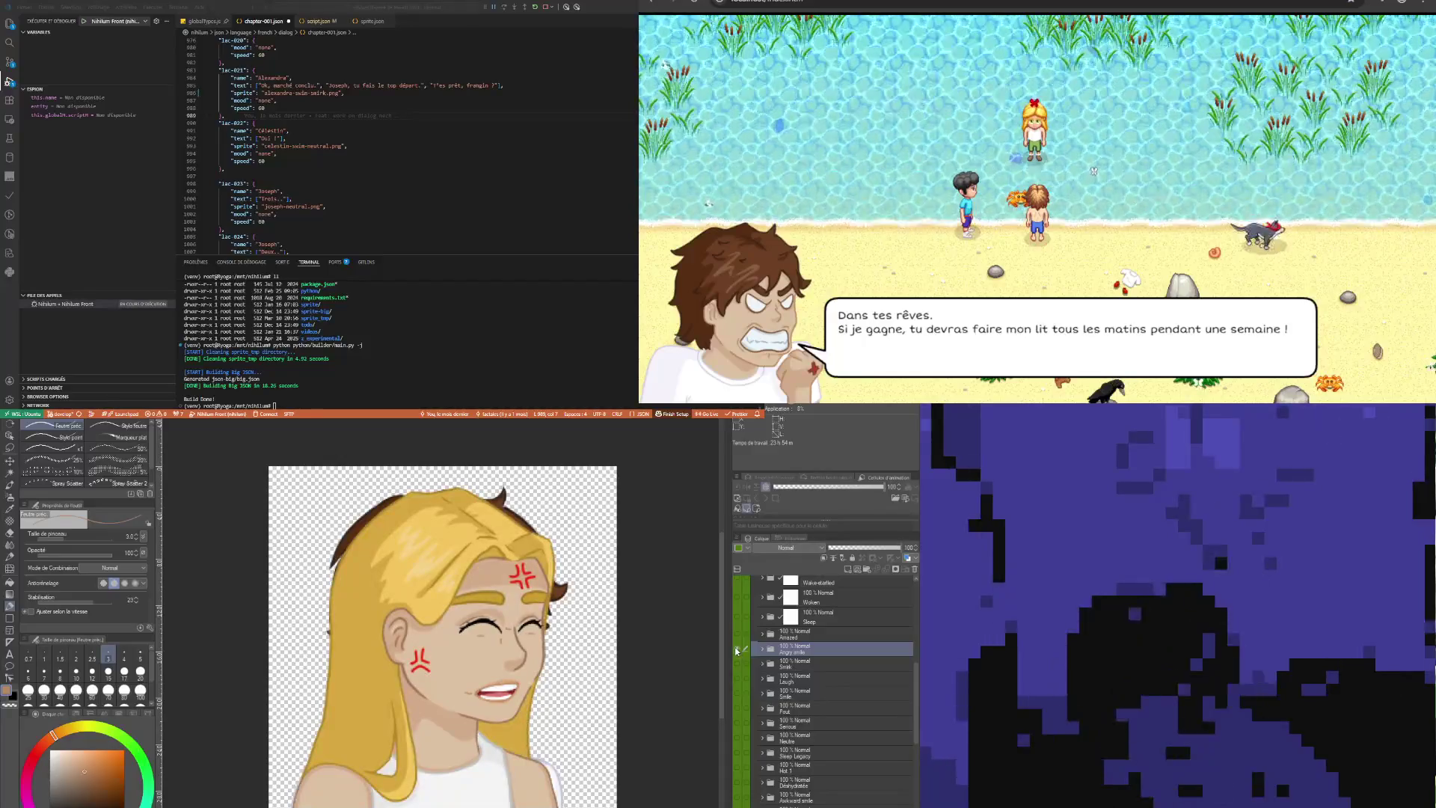
Inspect the Veines sub-folder in the girl's Angry smile folder, then collapse Alexandra's layer folder
click(762, 649)
click(764, 666)
click(768, 665)
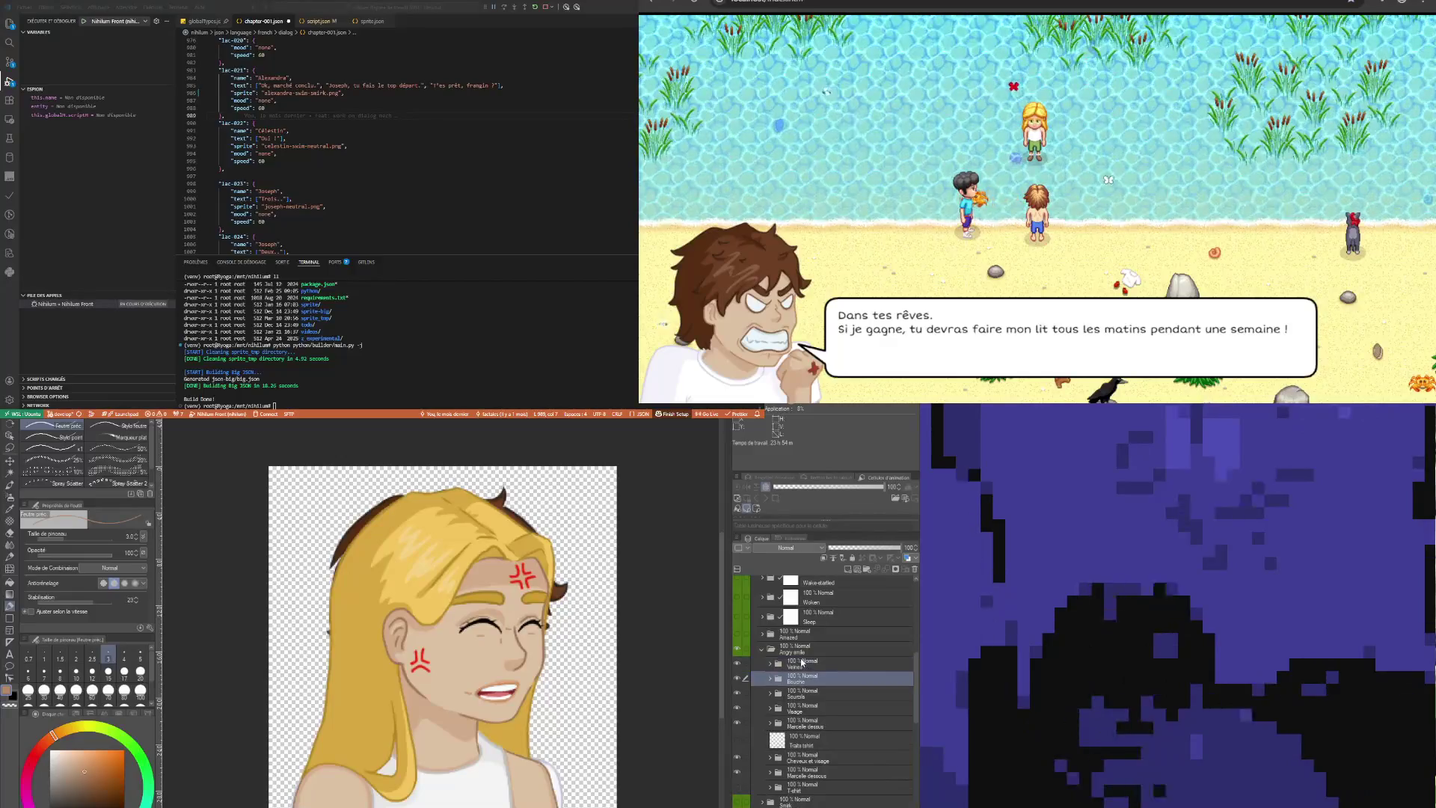
click(762, 649)
scroll(760, 628, up, 2)
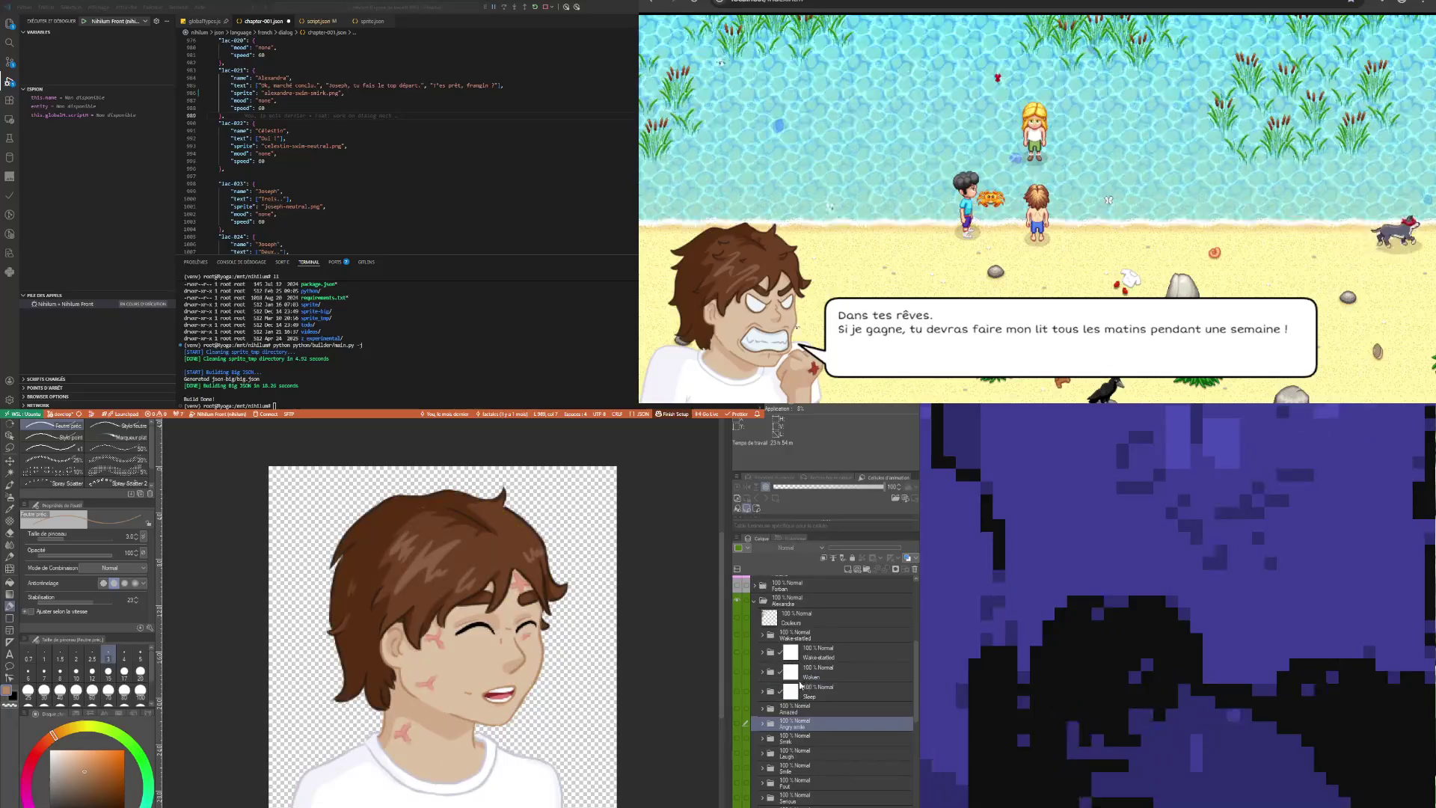
click(754, 604)
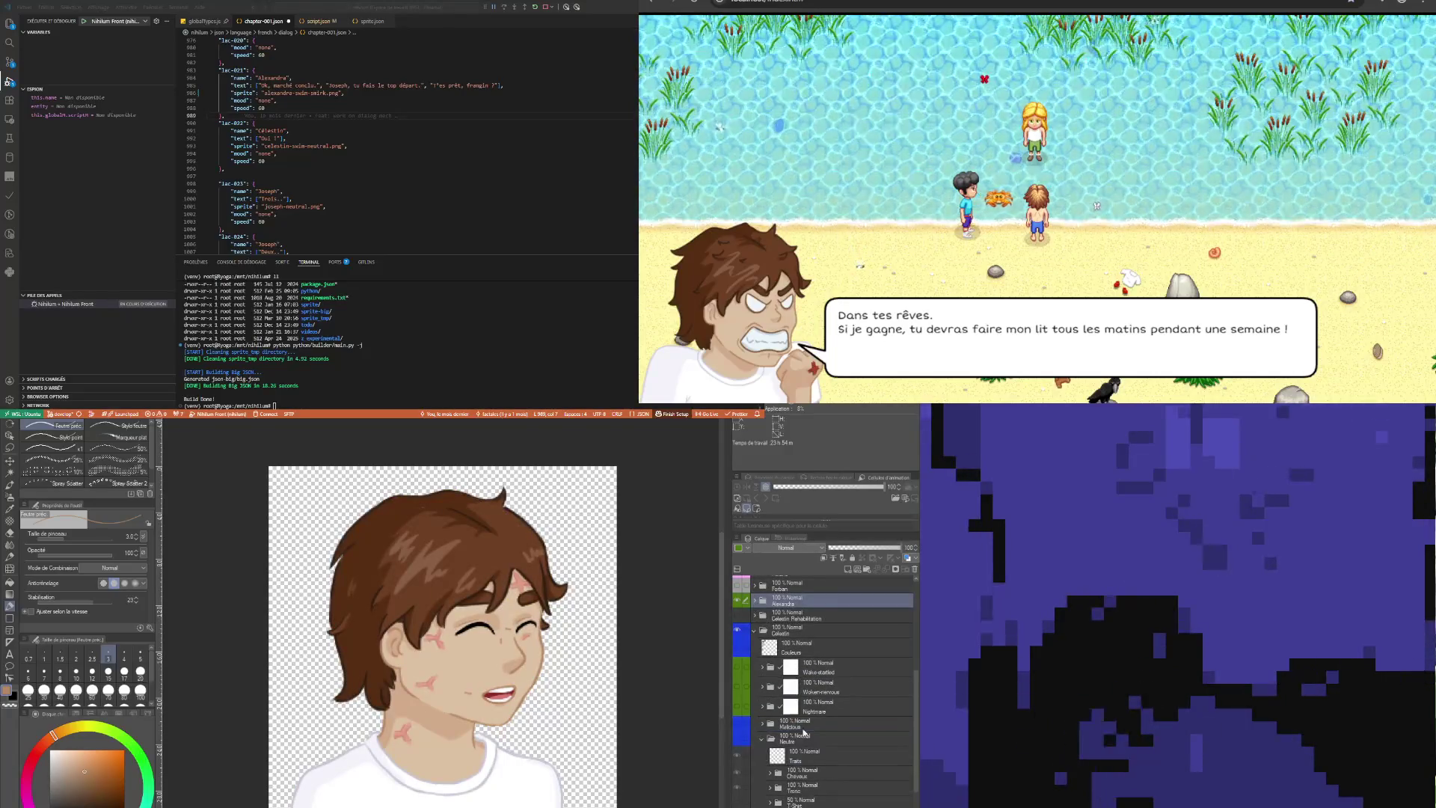
In Celestin's Angry smile folder, duplicate the red Veines folder and hide the old pink veins
click(807, 752)
scroll(808, 758, down, 5)
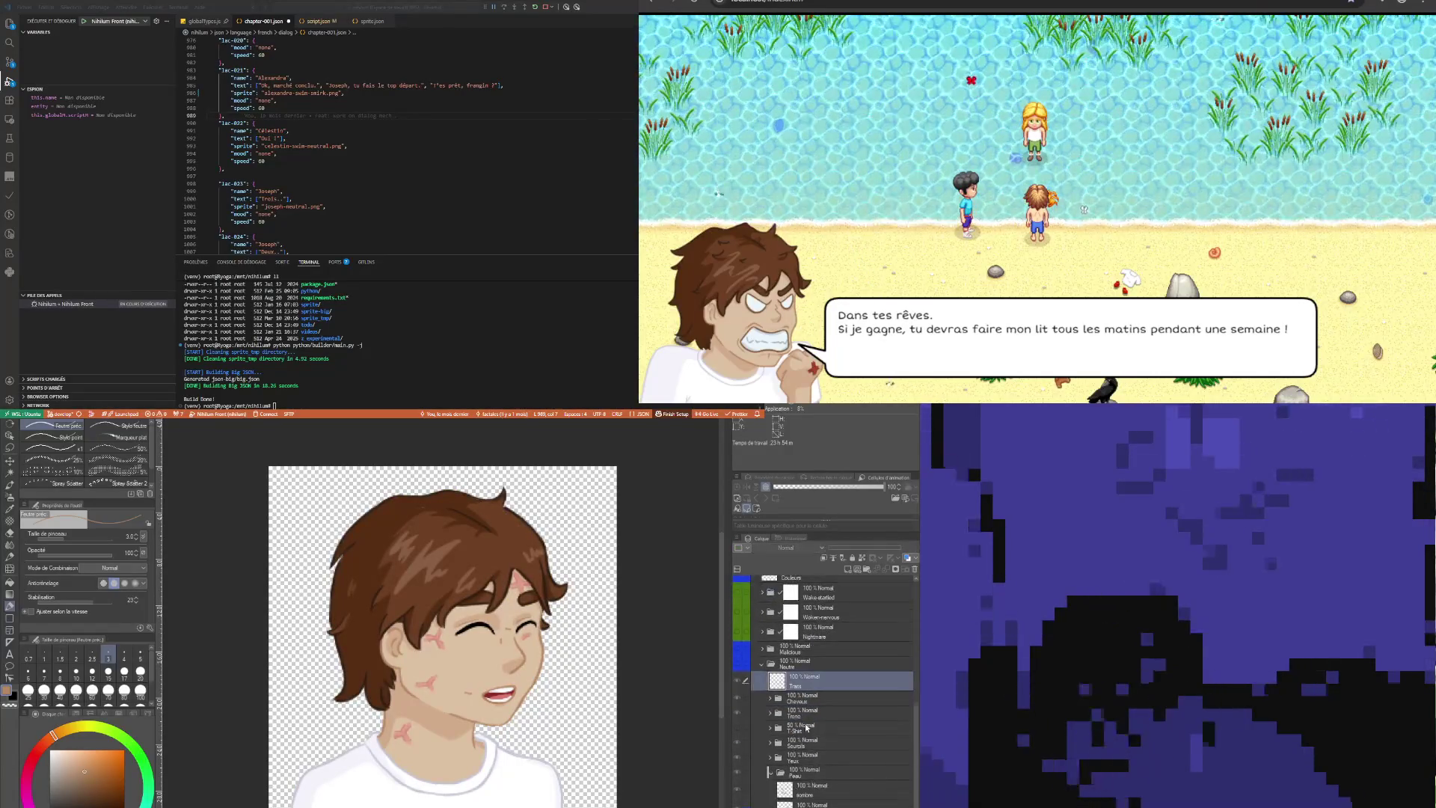
click(800, 784)
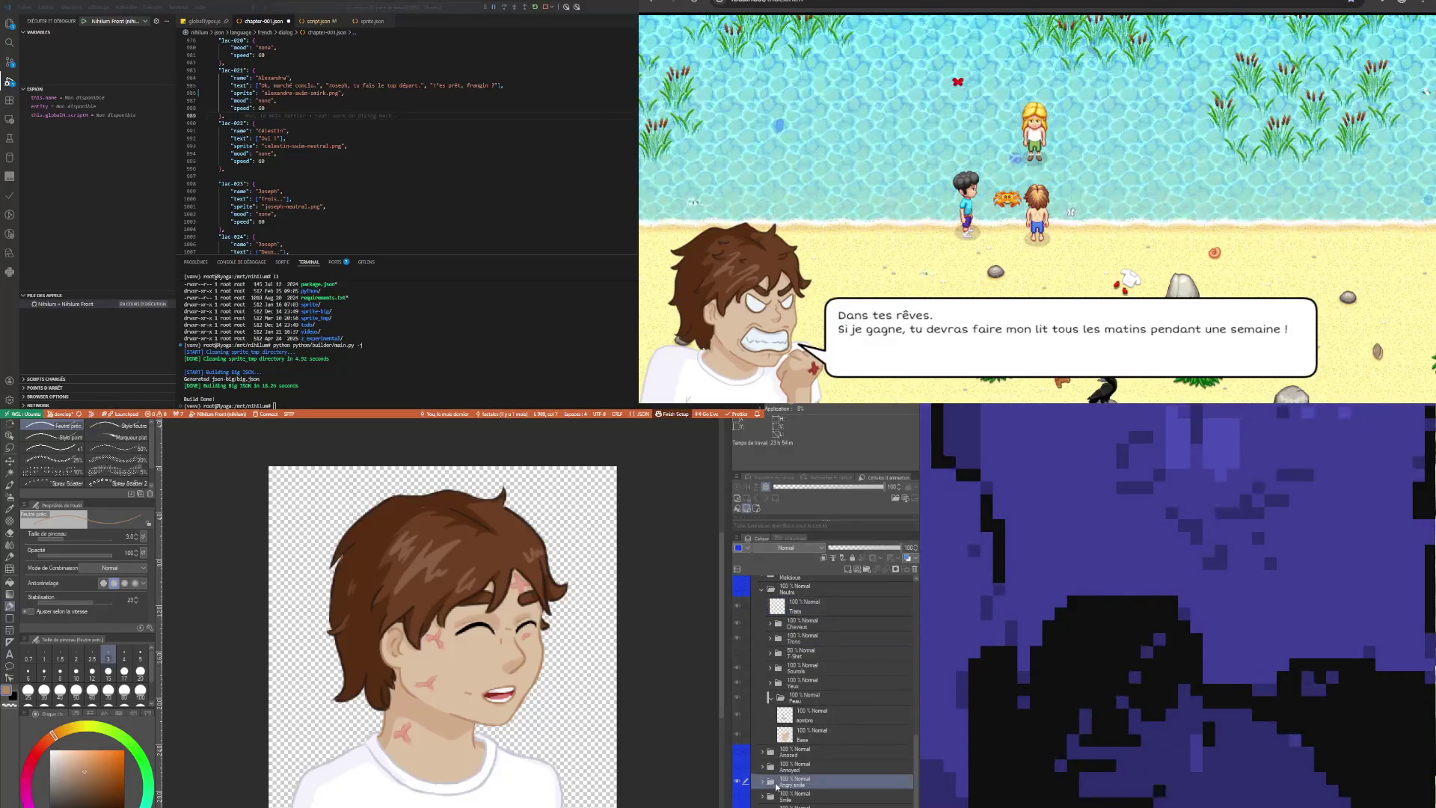
click(763, 782)
scroll(797, 726, down, 3)
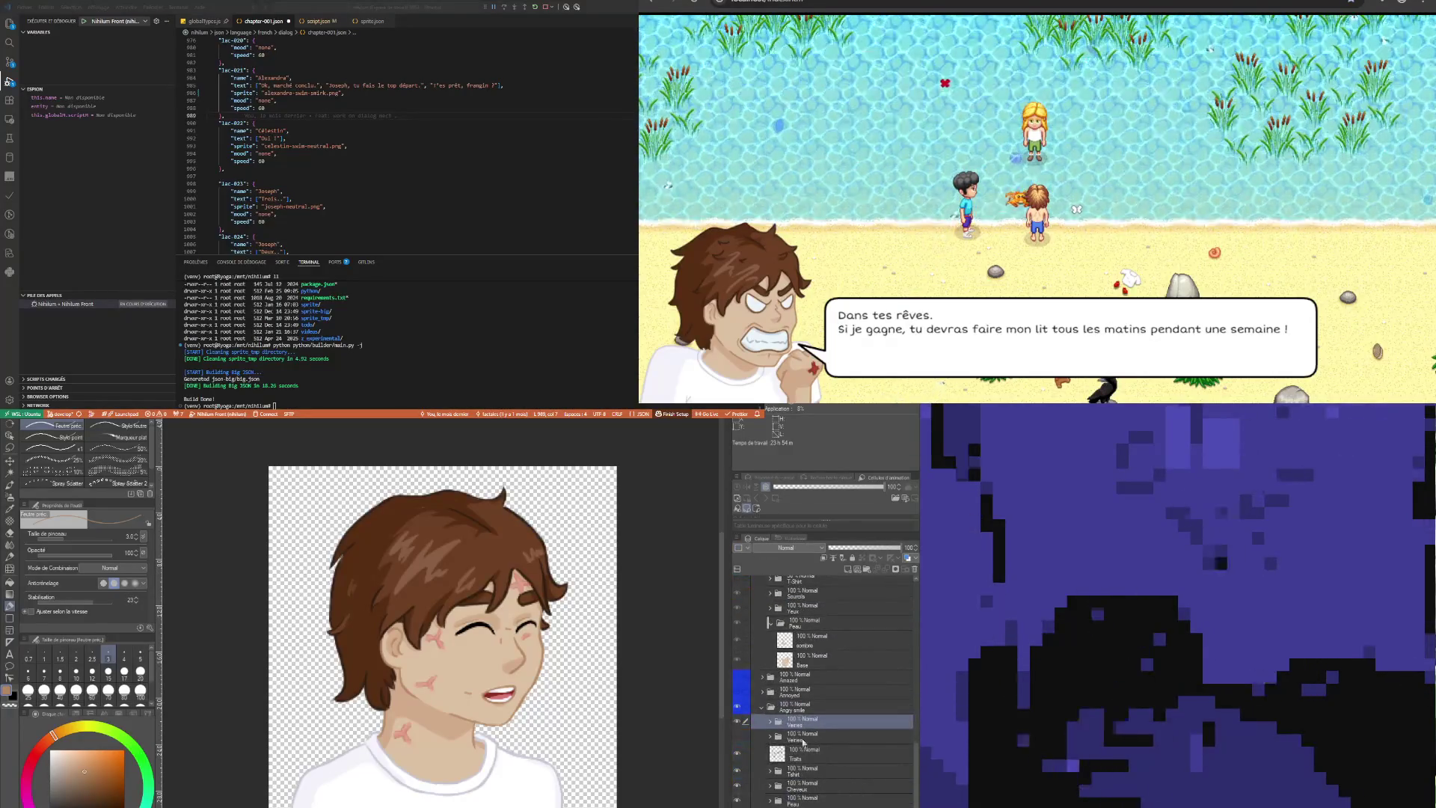
click(796, 721)
key(ctrl+v)
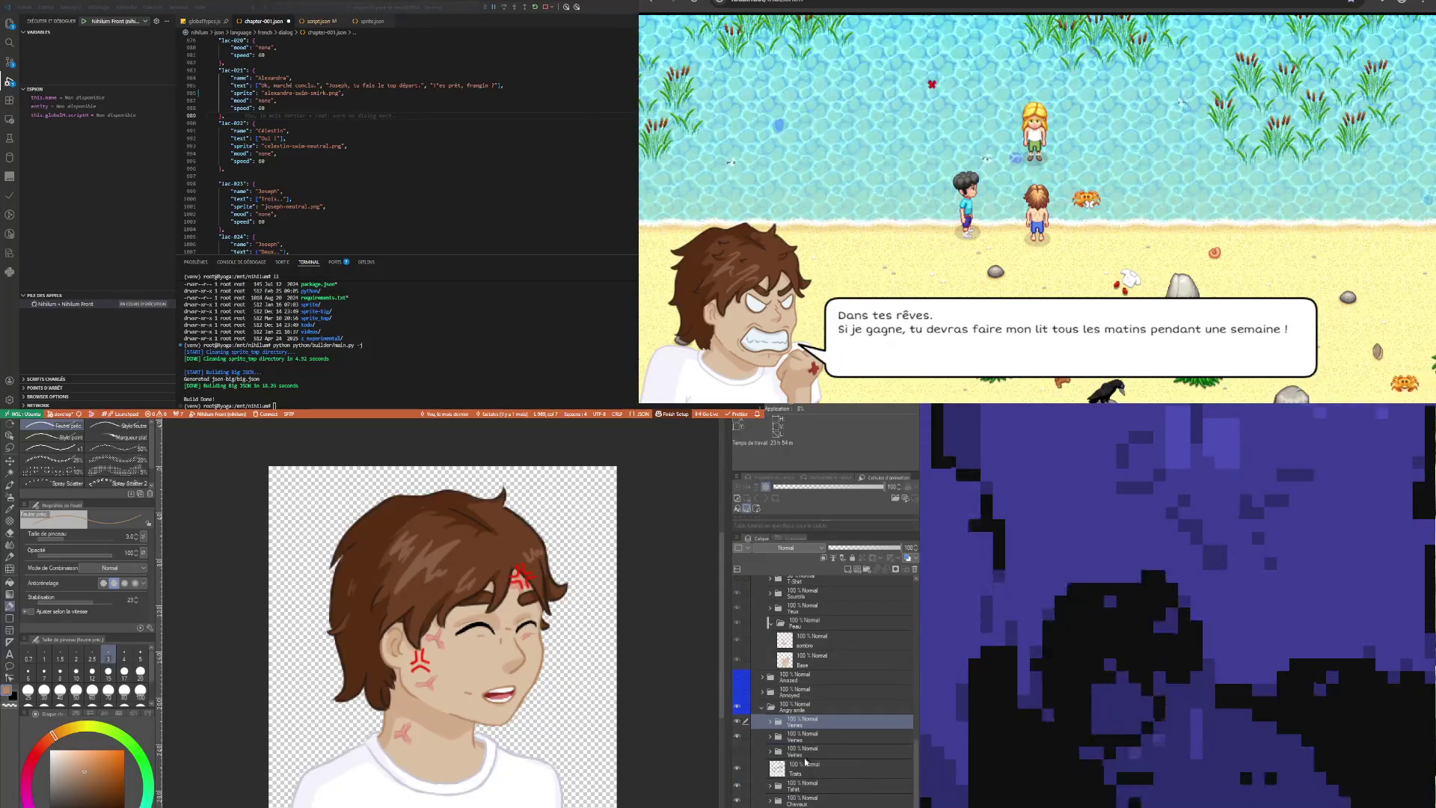
click(745, 737)
click(743, 736)
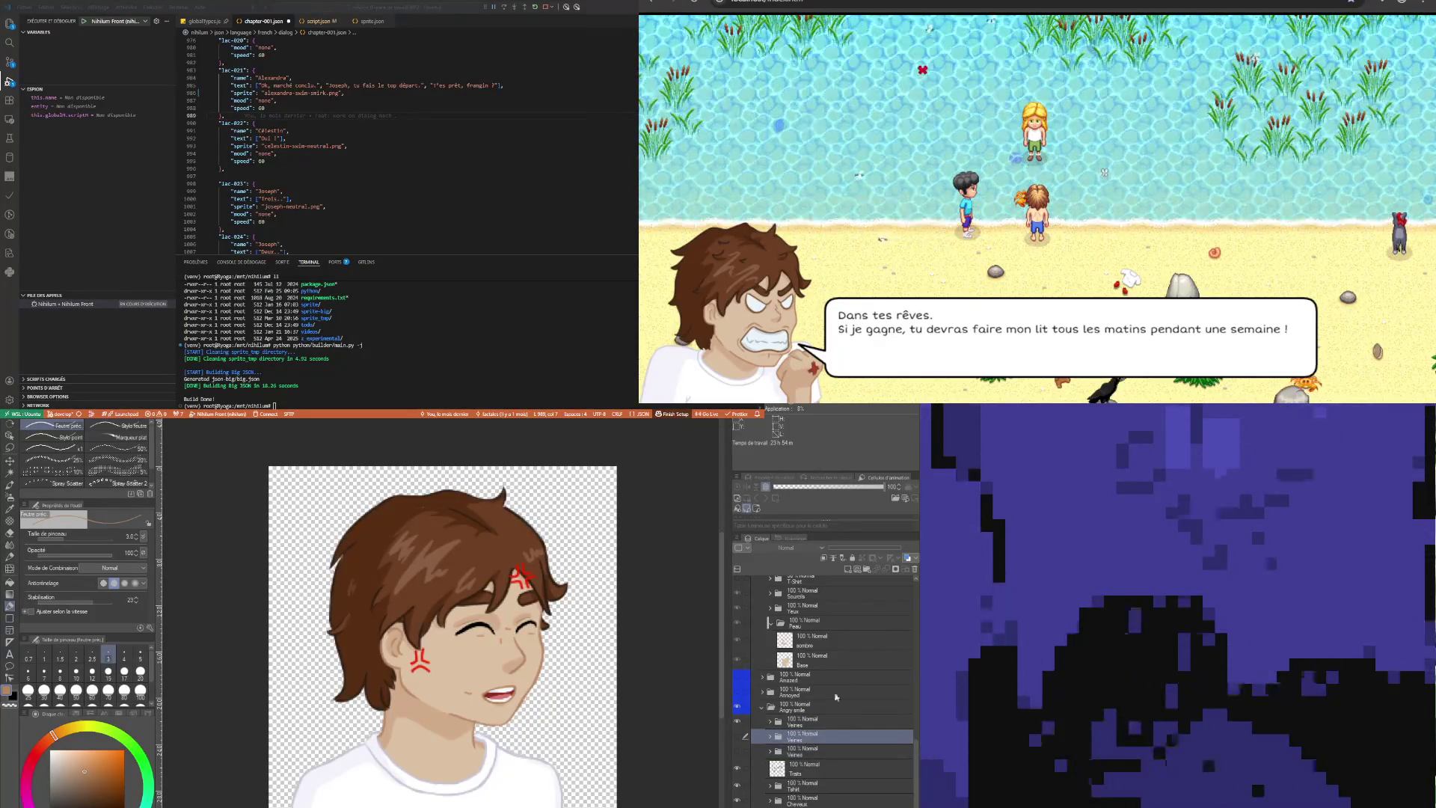
Delete the two extra Veines folders, keeping a single set of red anger marks
click(914, 570)
click(914, 570)
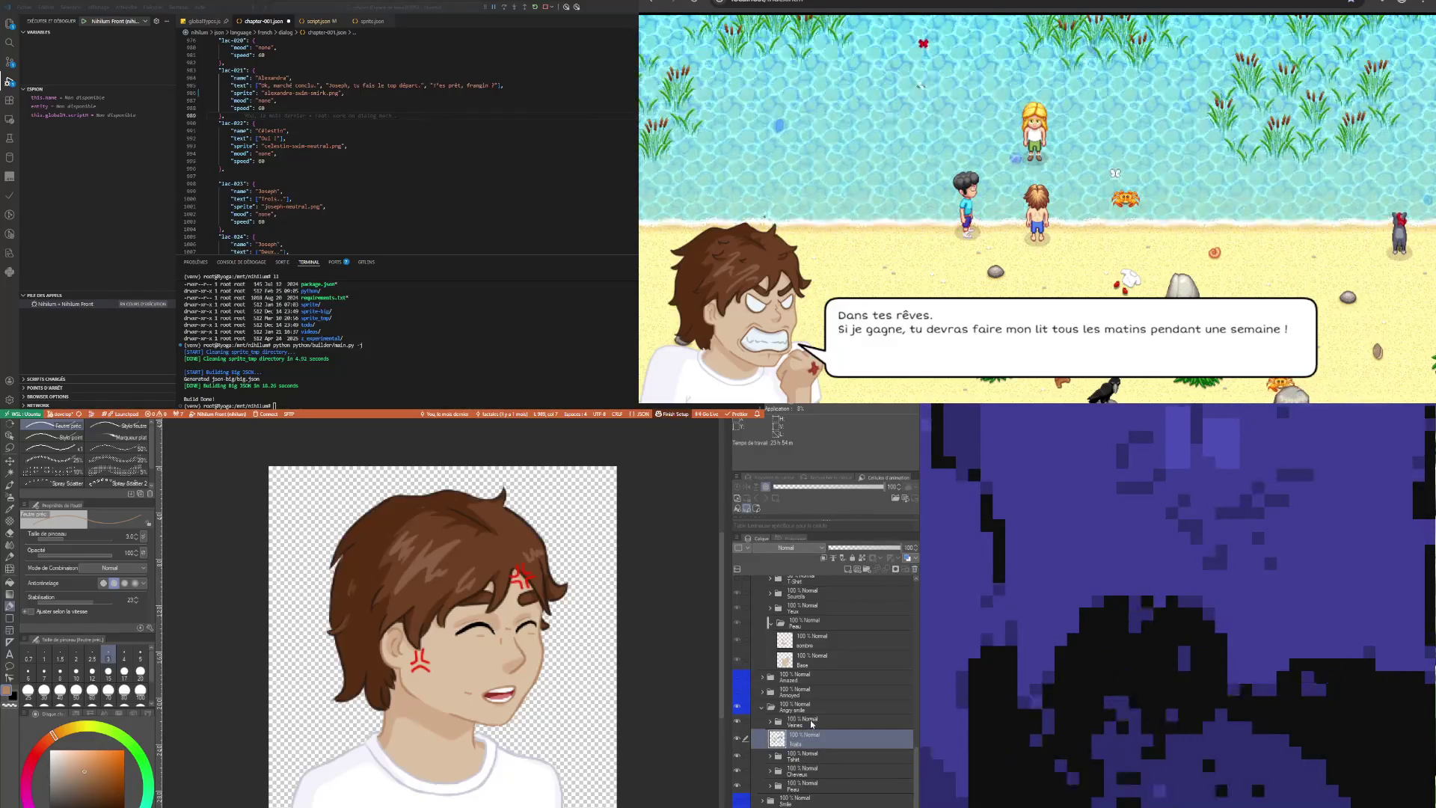
click(823, 723)
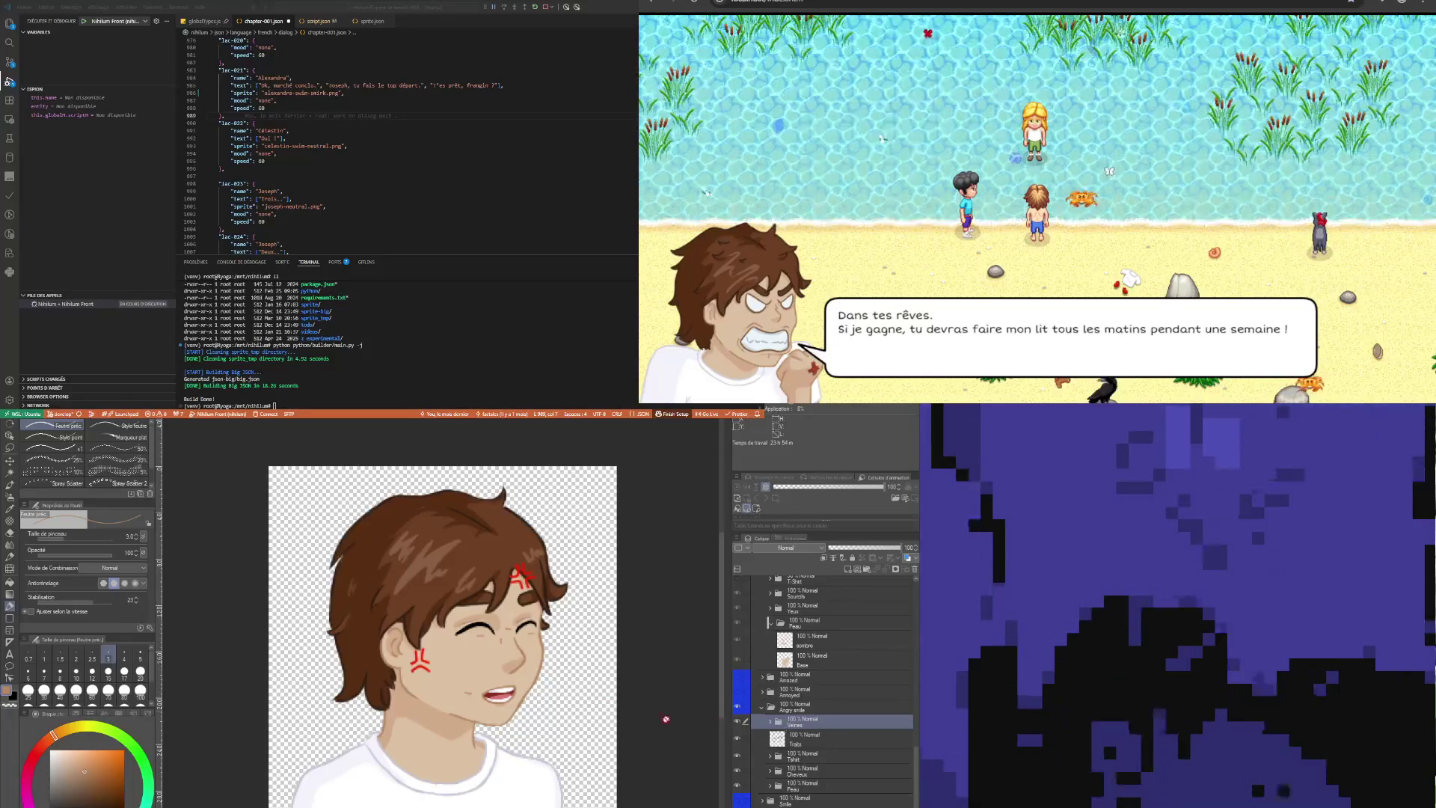
scroll(590, 674, up, 1)
scroll(590, 674, down, 3)
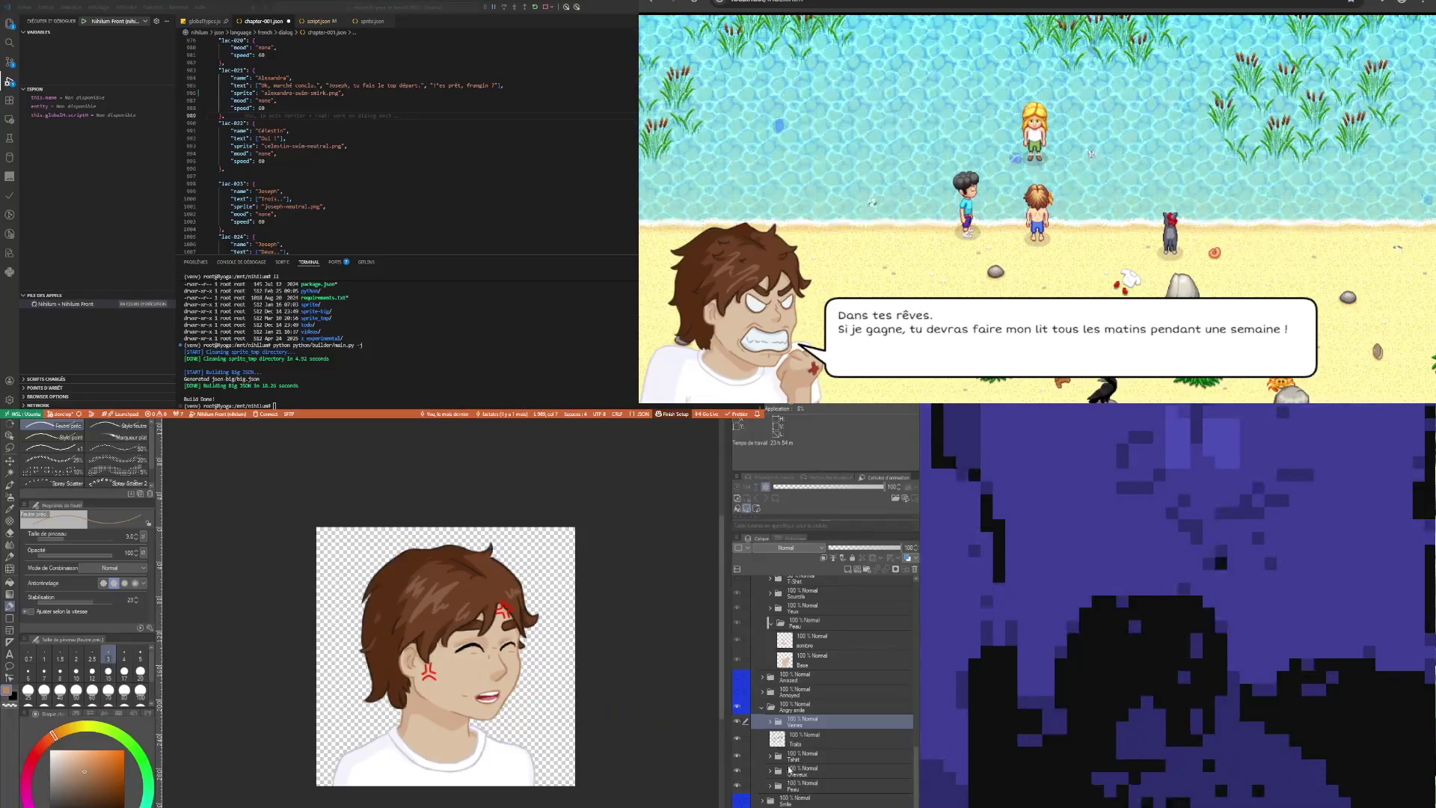
click(740, 722)
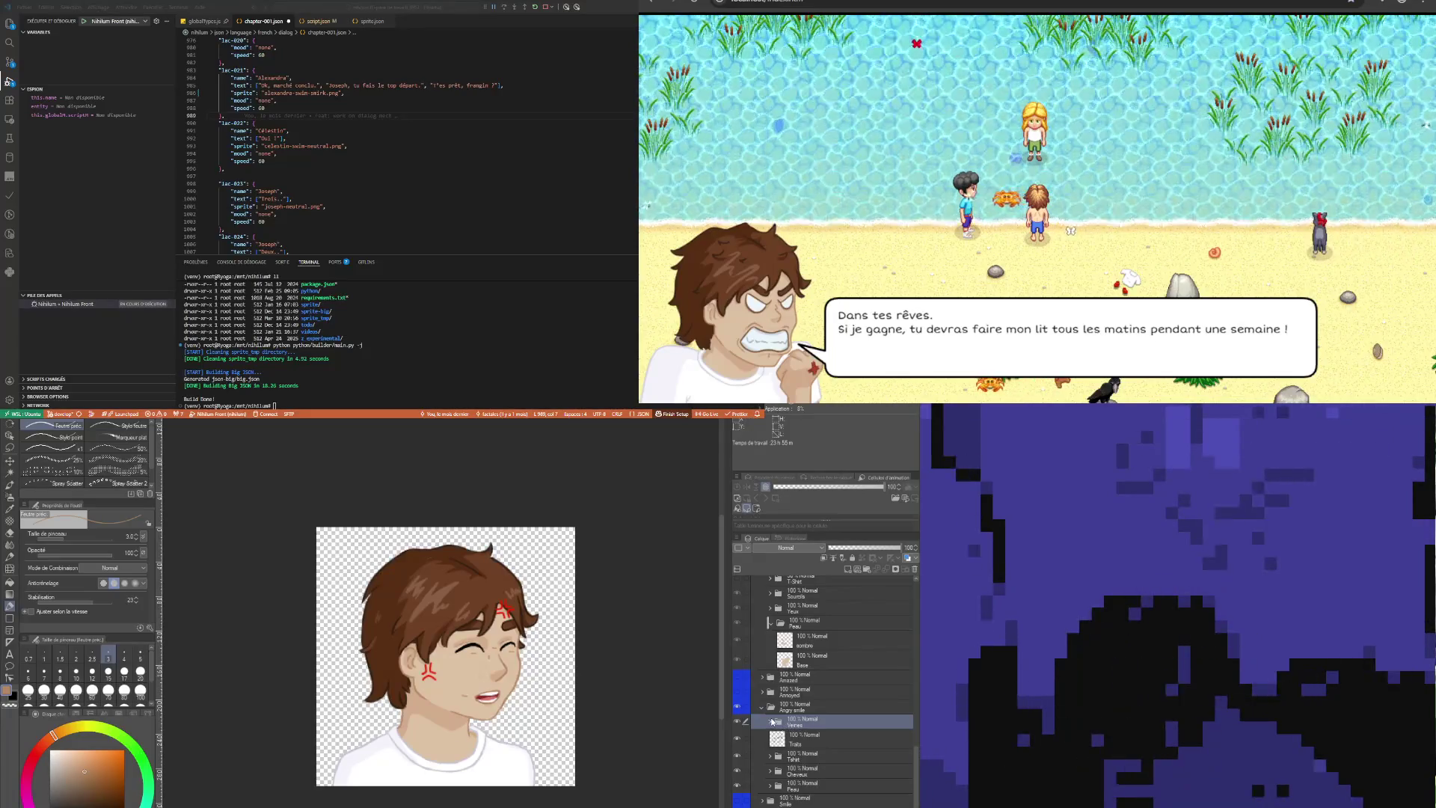
On the Veines folder's Rouge layer, lasso the cheek anger mark and nudge it into place
click(773, 721)
click(808, 739)
key(ctrl+plus)
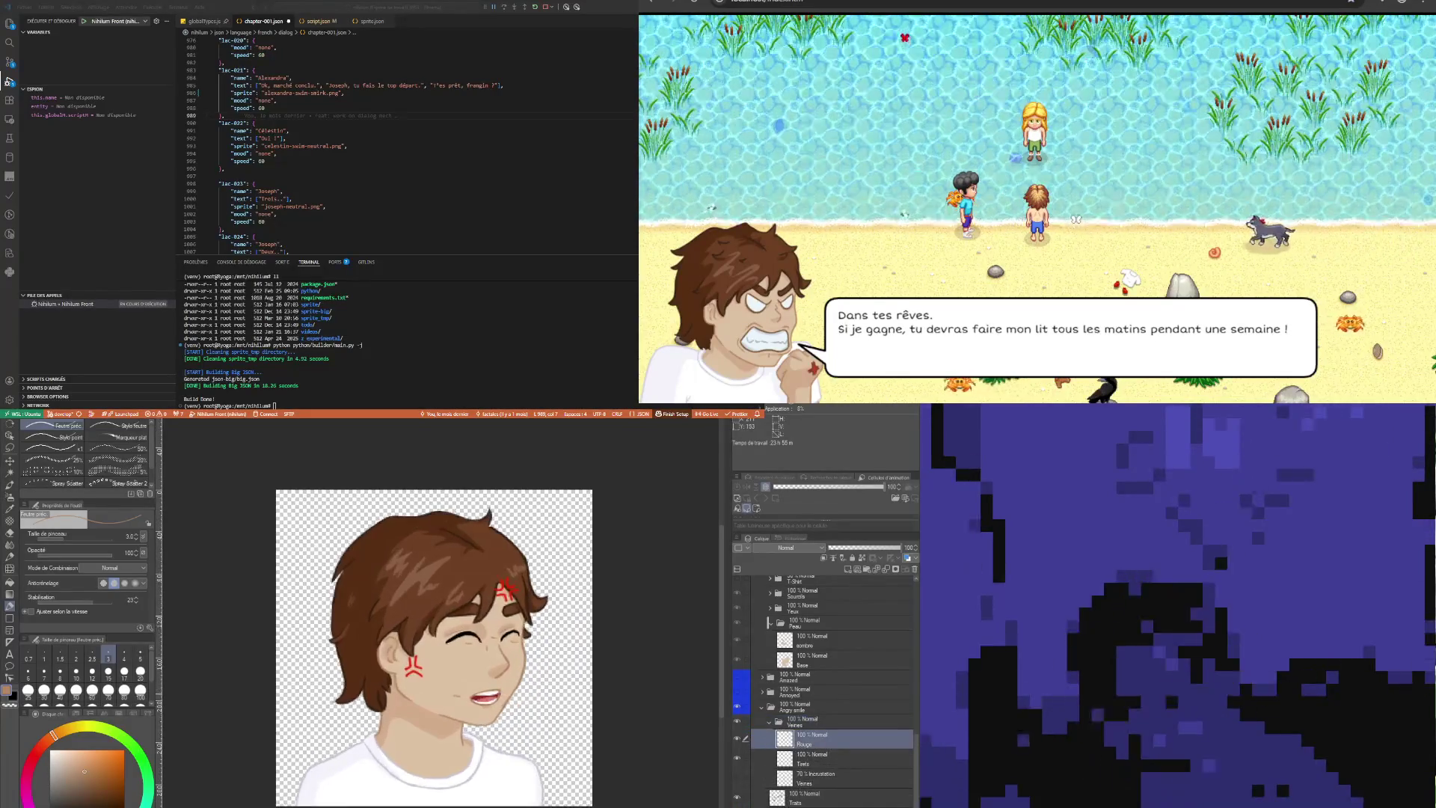
click(11, 448)
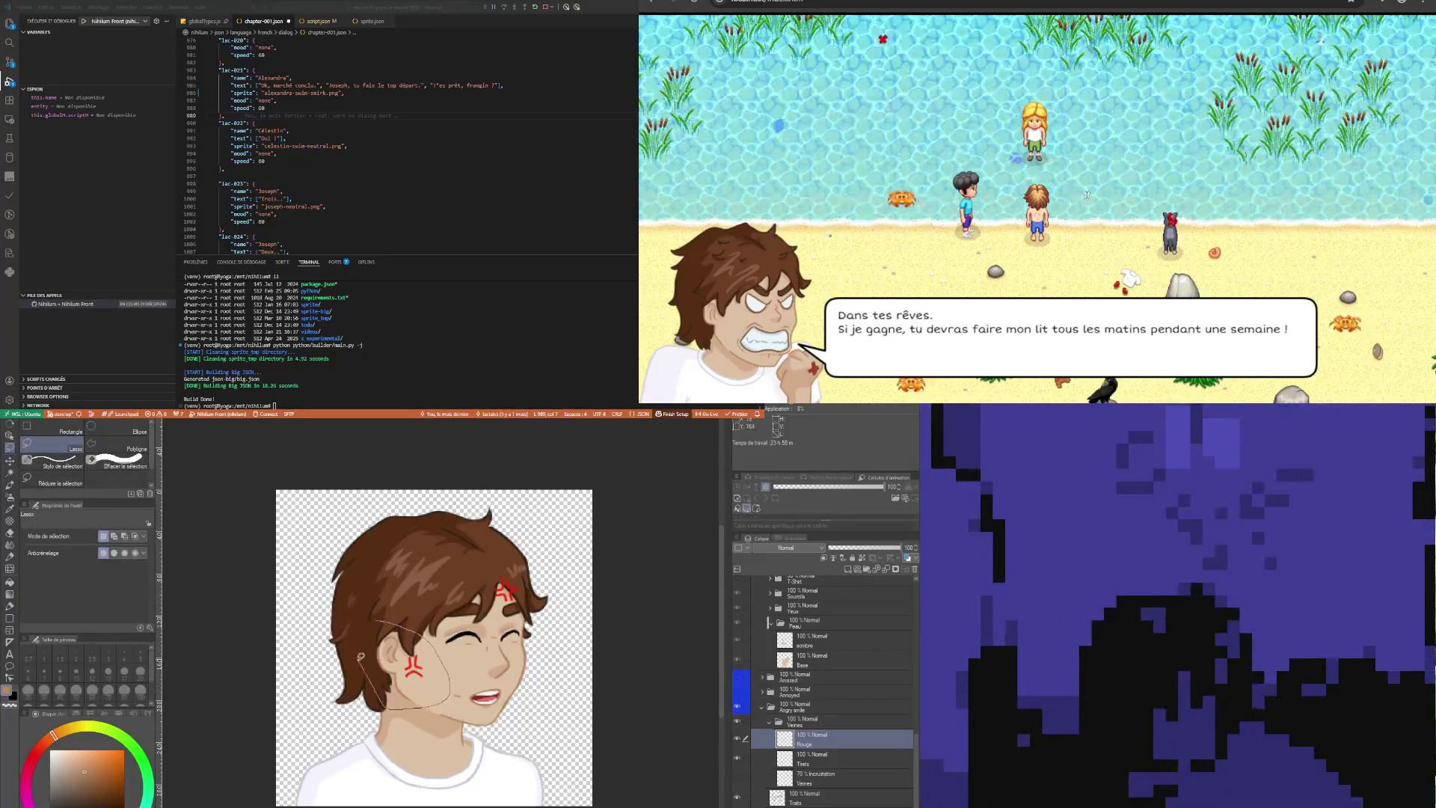
drag(361, 657, 362, 661)
click(455, 724)
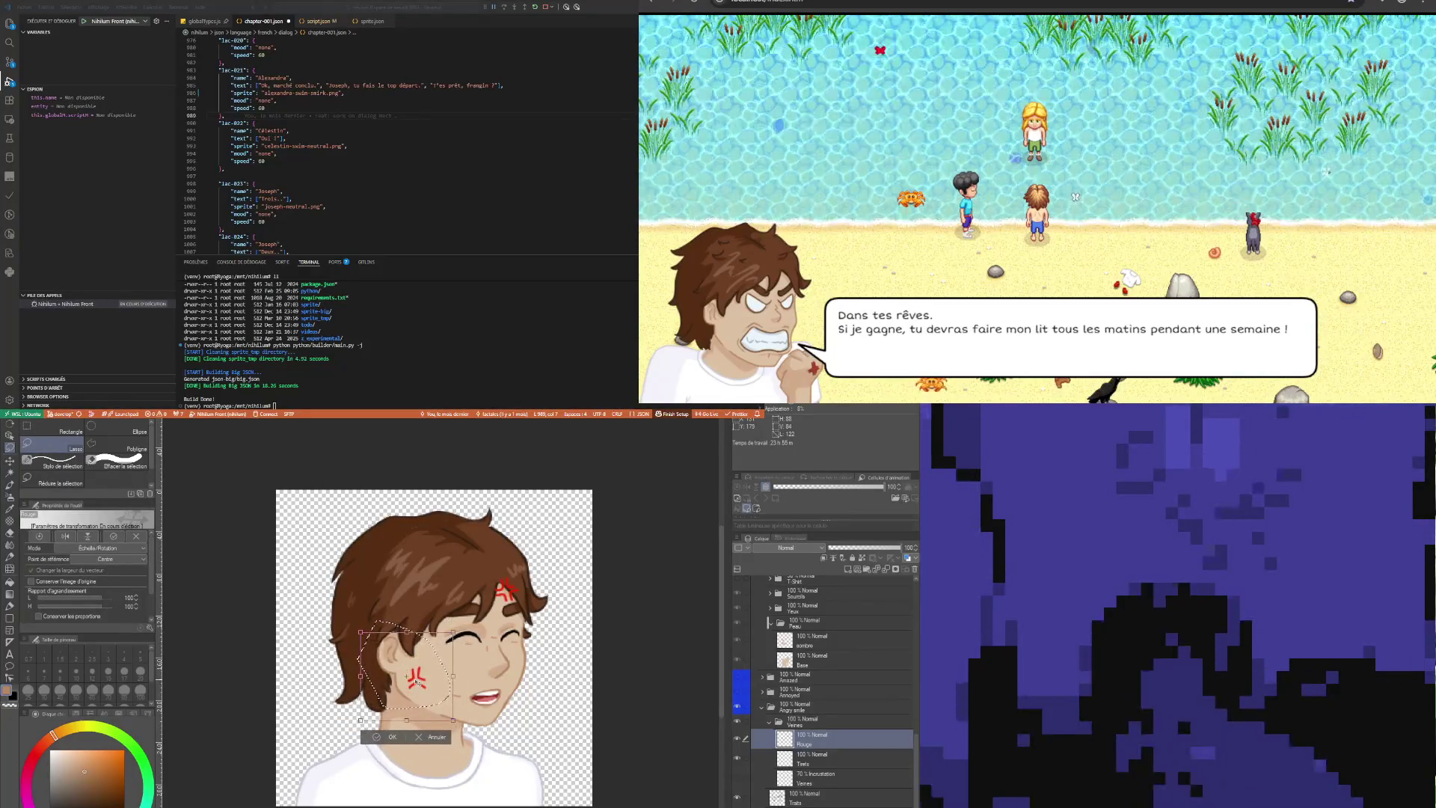
drag(417, 682, 417, 677)
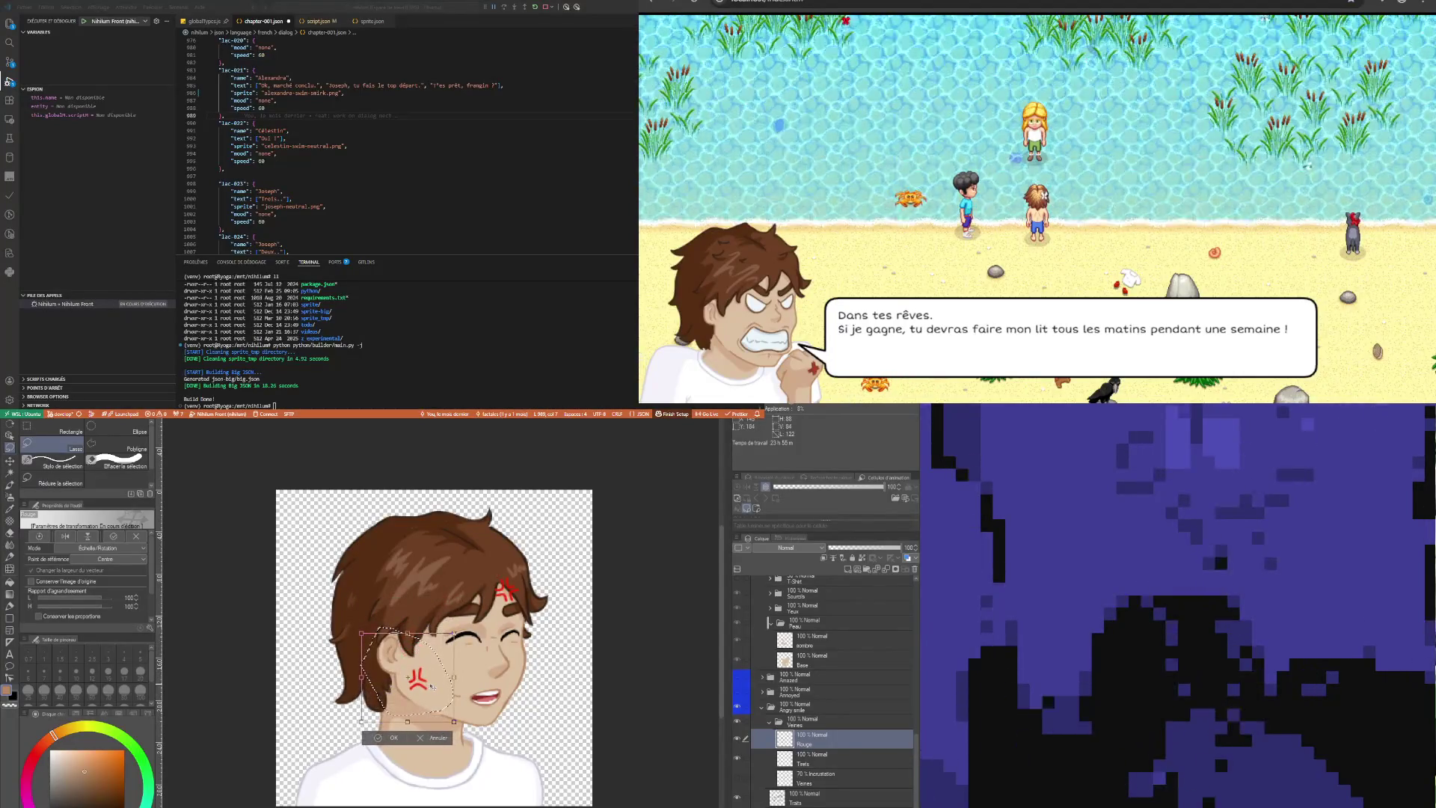
click(394, 738)
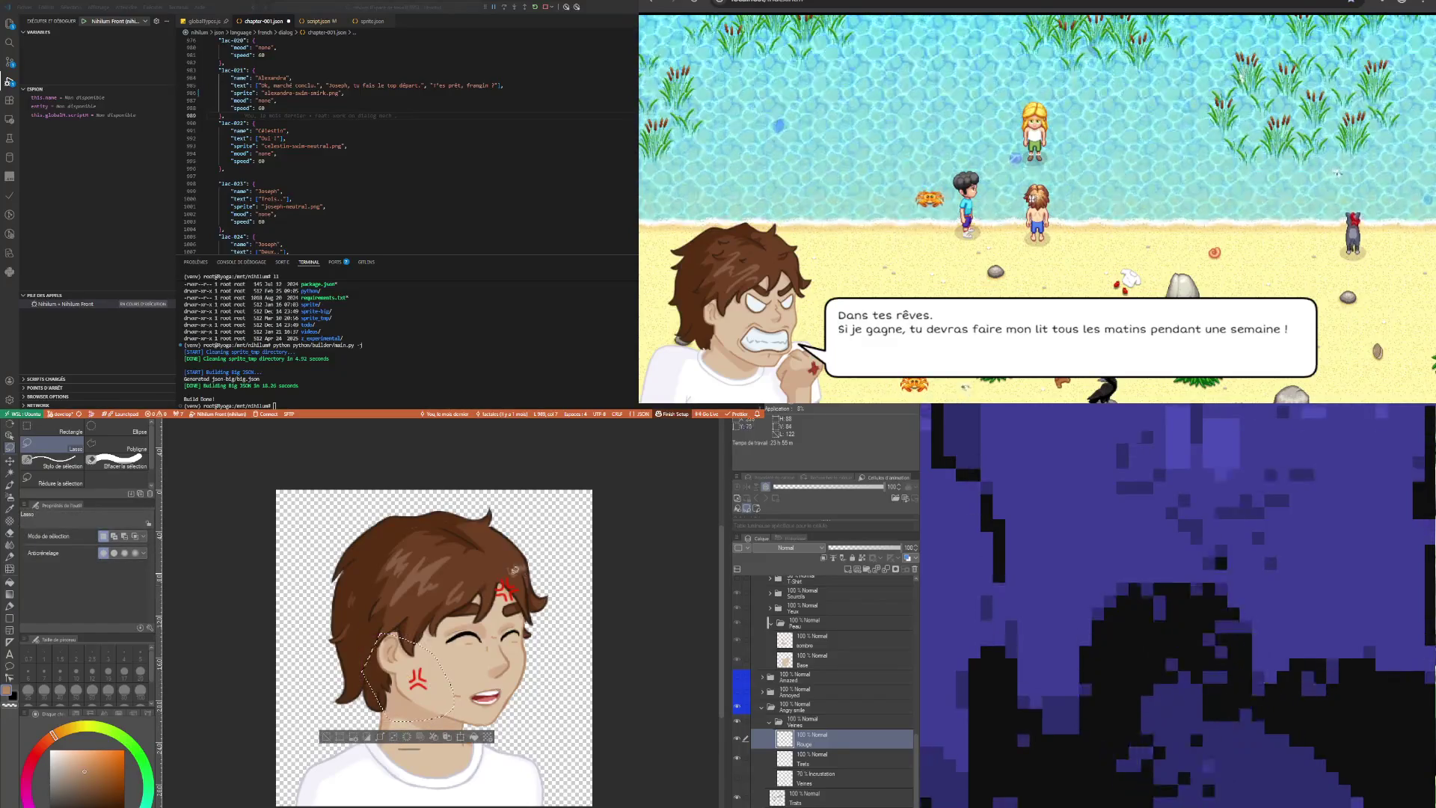
key(ctrl+d)
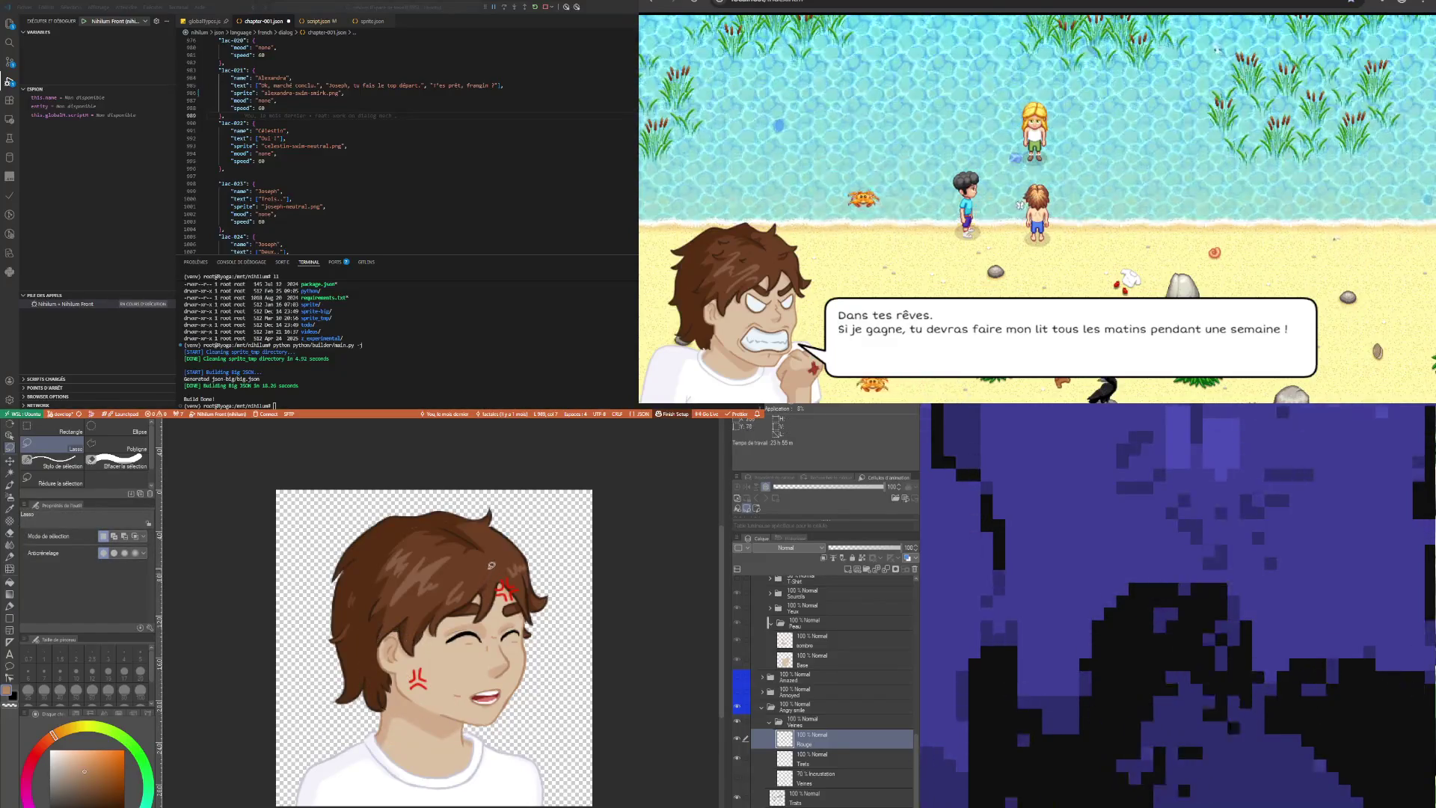
Lasso the forehead anger mark, cancel its transform, and select the Tirets layer
drag(480, 596, 470, 563)
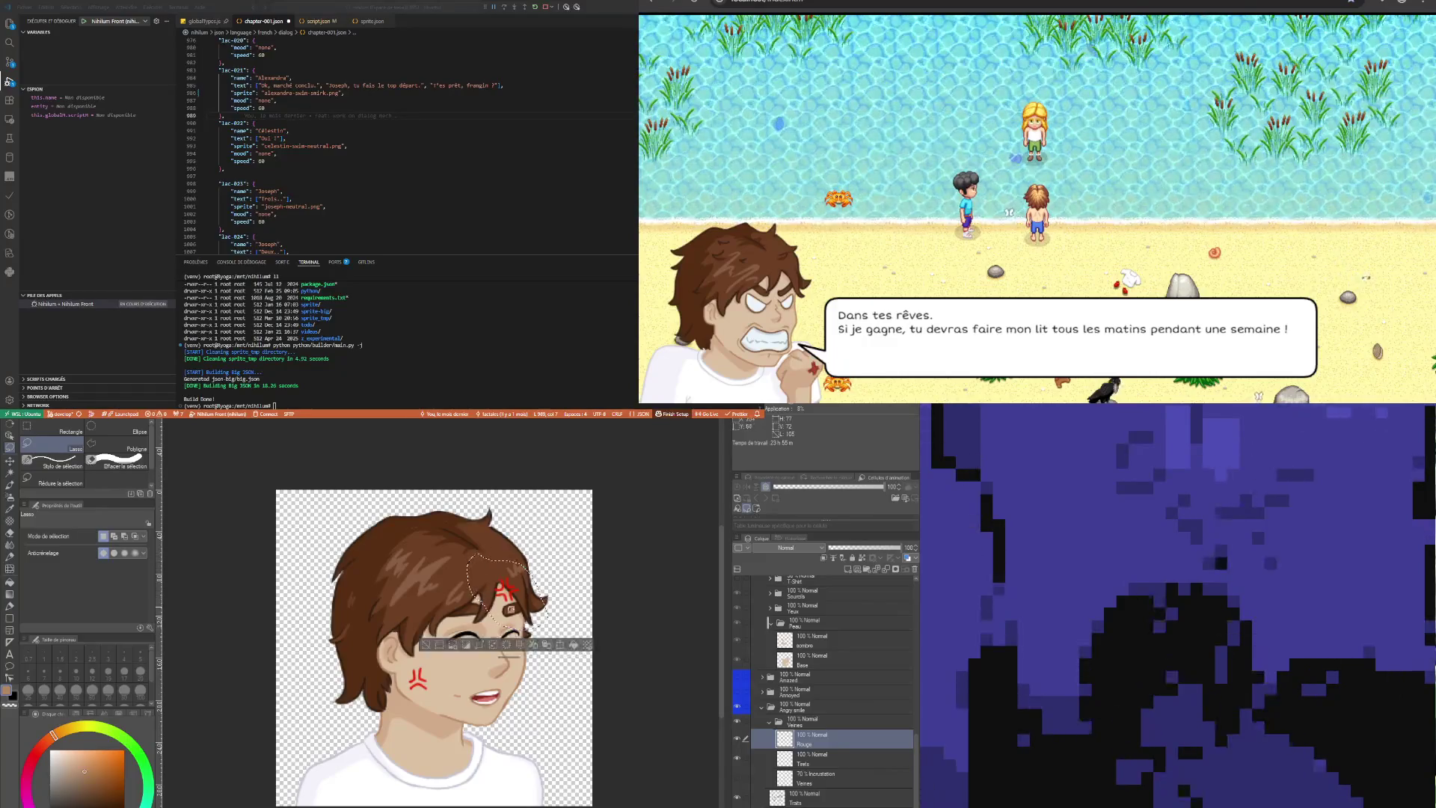
key(ctrl+t)
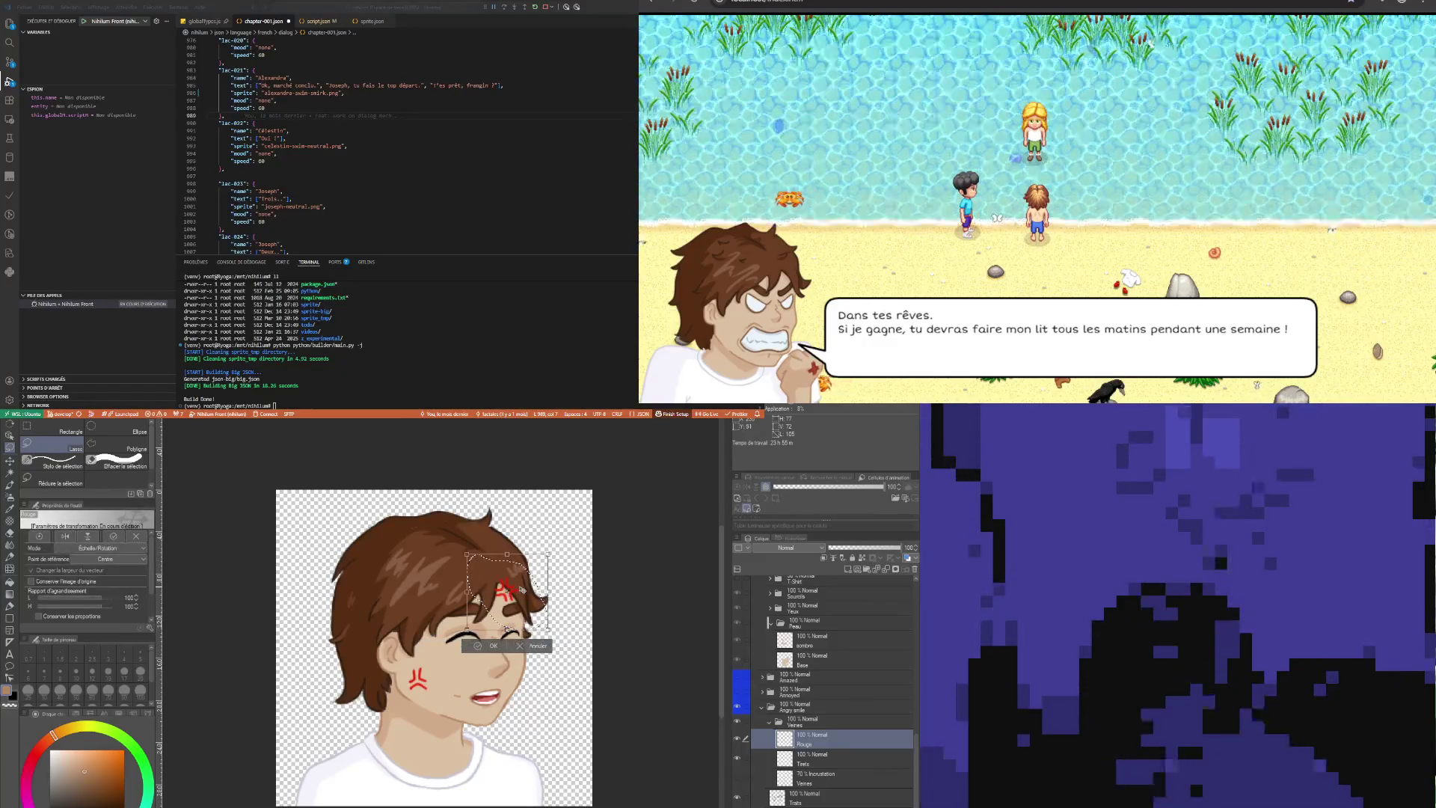
click(544, 645)
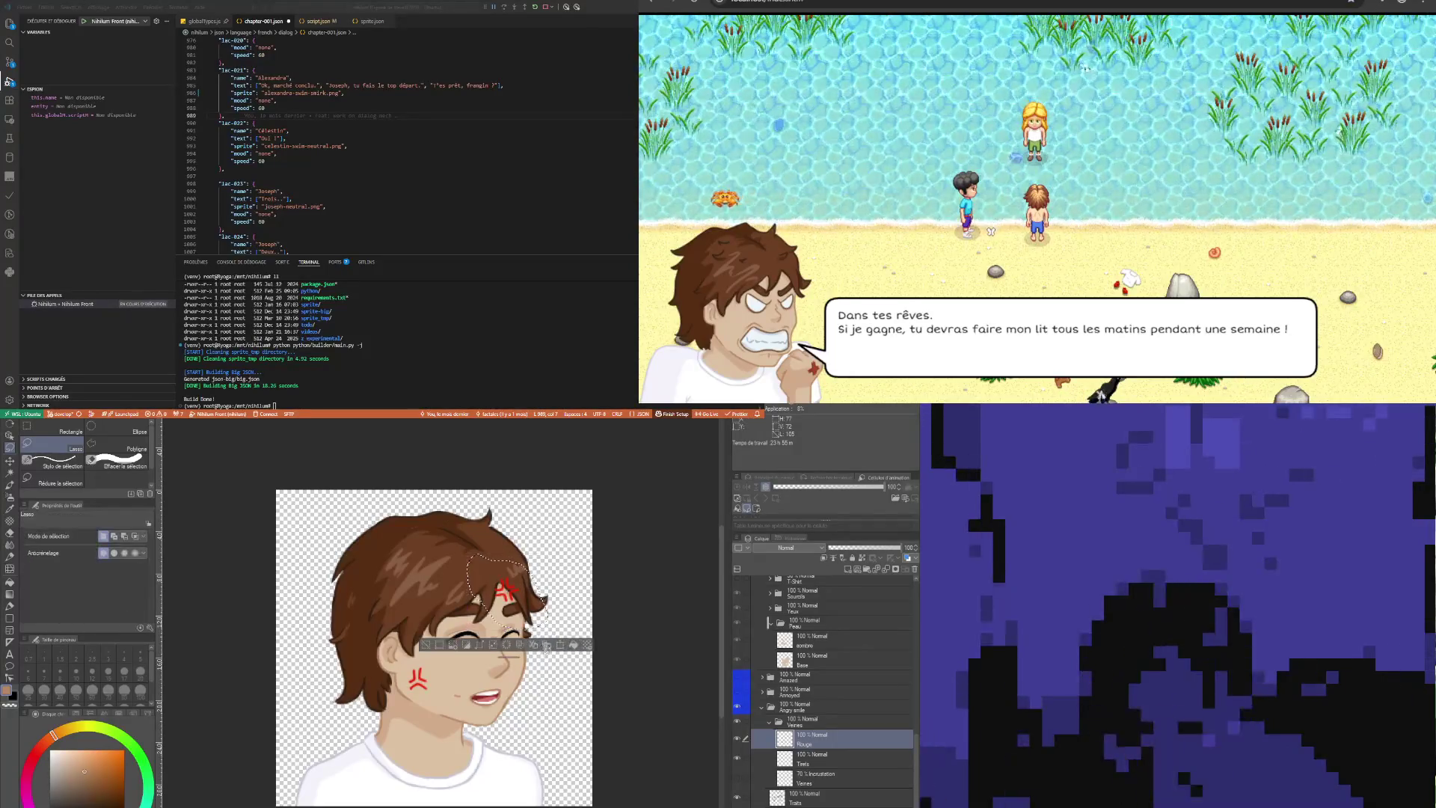
click(424, 646)
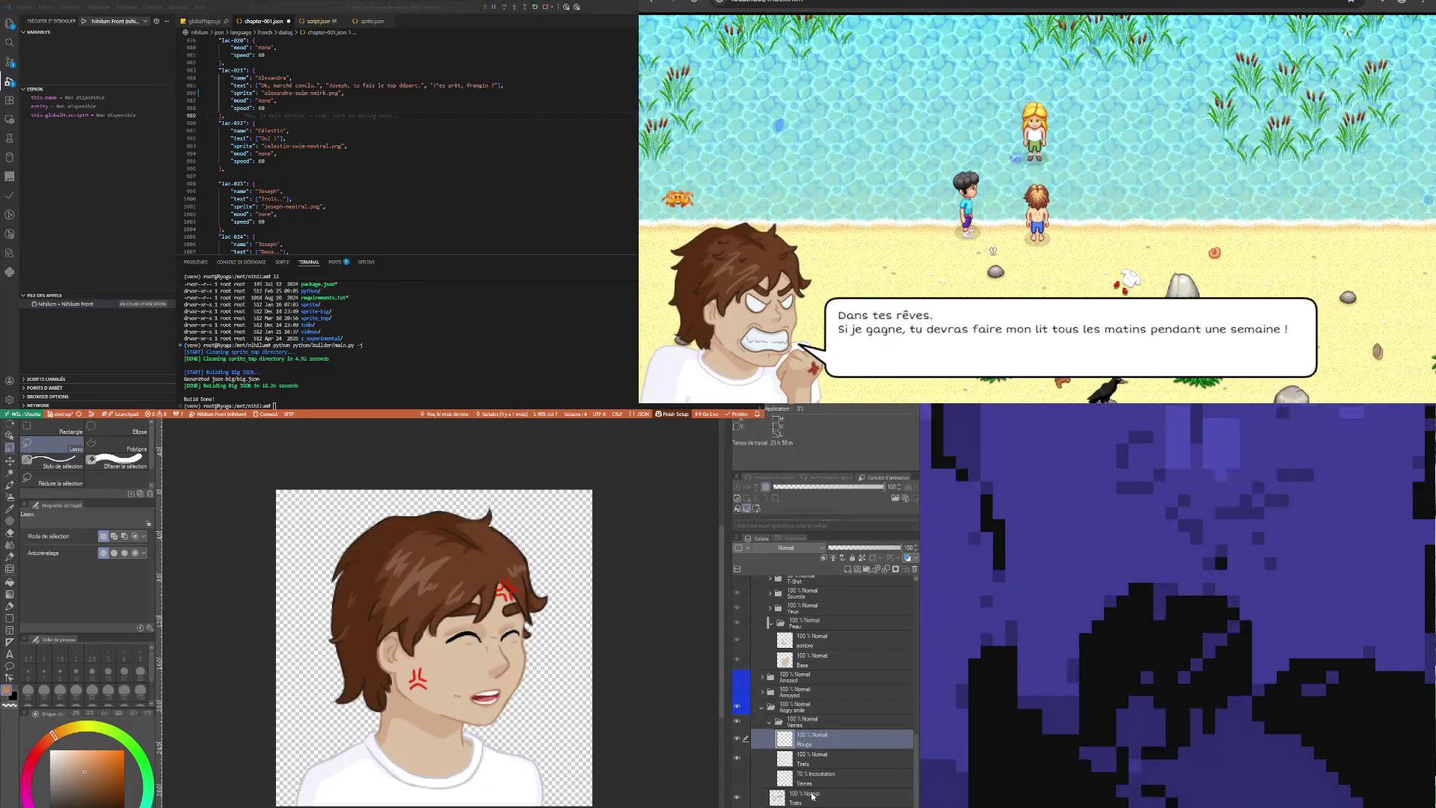
click(793, 758)
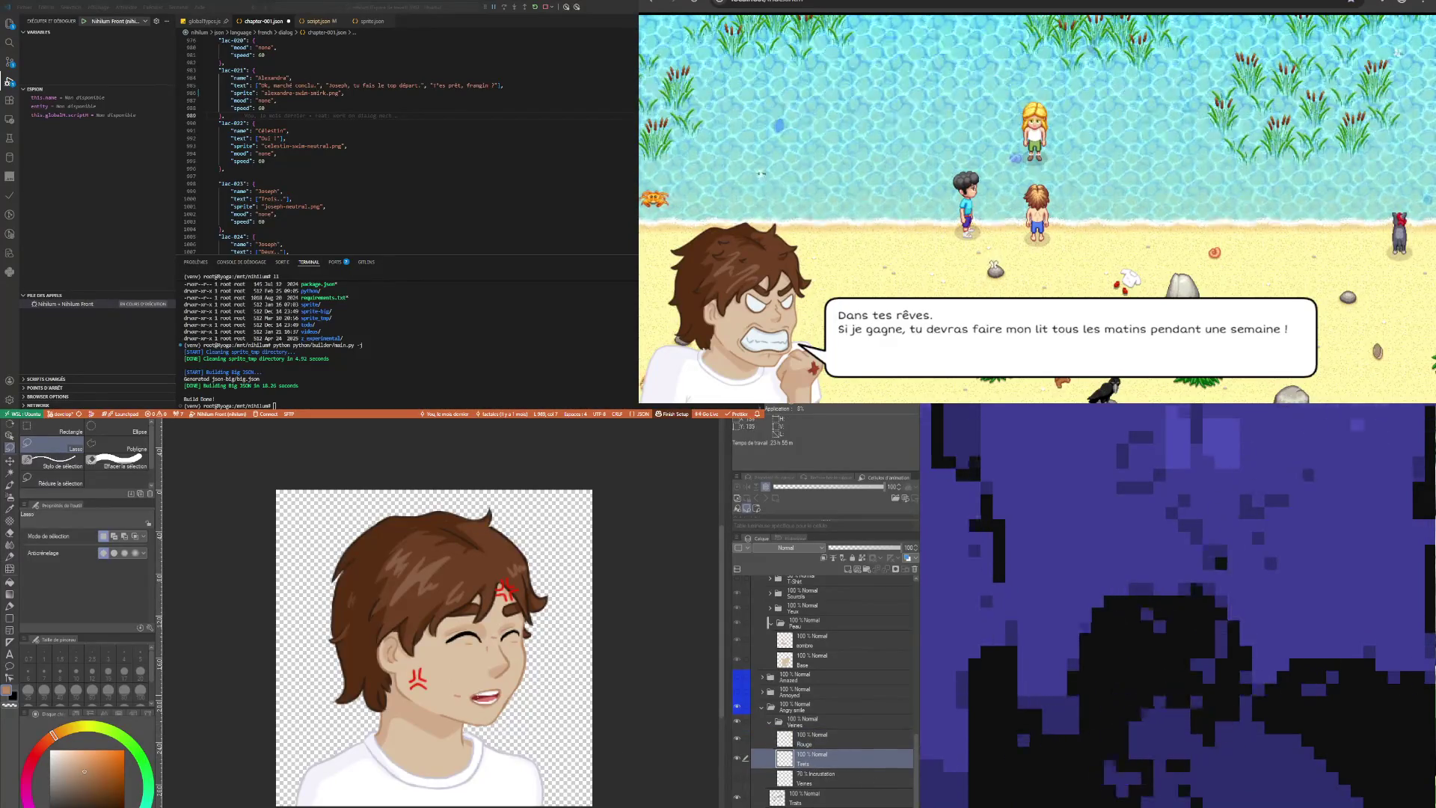
Adjust the closed left eye line with a lasso transform, then deselect
scroll(473, 687, up, 1)
scroll(464, 633, up, 2)
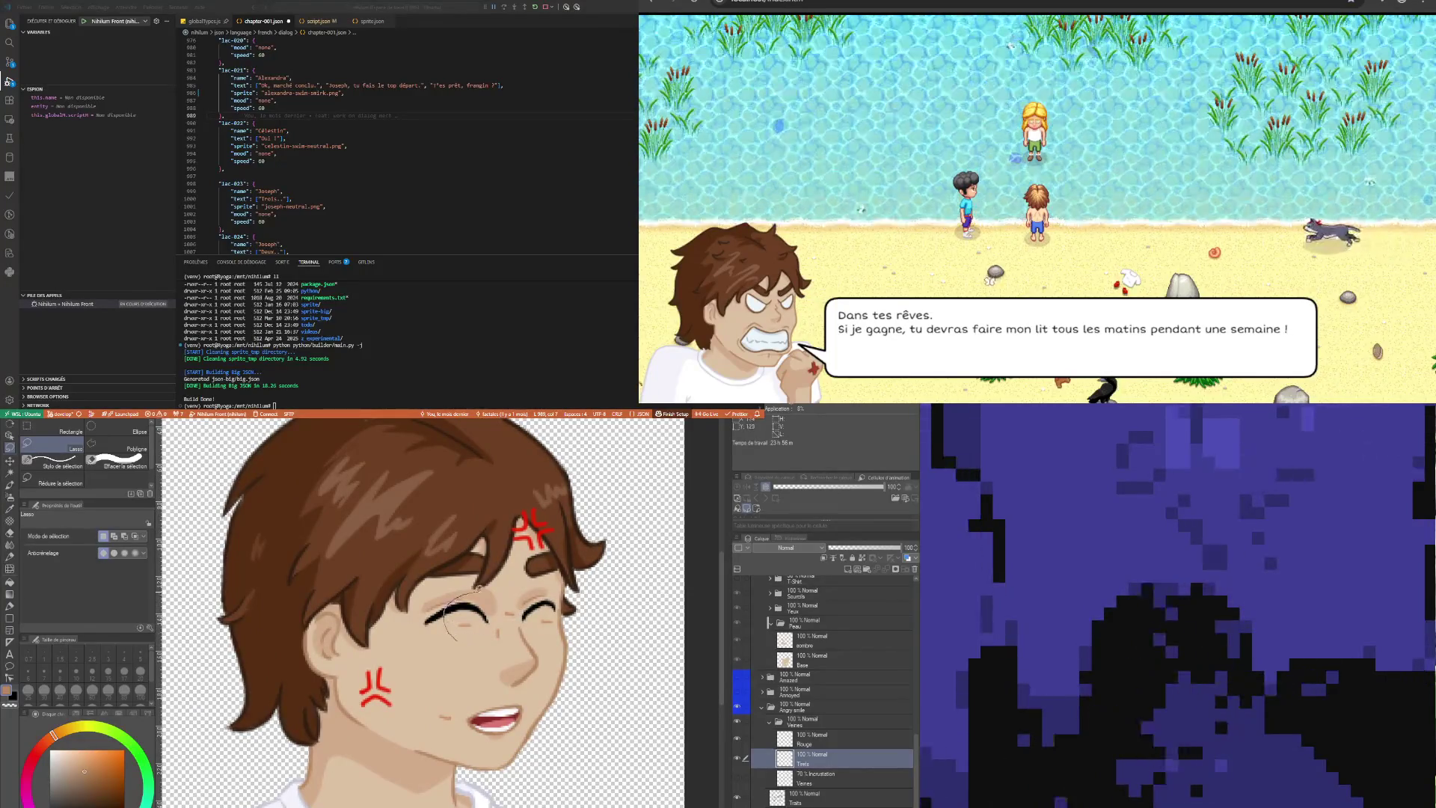
drag(485, 606, 463, 638)
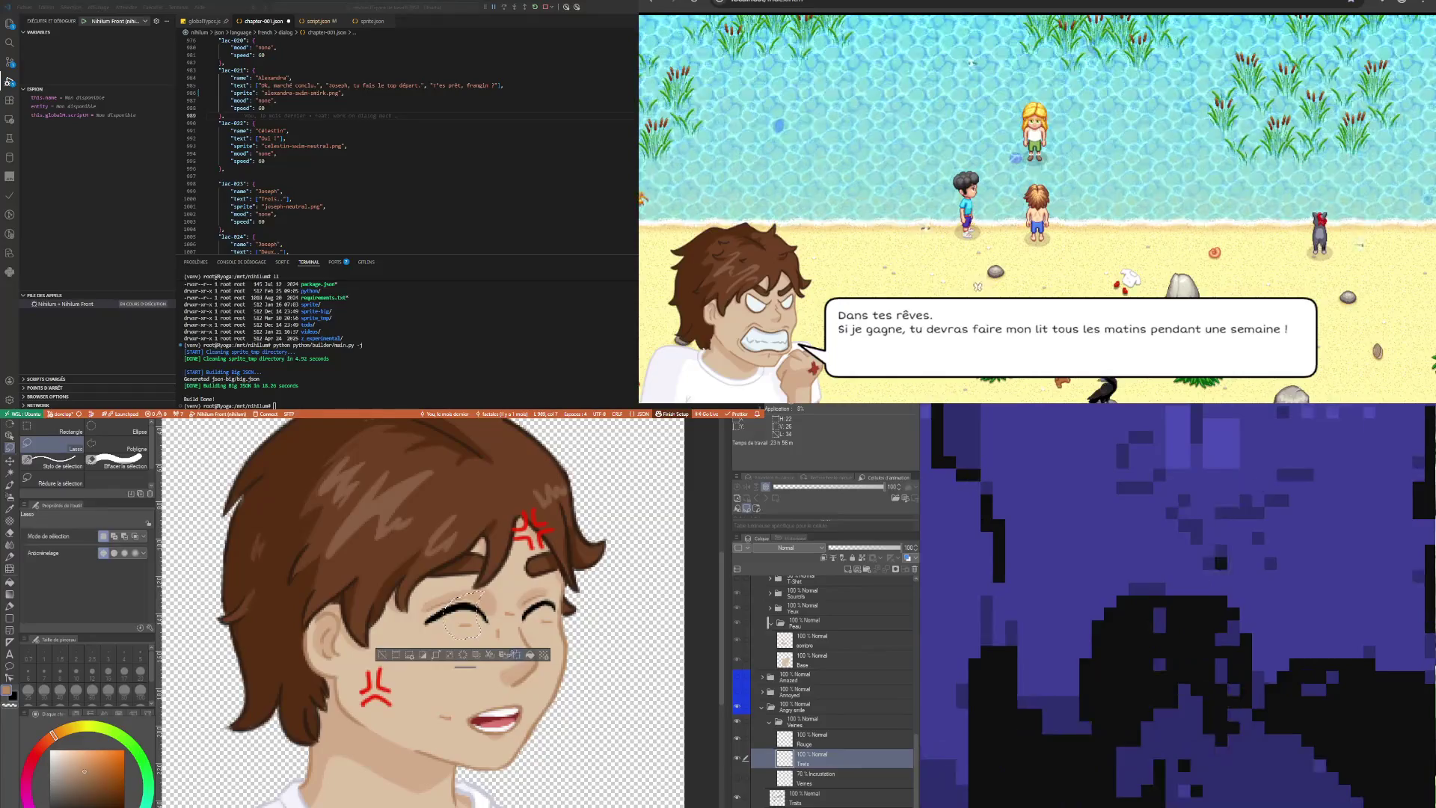
key(ctrl+t)
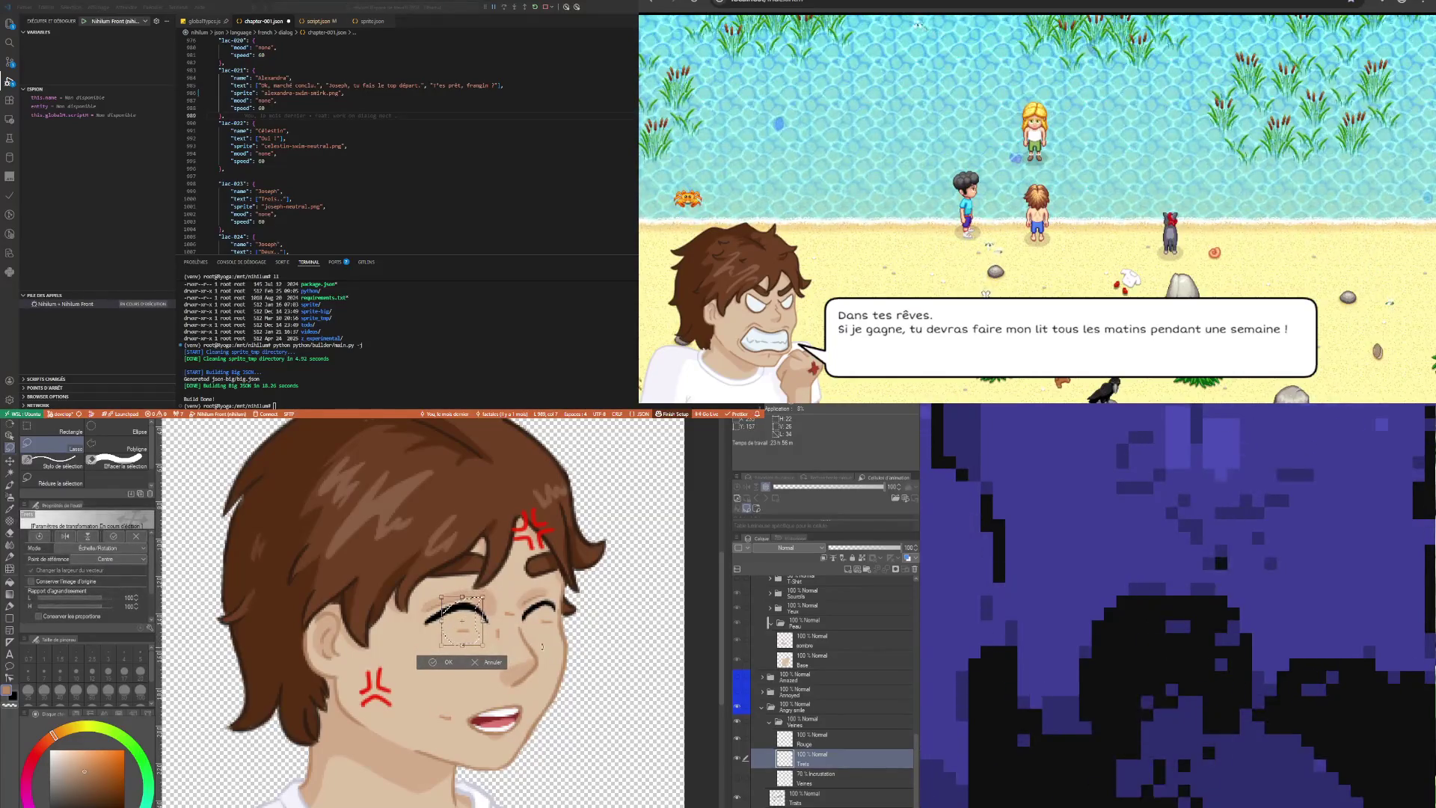
click(450, 661)
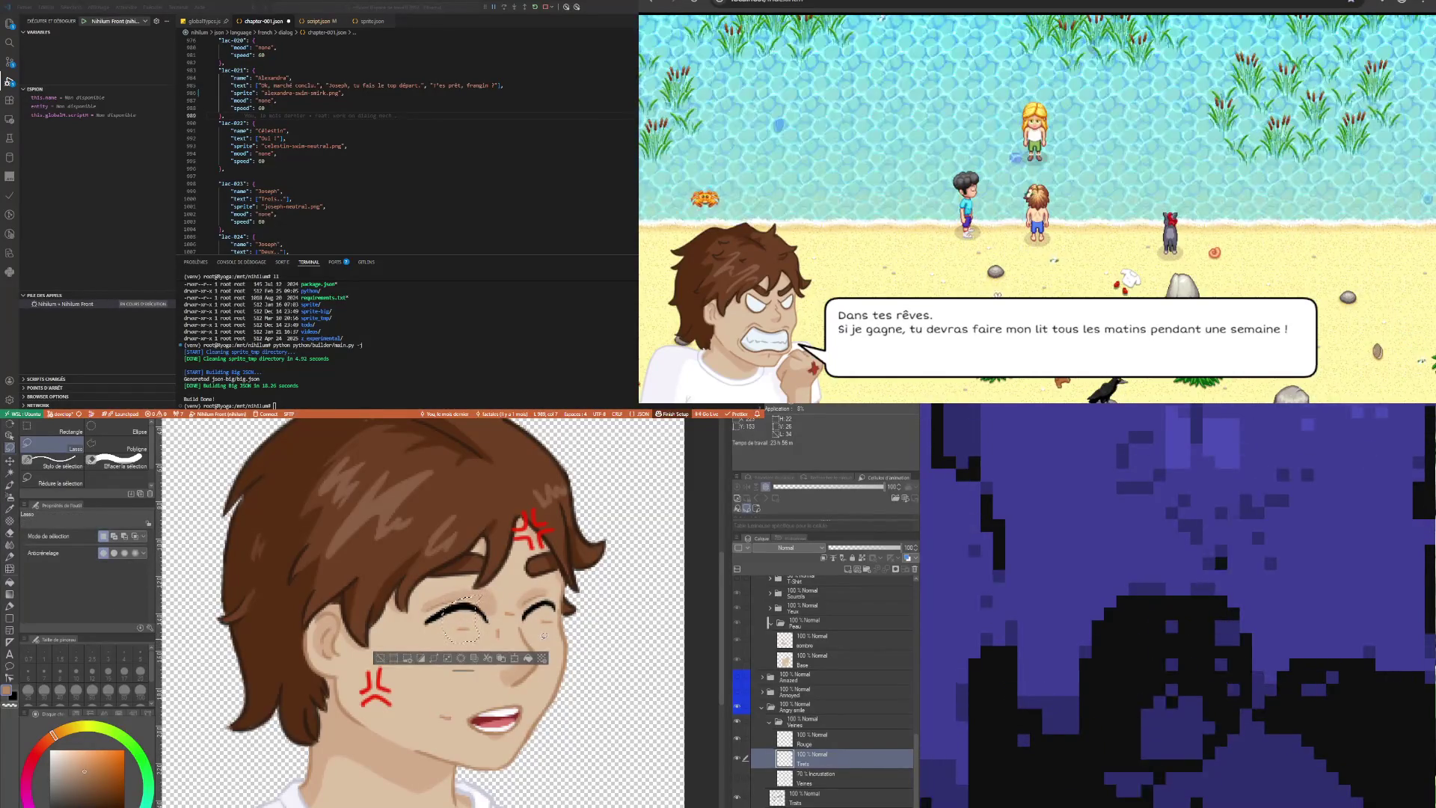
key(ctrl+d)
Reposition the right eye and cheek lines, then shift the nose line slightly left
drag(540, 621, 544, 615)
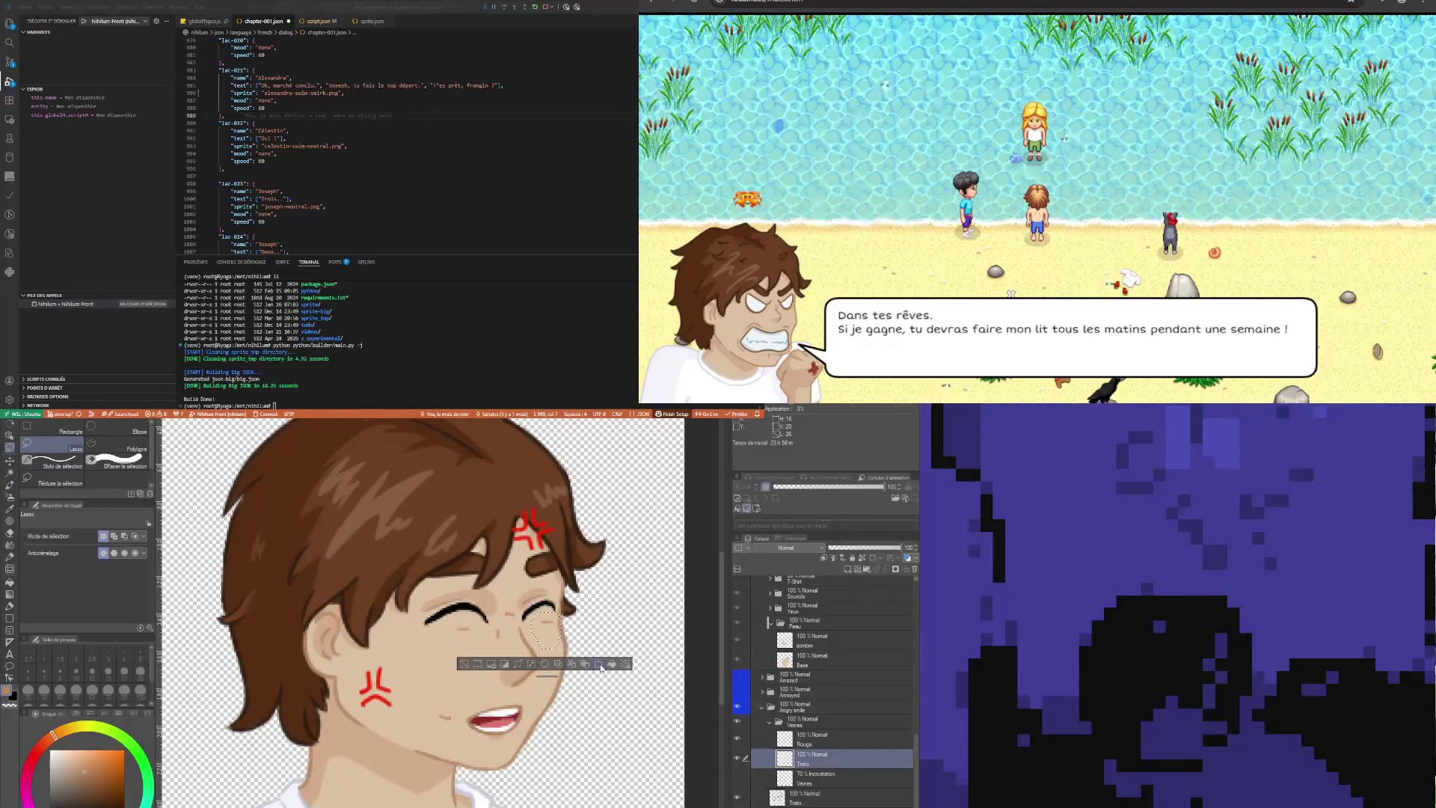
click(599, 664)
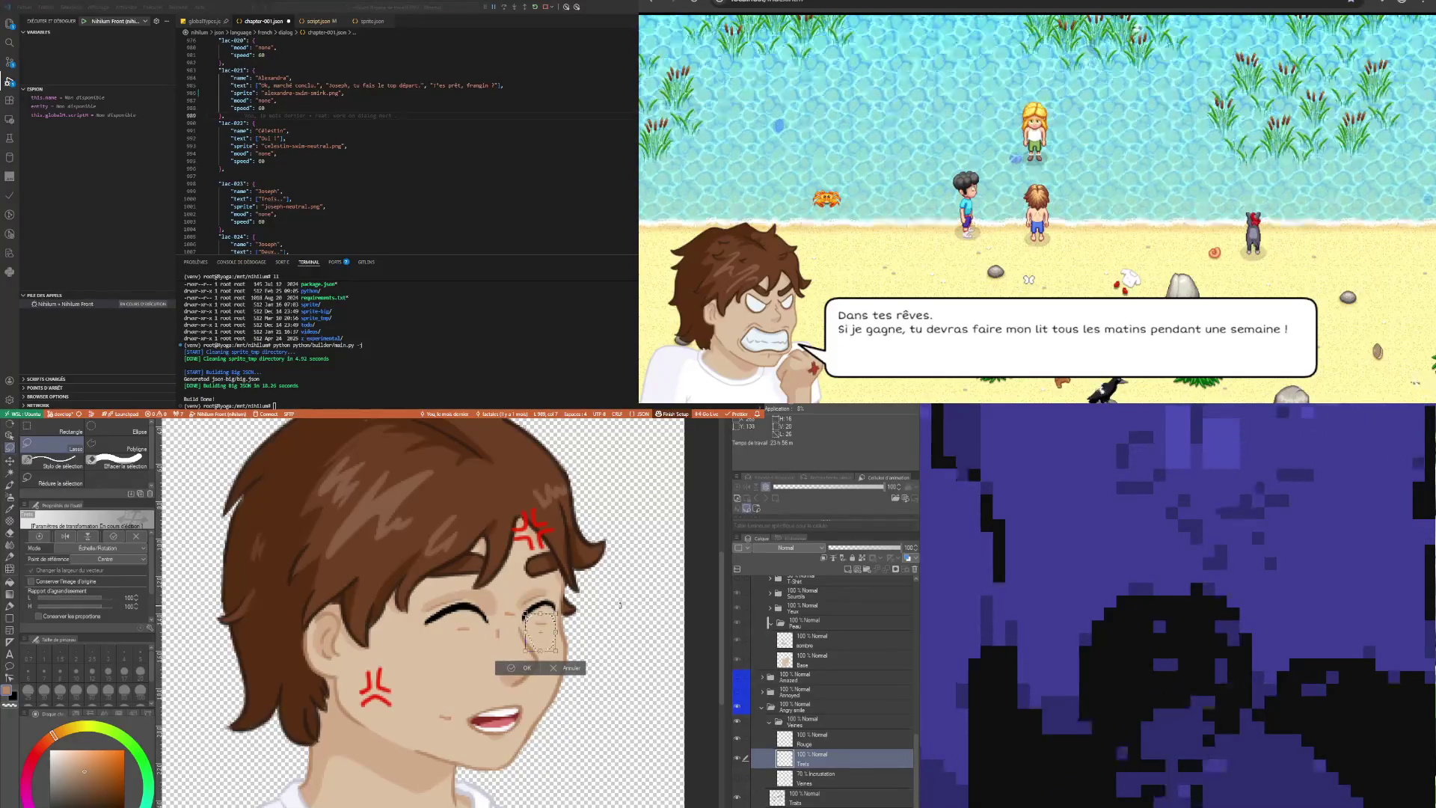
click(526, 669)
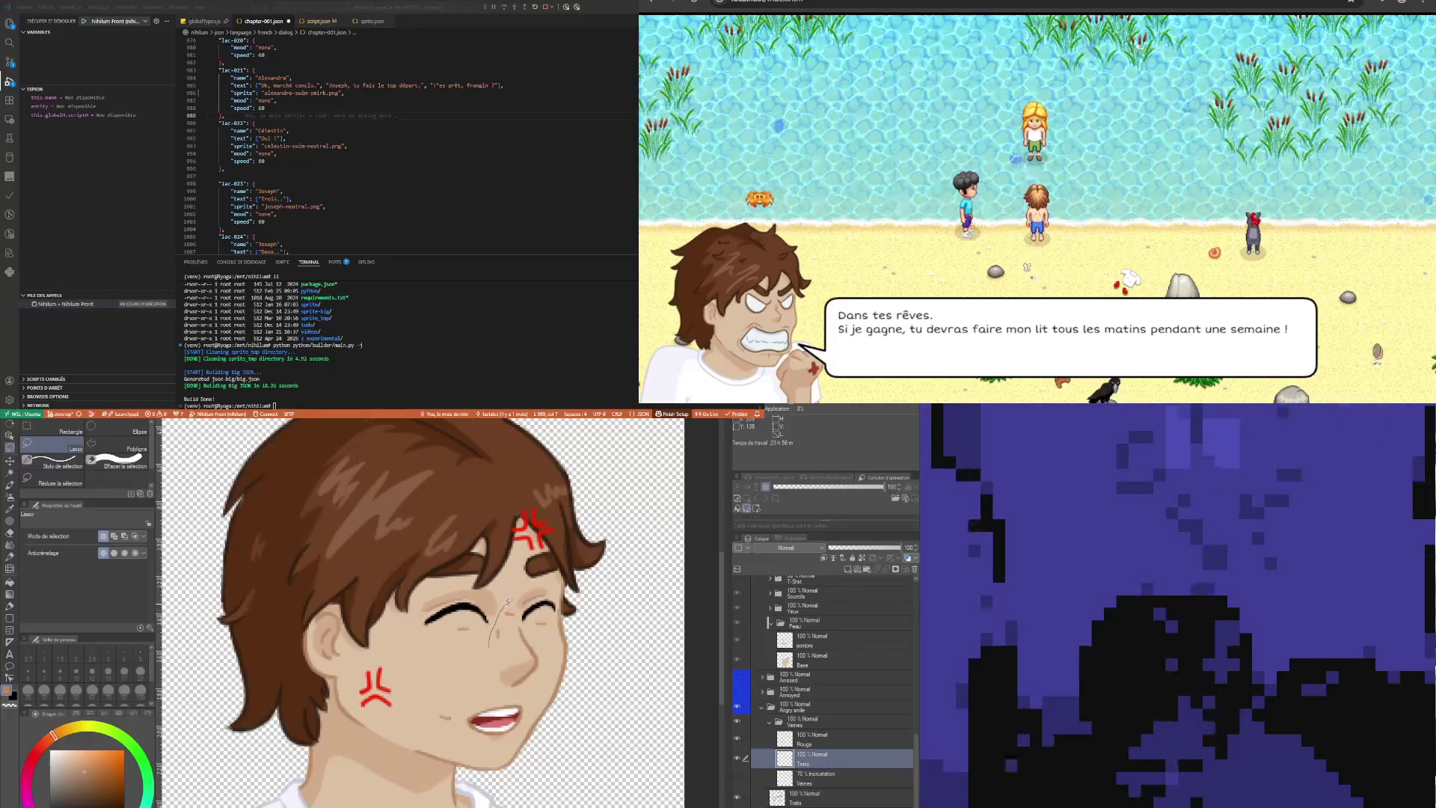
drag(494, 627, 495, 644)
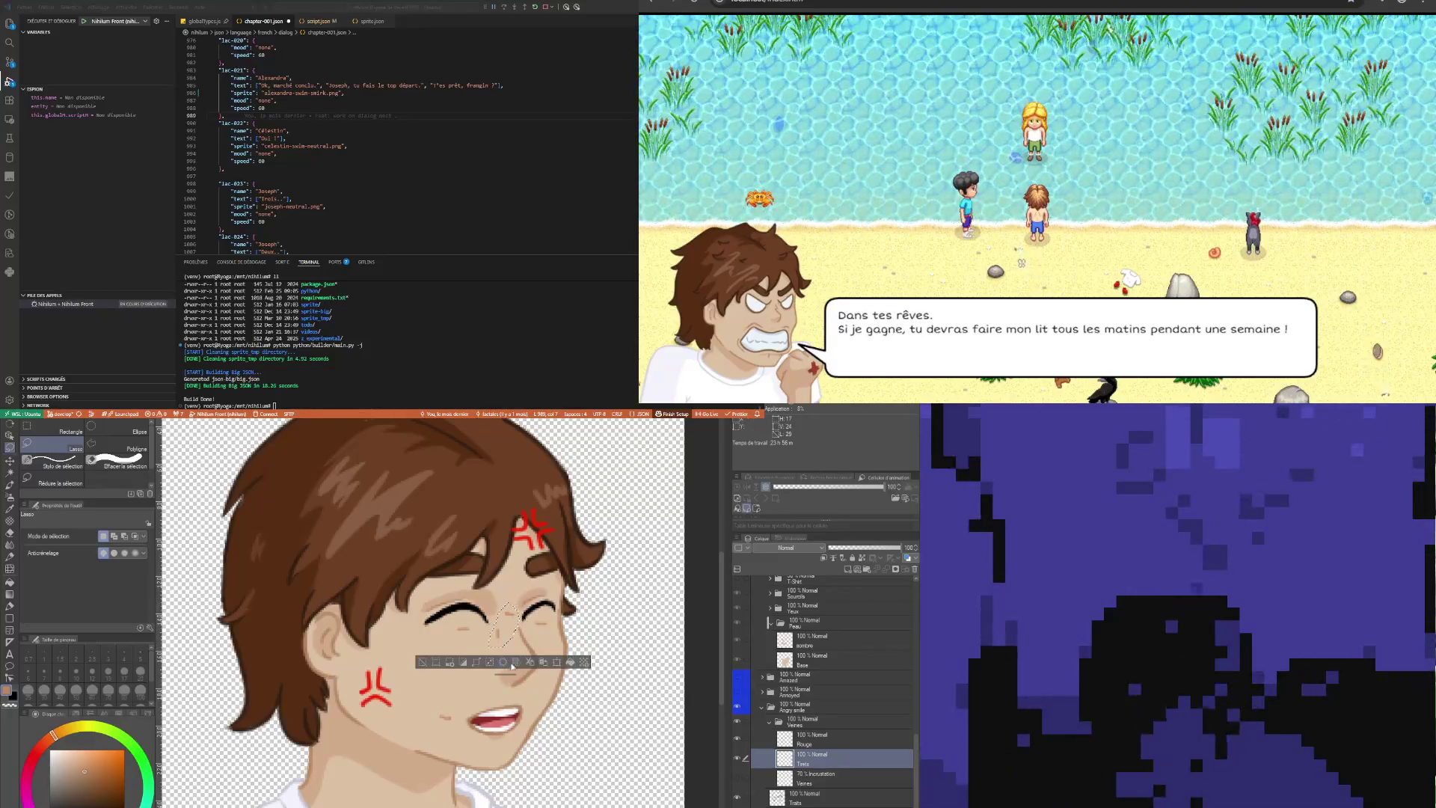
click(556, 662)
drag(556, 664, 556, 668)
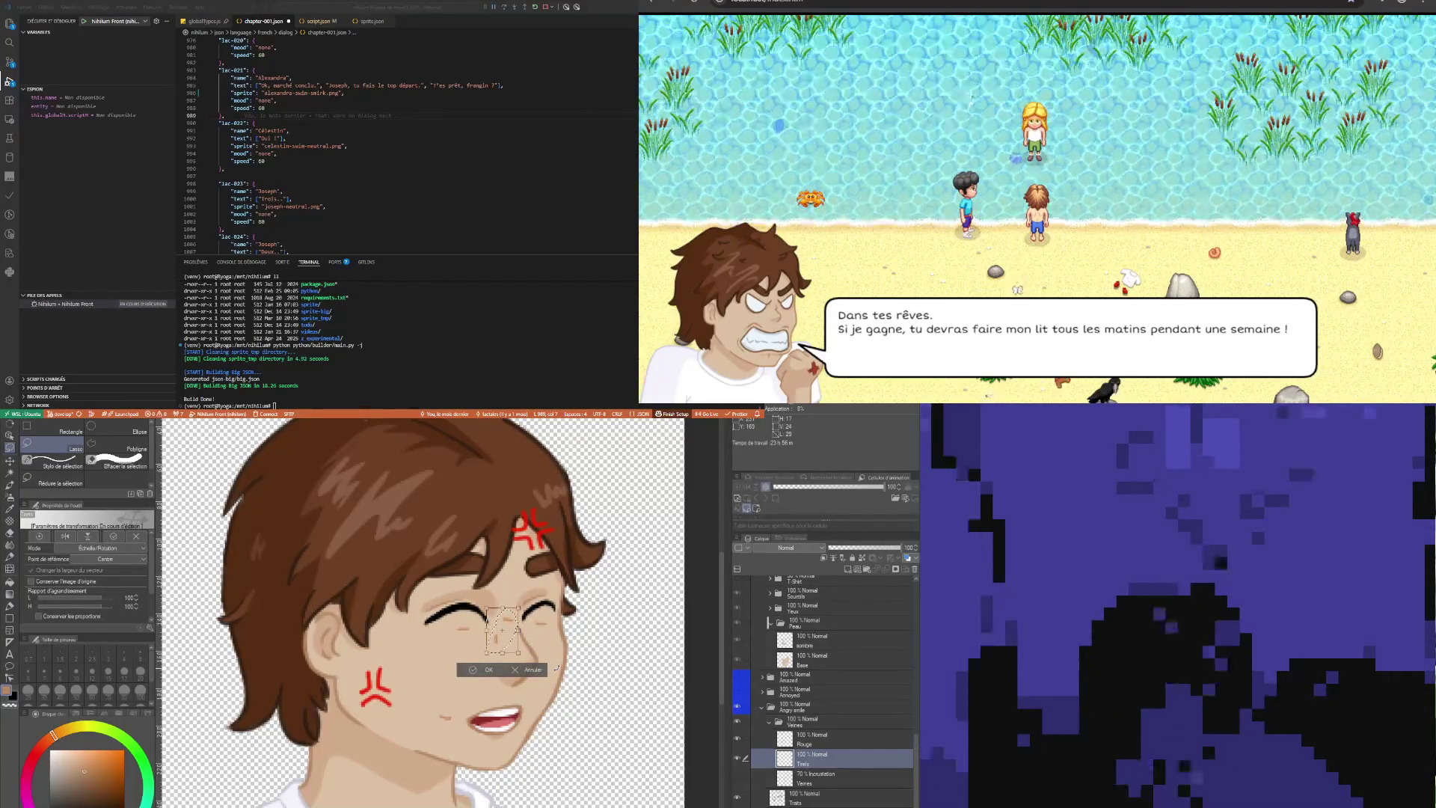
click(490, 671)
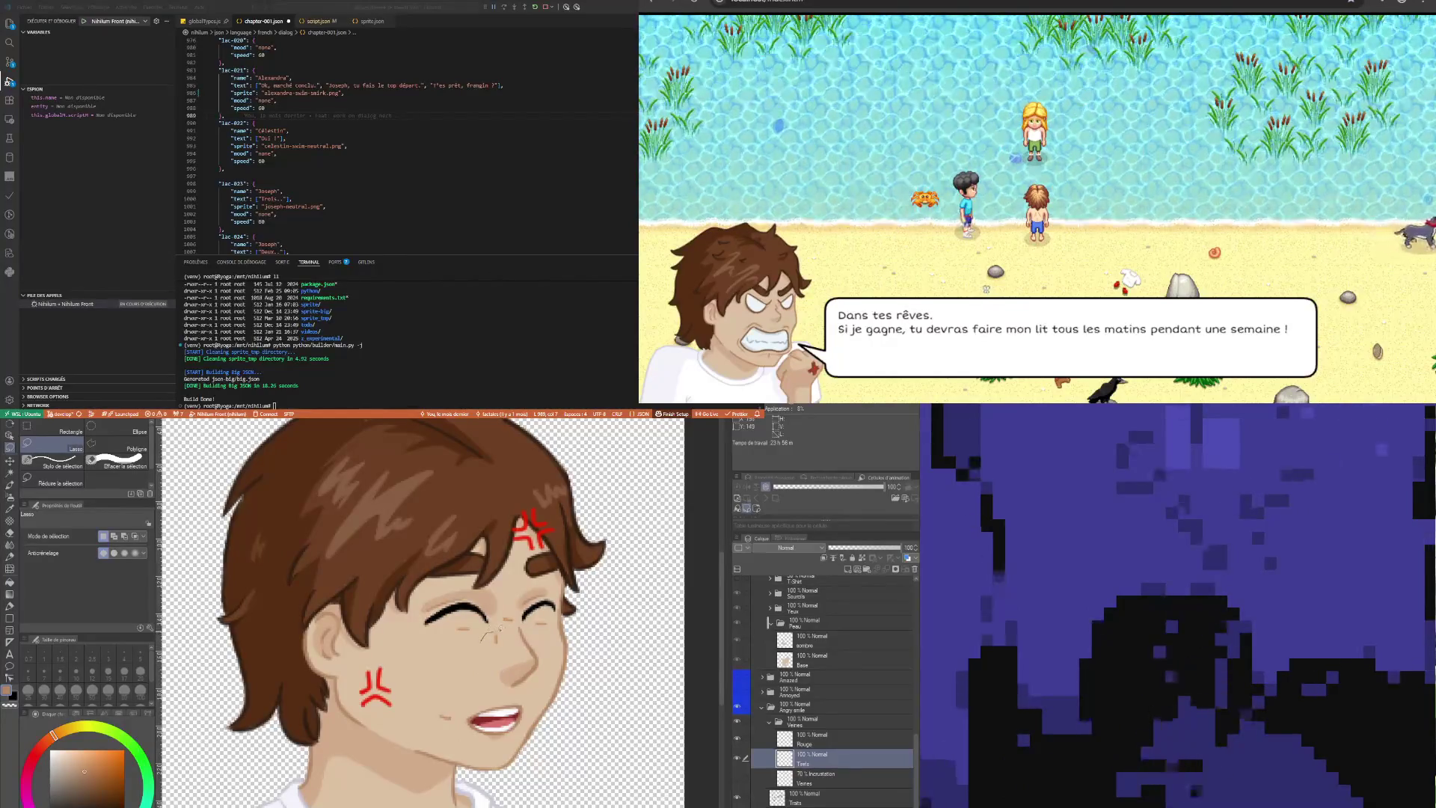
drag(483, 635, 486, 632)
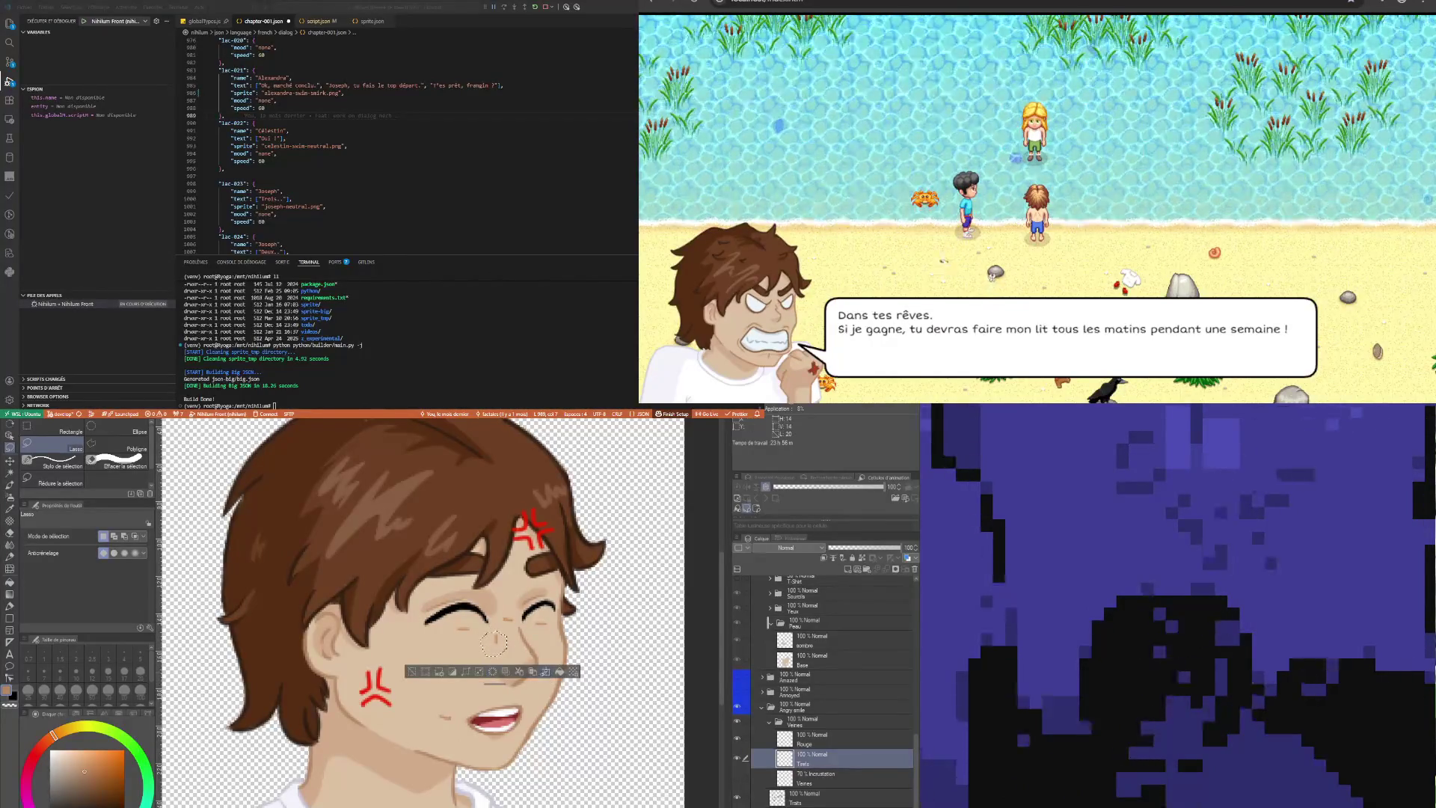
click(547, 672)
click(466, 673)
Move the stroke beside the laughing mouth a few pixels right and down, commit, and deselect
mouse_move(452, 701)
mouse_down()
mouse_move(461, 720)
mouse_move(455, 706)
mouse_up()
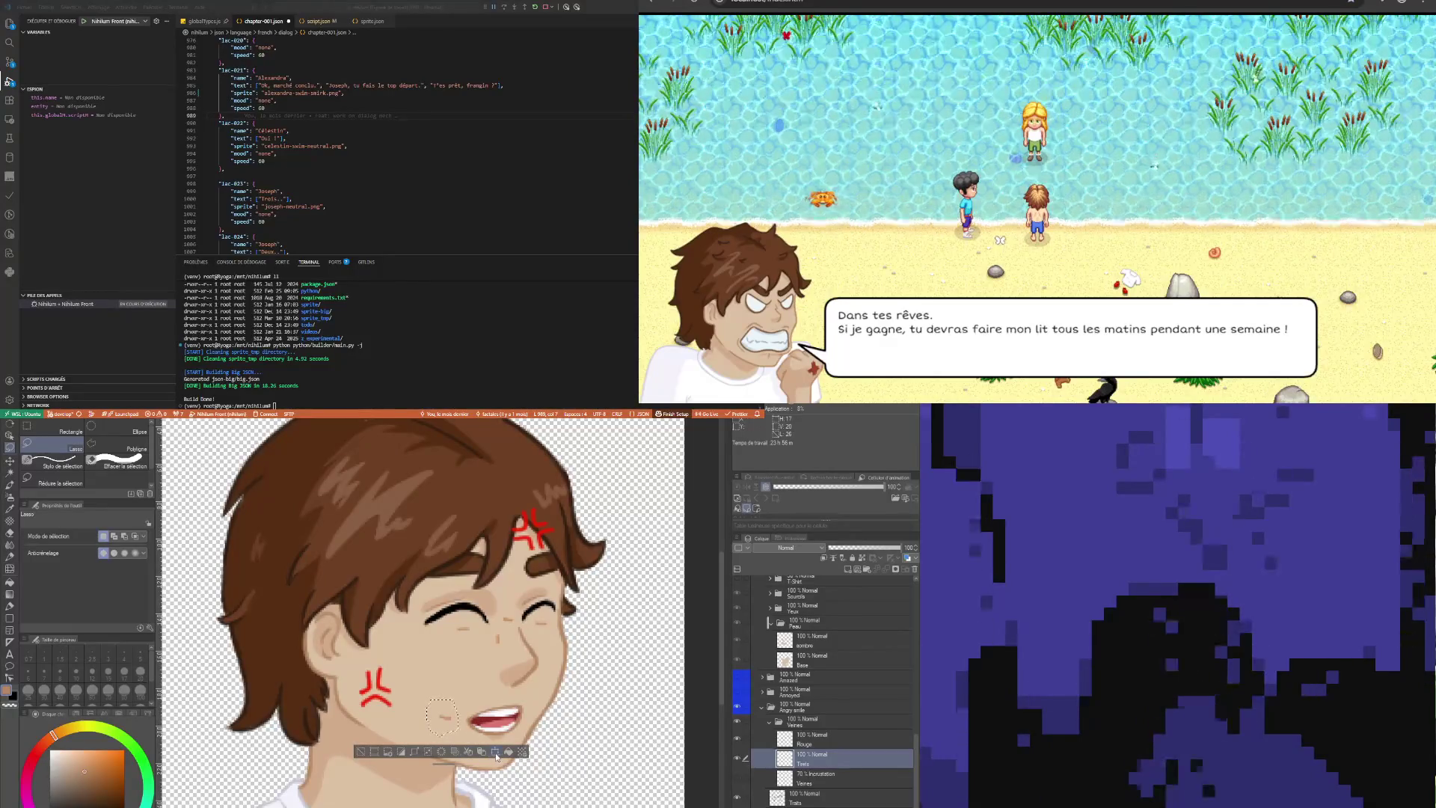
click(462, 753)
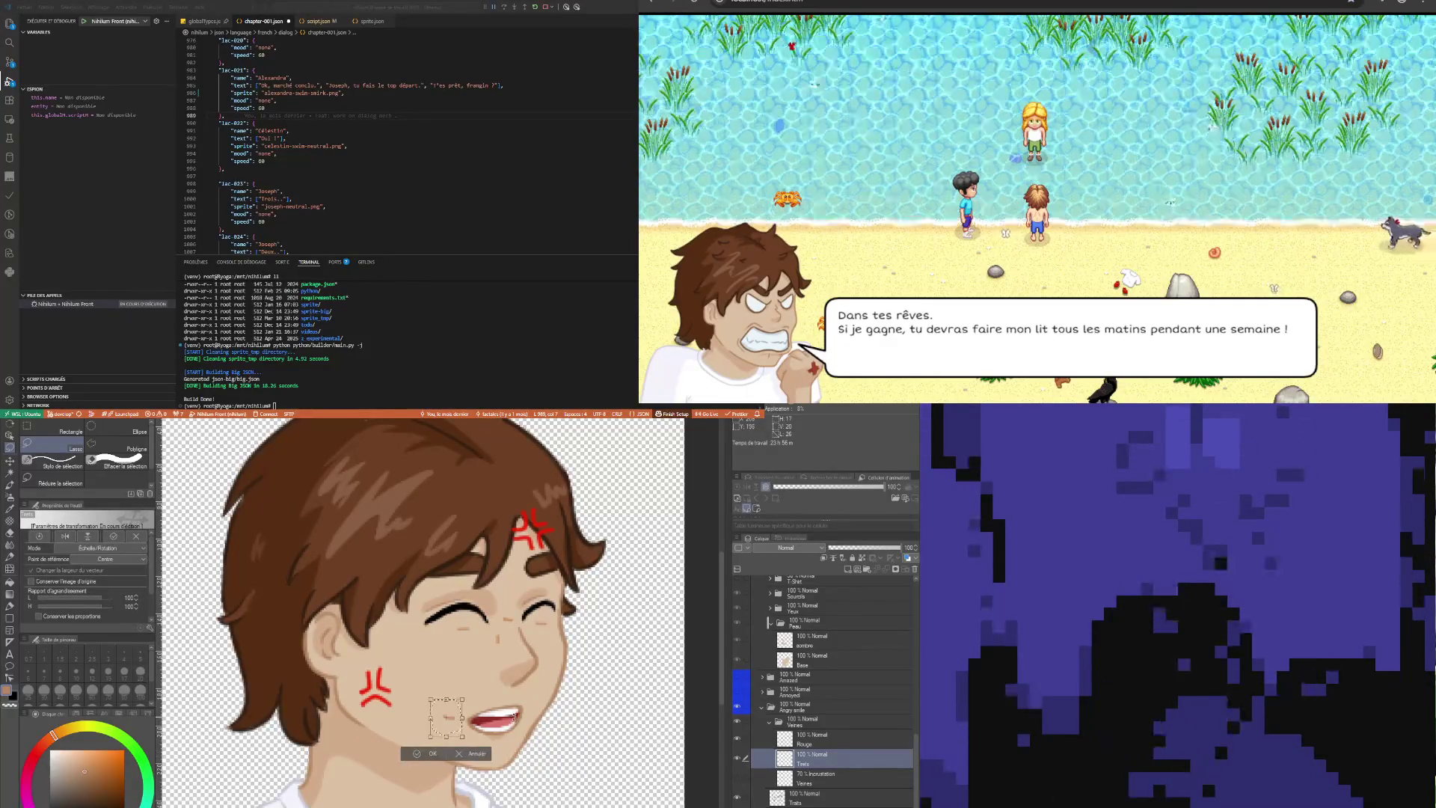
drag(445, 717, 449, 718)
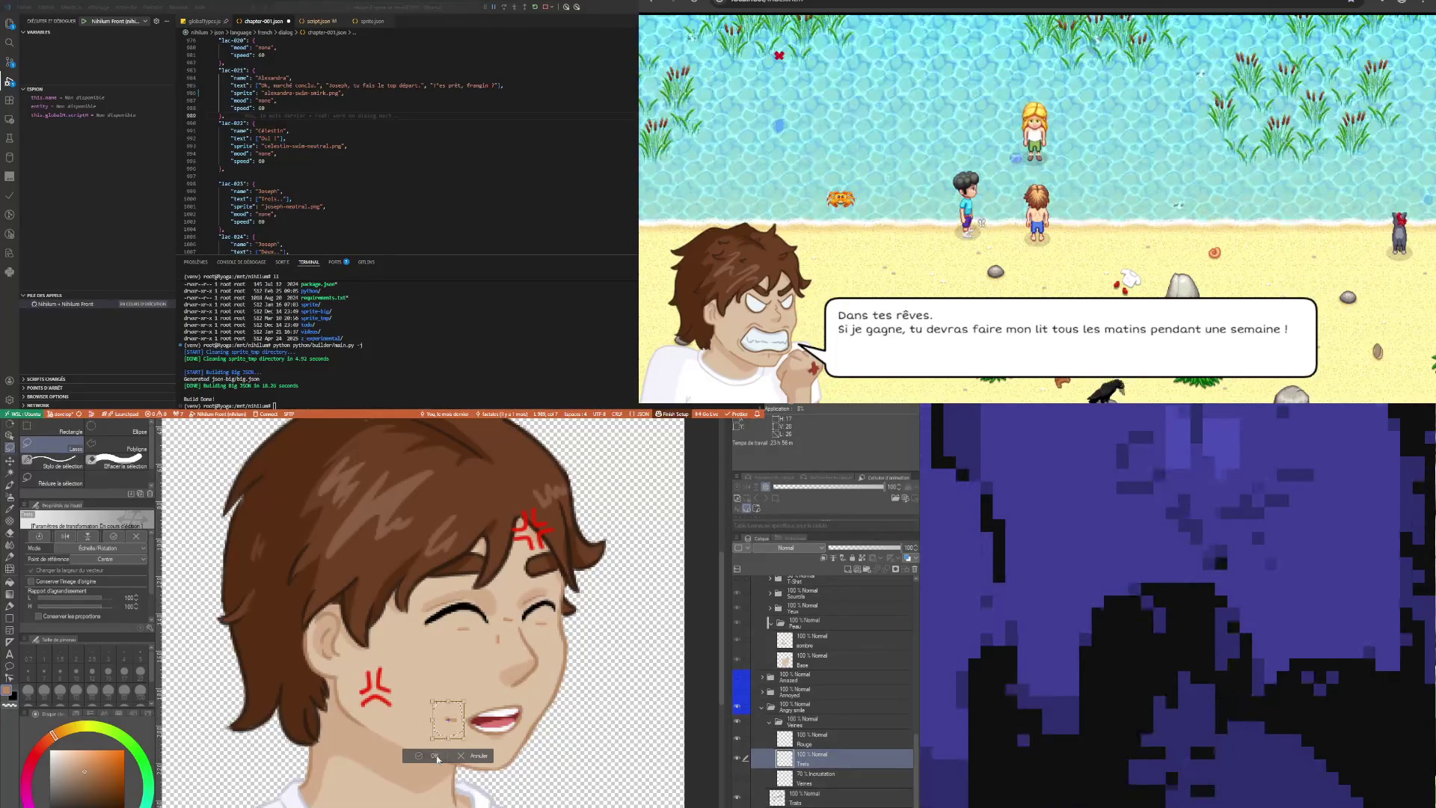
key(Return)
key(ctrl+d)
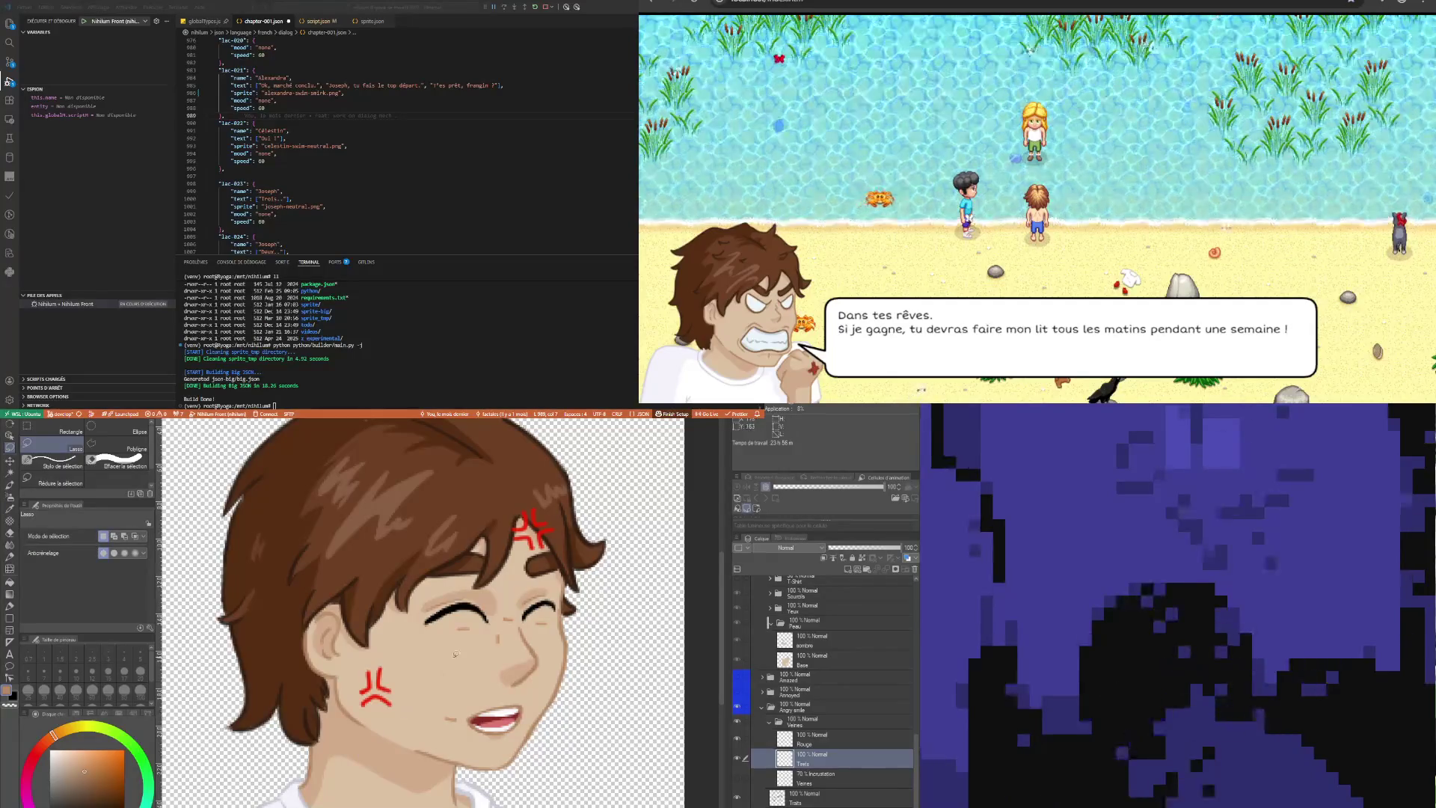
scroll(439, 679, down, 5)
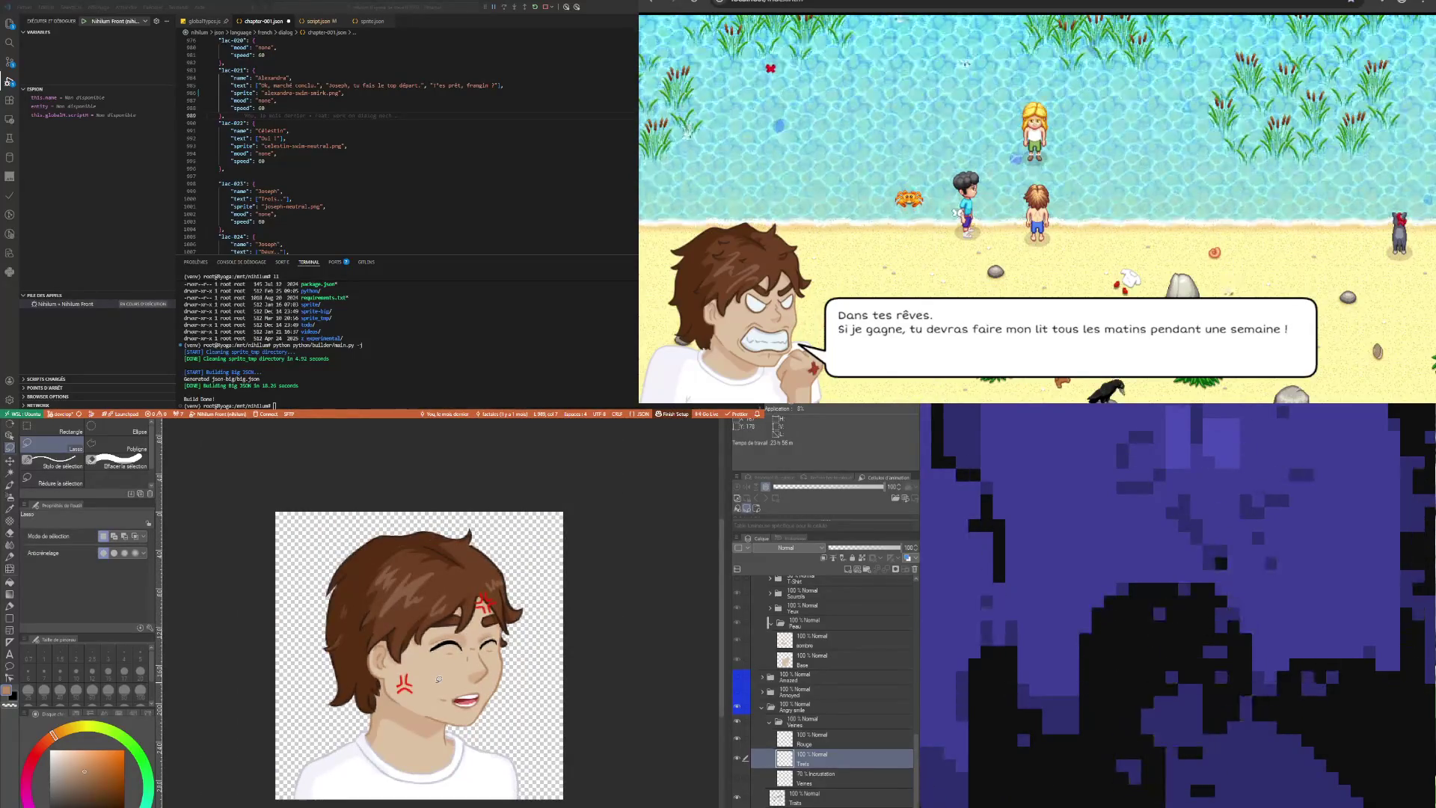
scroll(438, 679, down, 2)
scroll(464, 714, up, 4)
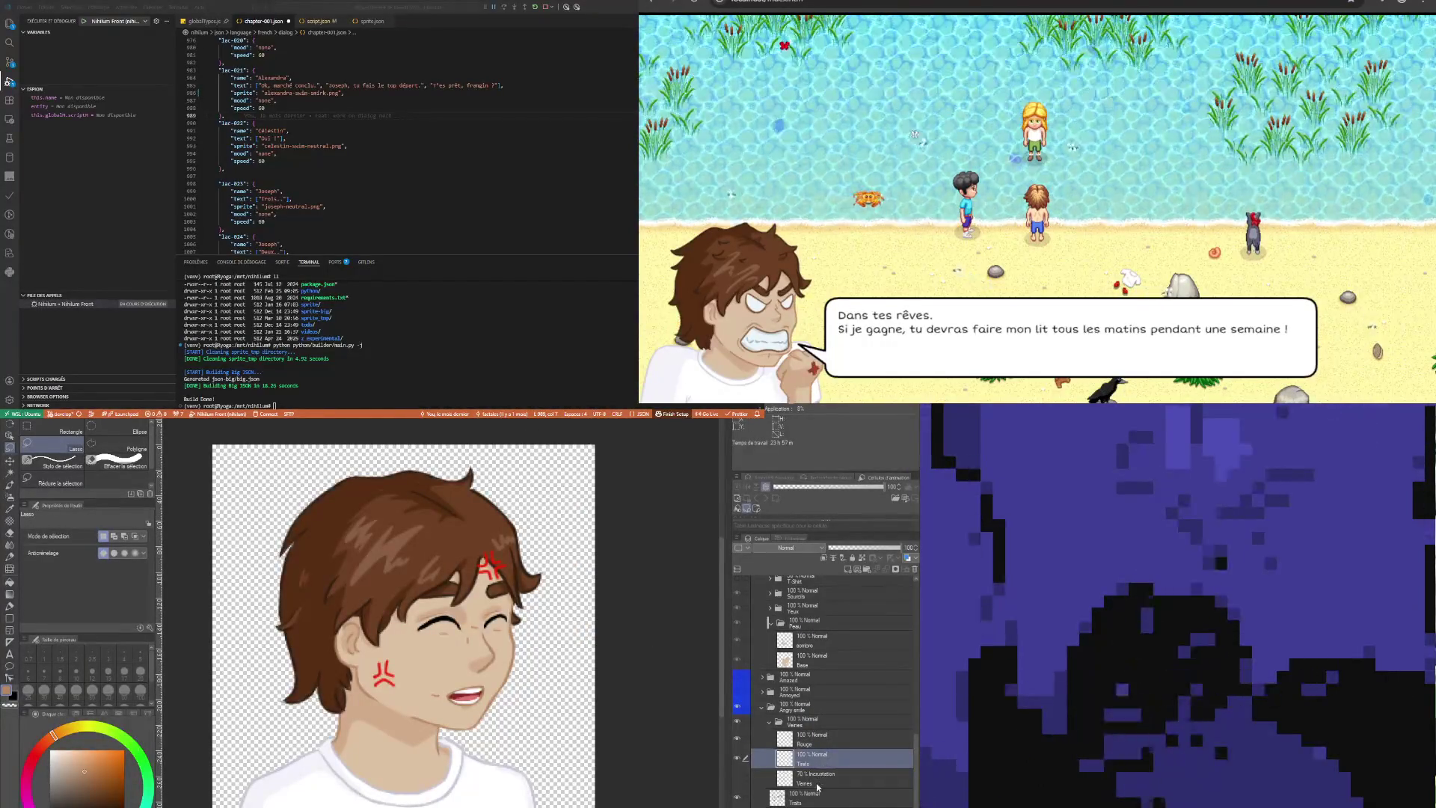
click(778, 724)
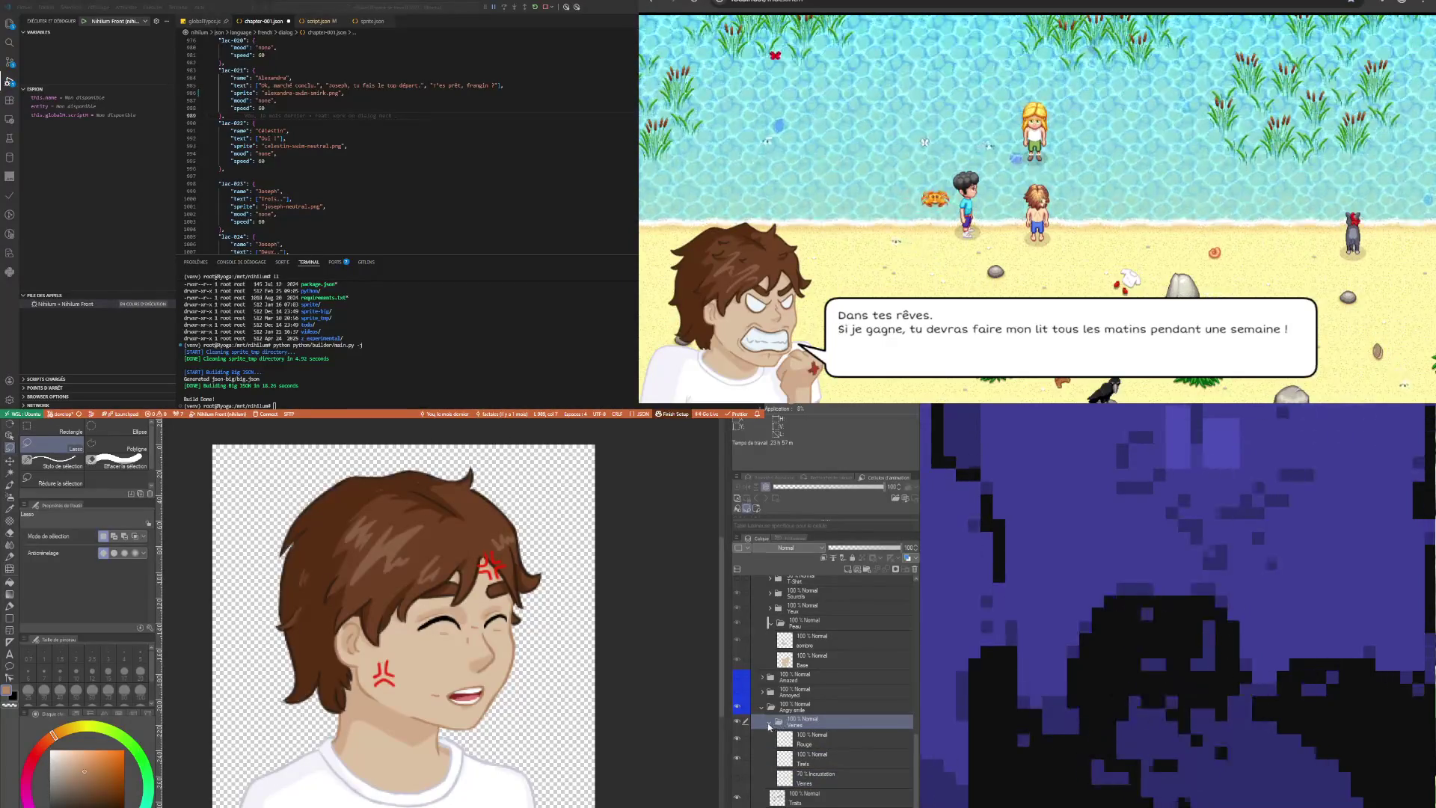
Collapse the Veines folder and then the Peau folder in the Angry smile layers
click(770, 722)
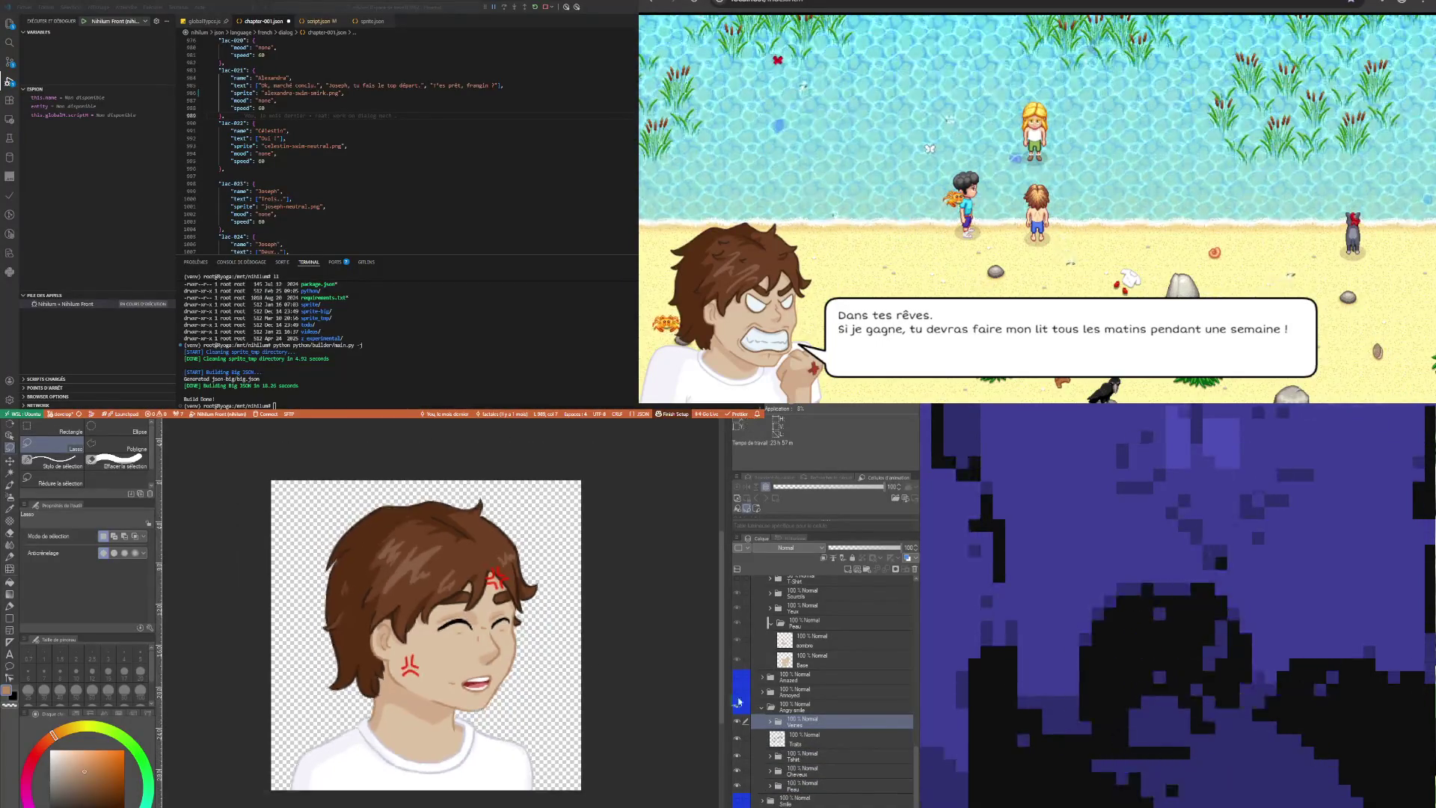
scroll(840, 713, up, 5)
scroll(840, 713, down, 5)
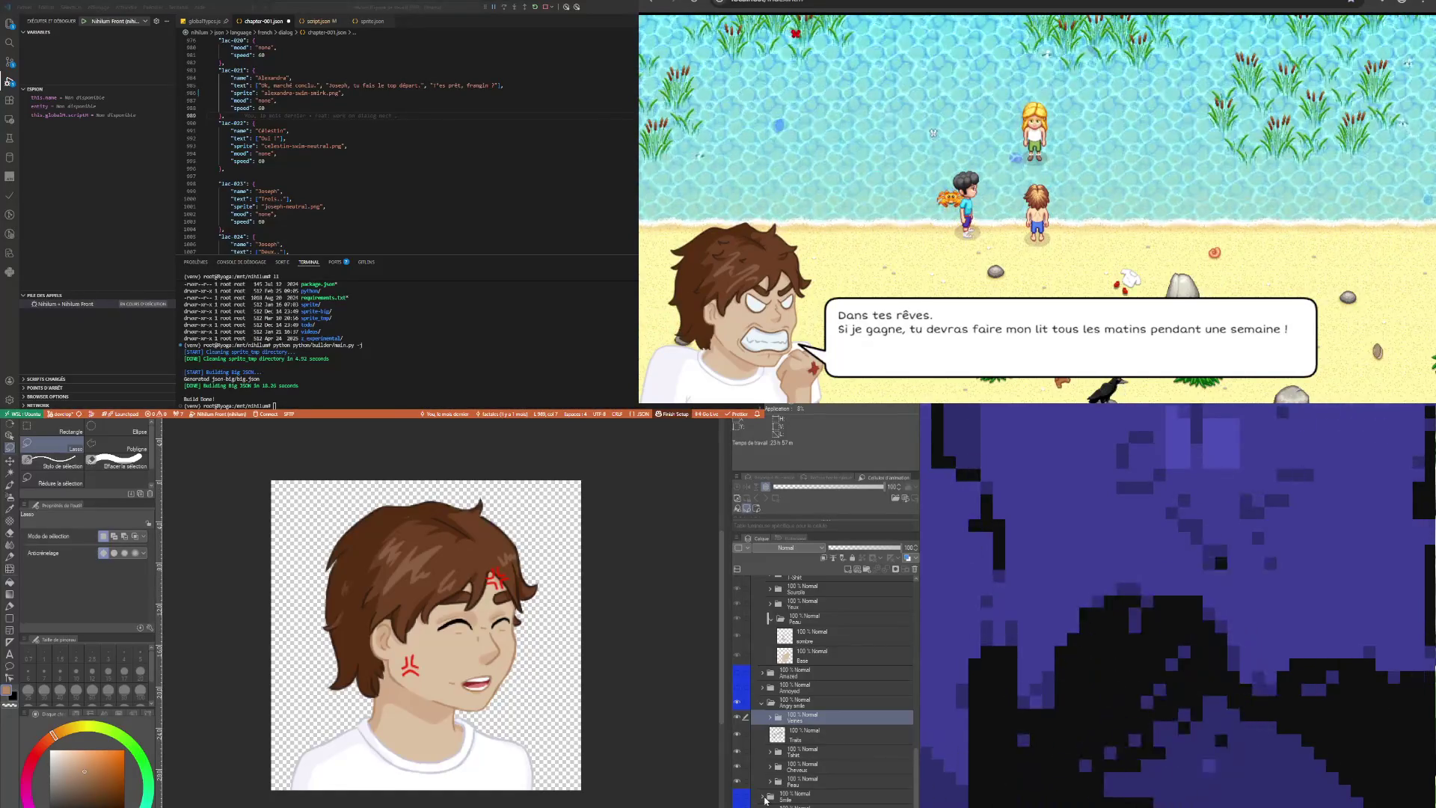
click(804, 736)
click(804, 766)
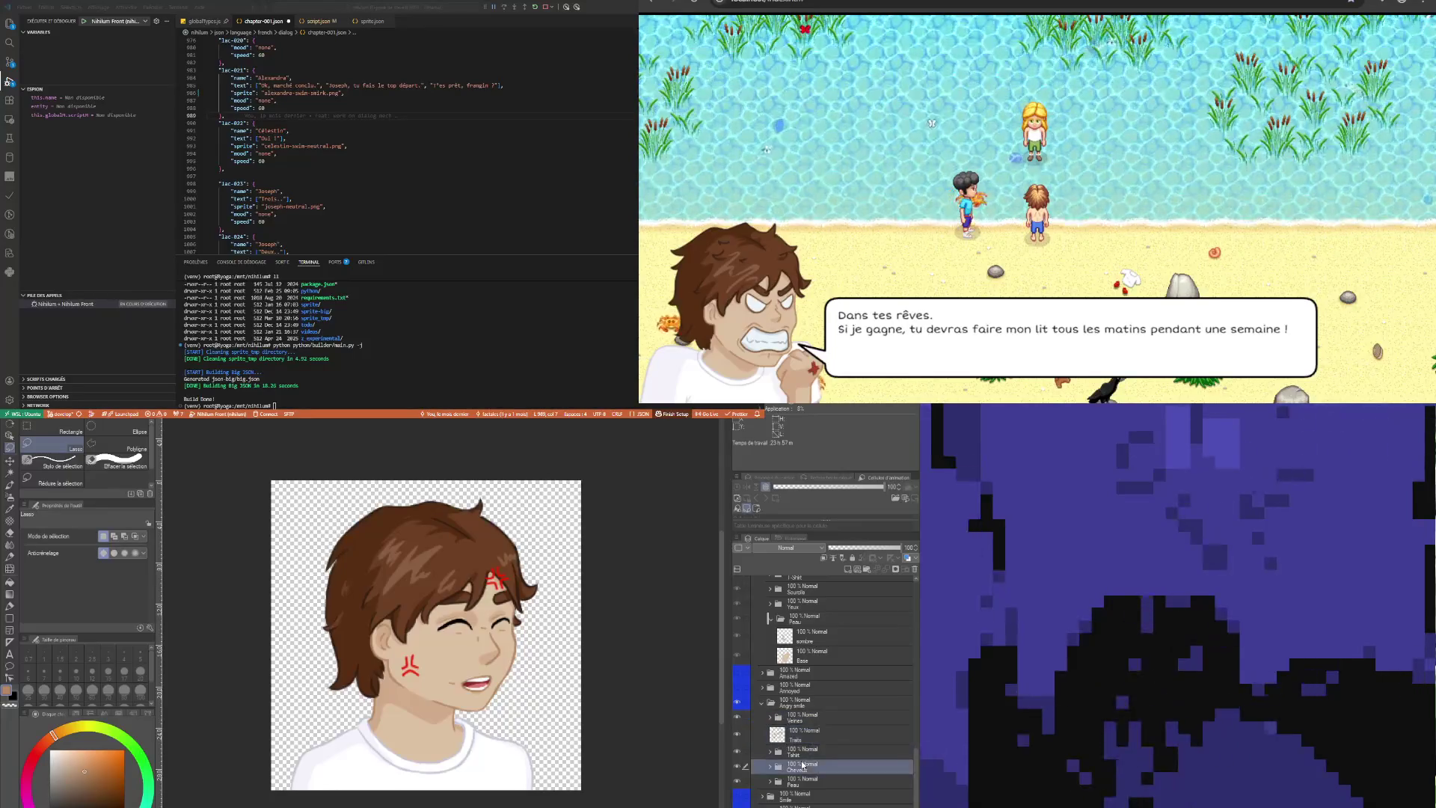
click(812, 752)
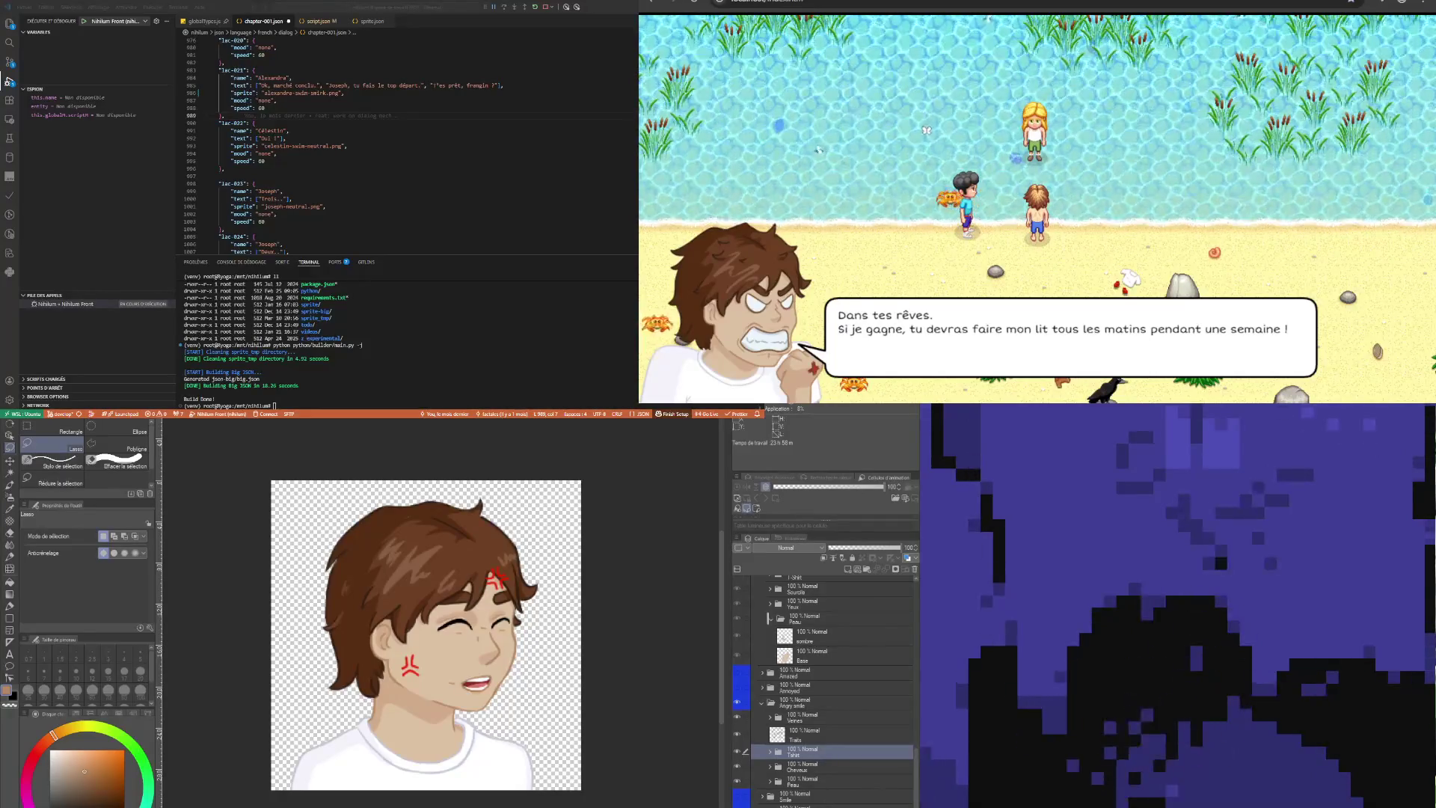
scroll(815, 703, up, 5)
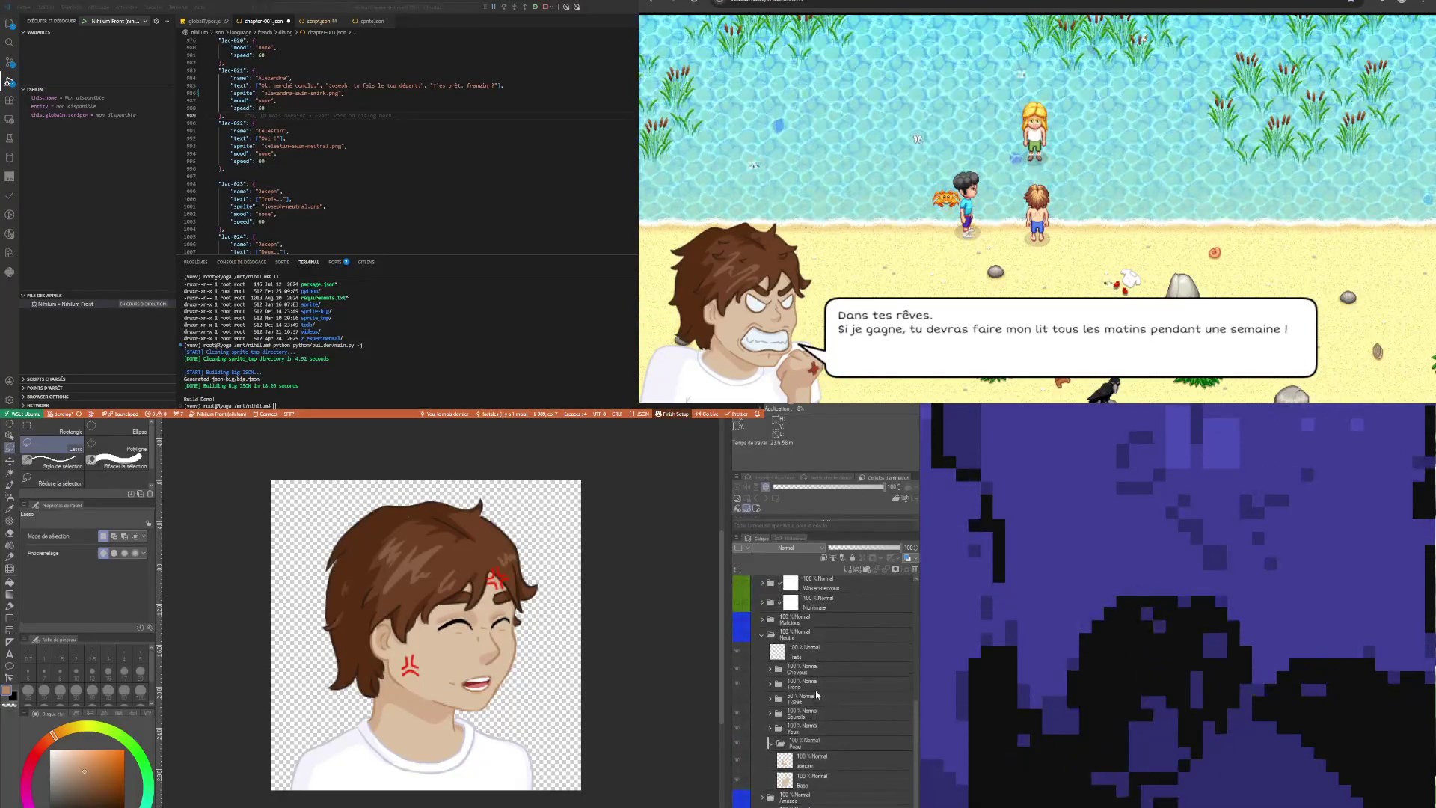
scroll(818, 703, up, 1)
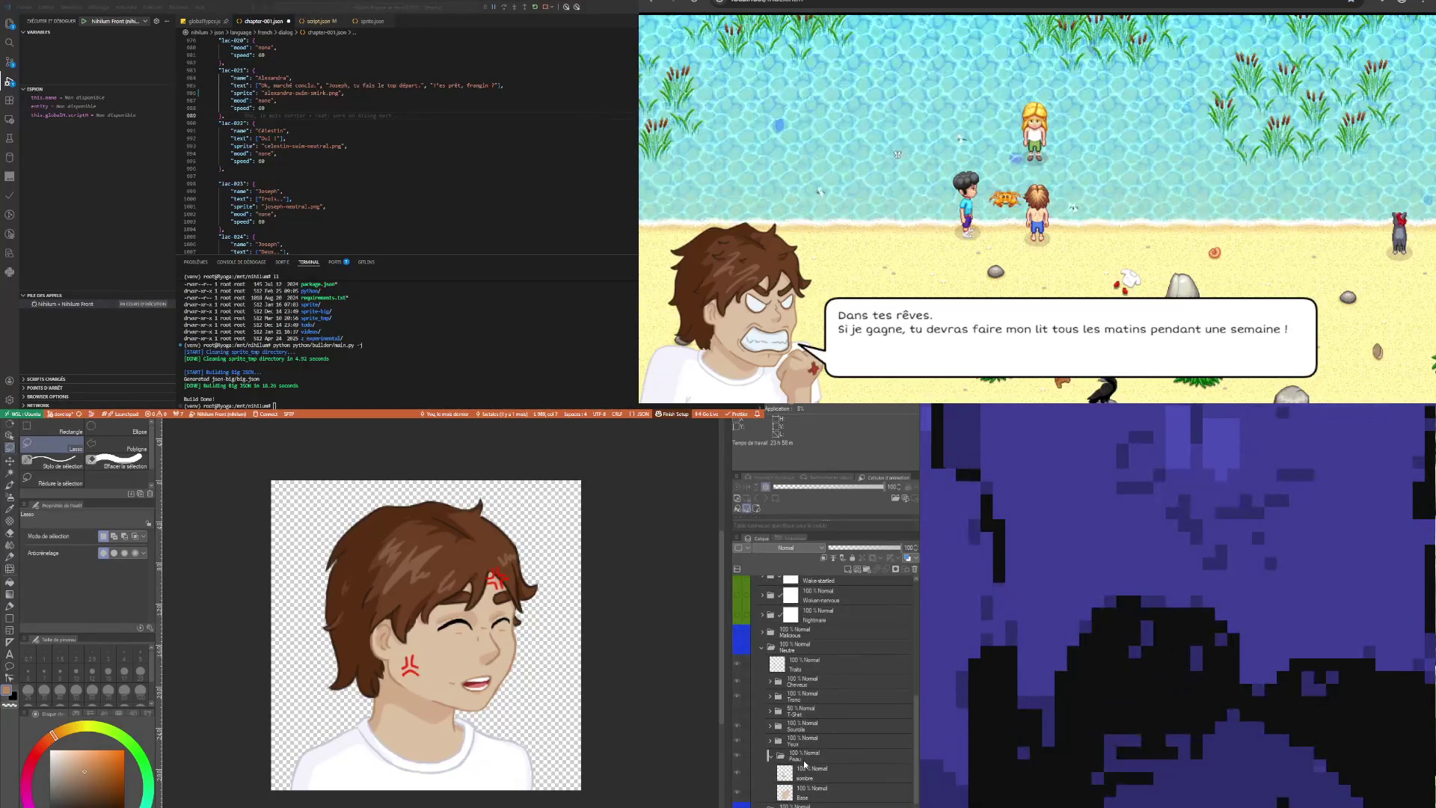
click(779, 762)
click(771, 758)
Delete the extra Peau layer sitting below the Peau folder in Angry smile
scroll(757, 720, down, 3)
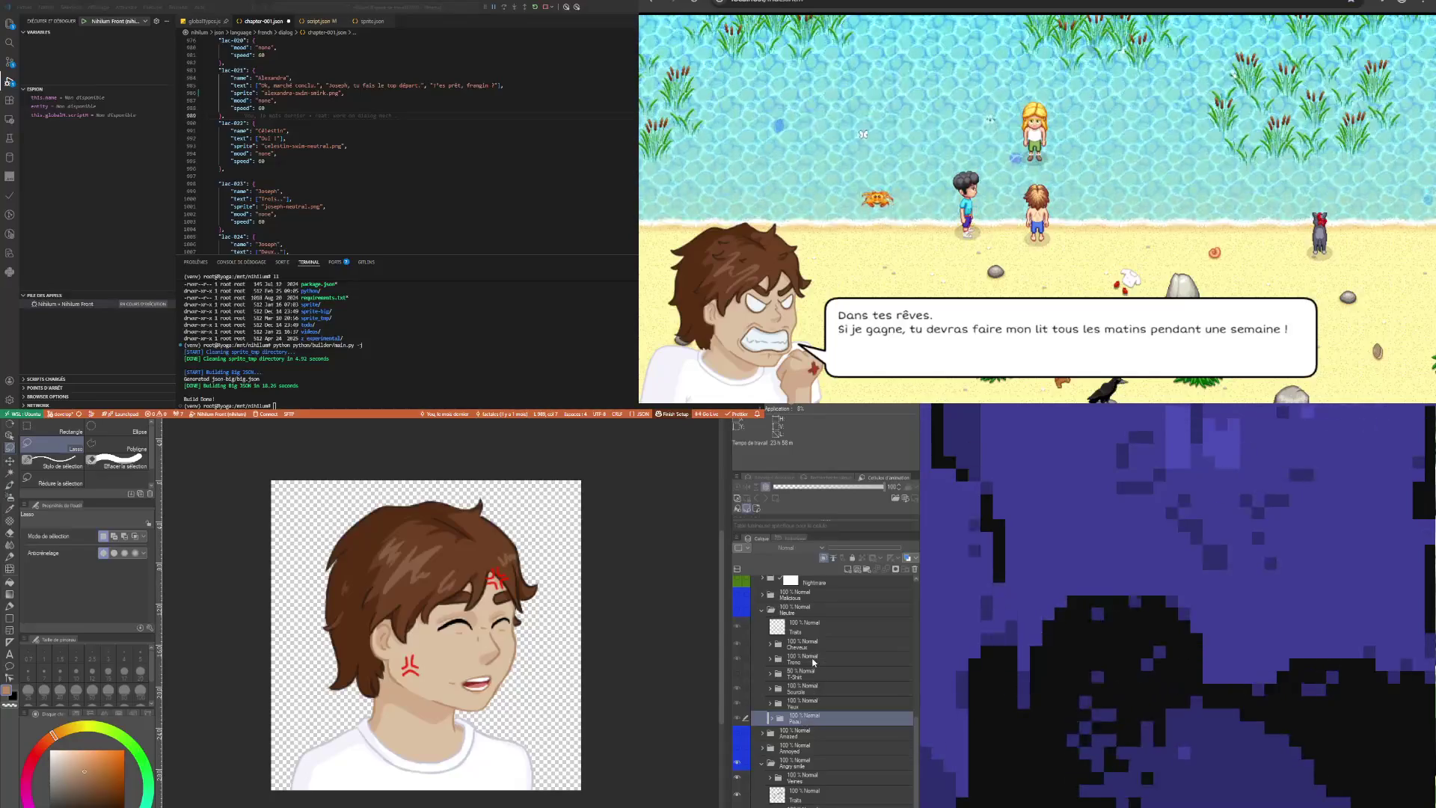
scroll(827, 793, down, 5)
click(803, 783)
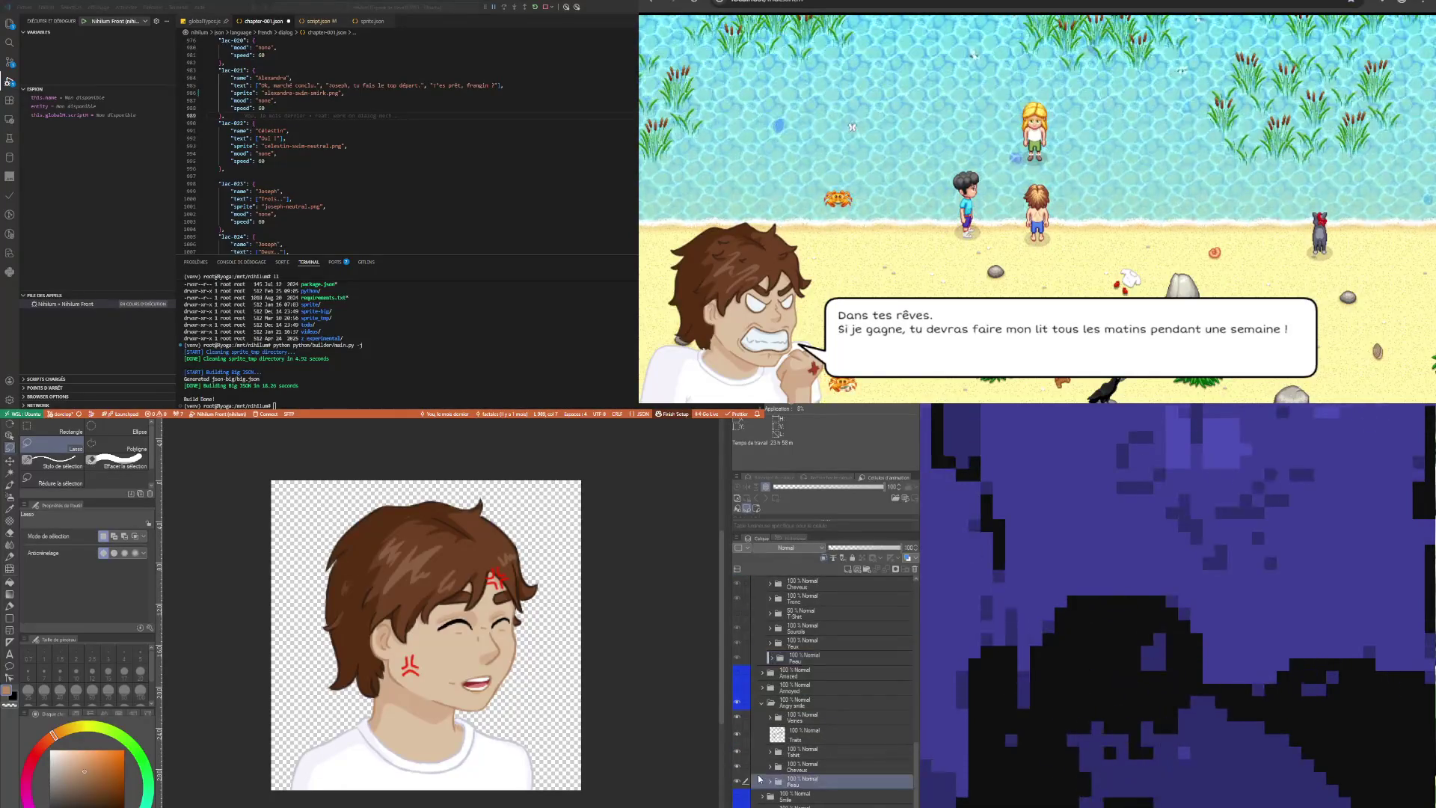
click(804, 801)
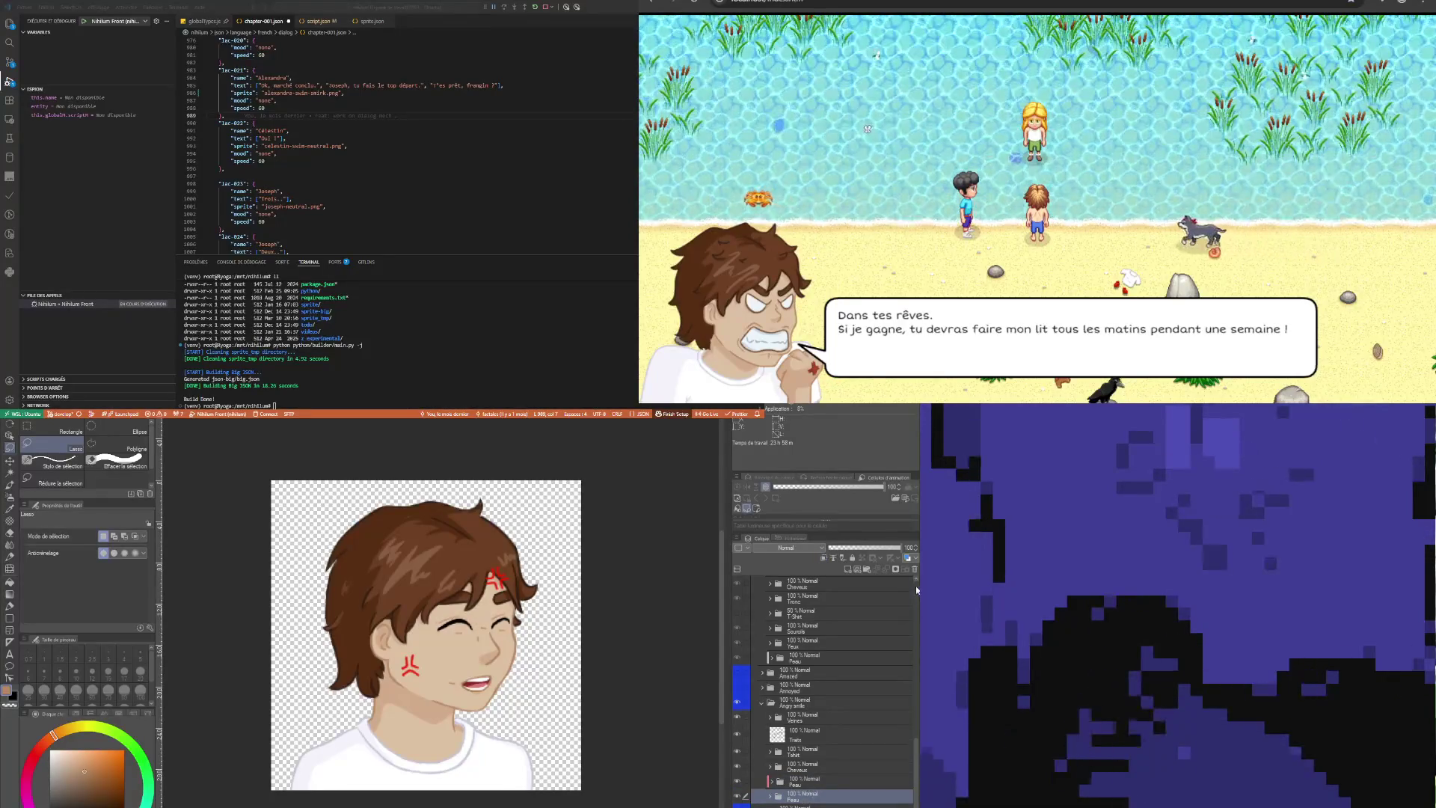
scroll(780, 746, up, 5)
scroll(780, 746, down, 5)
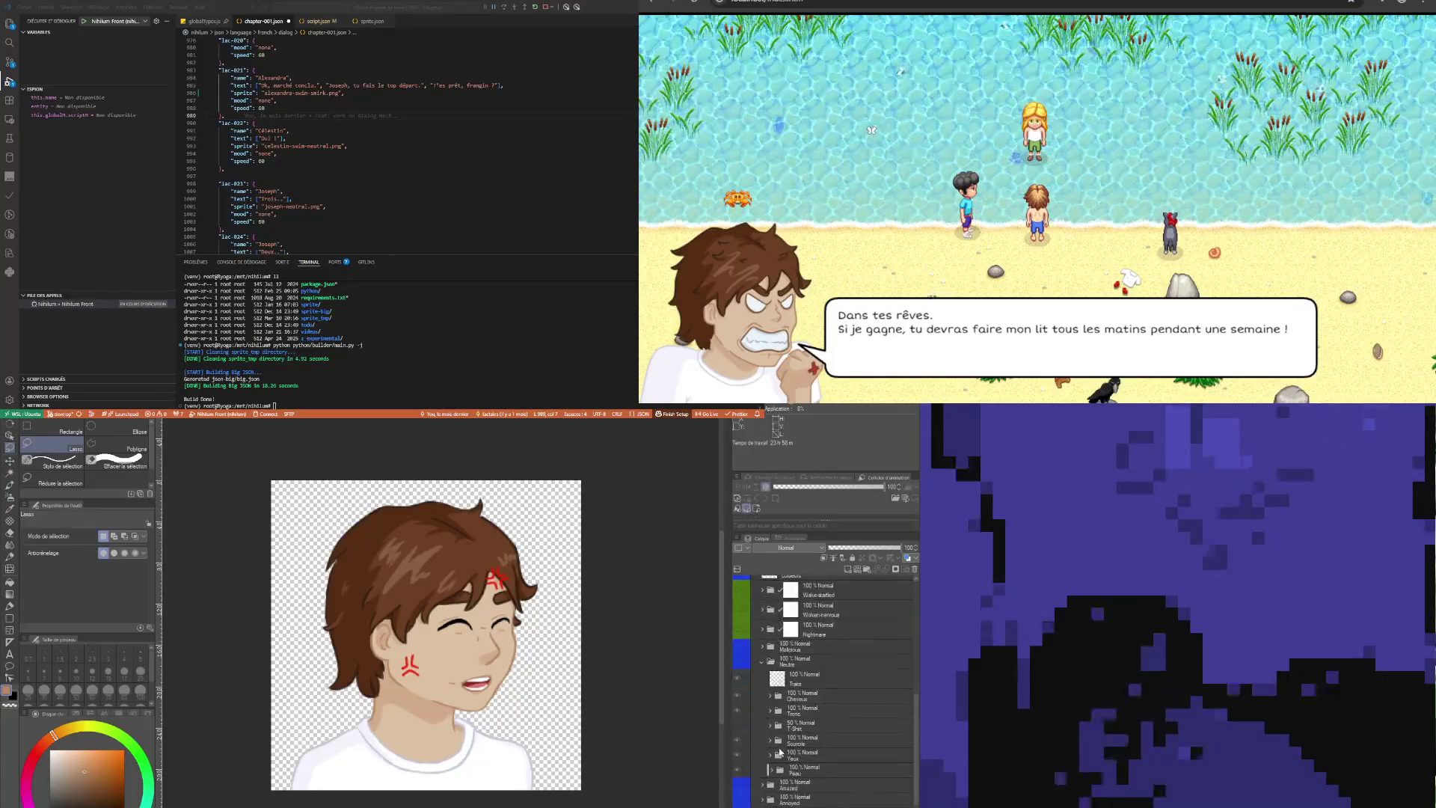
click(914, 570)
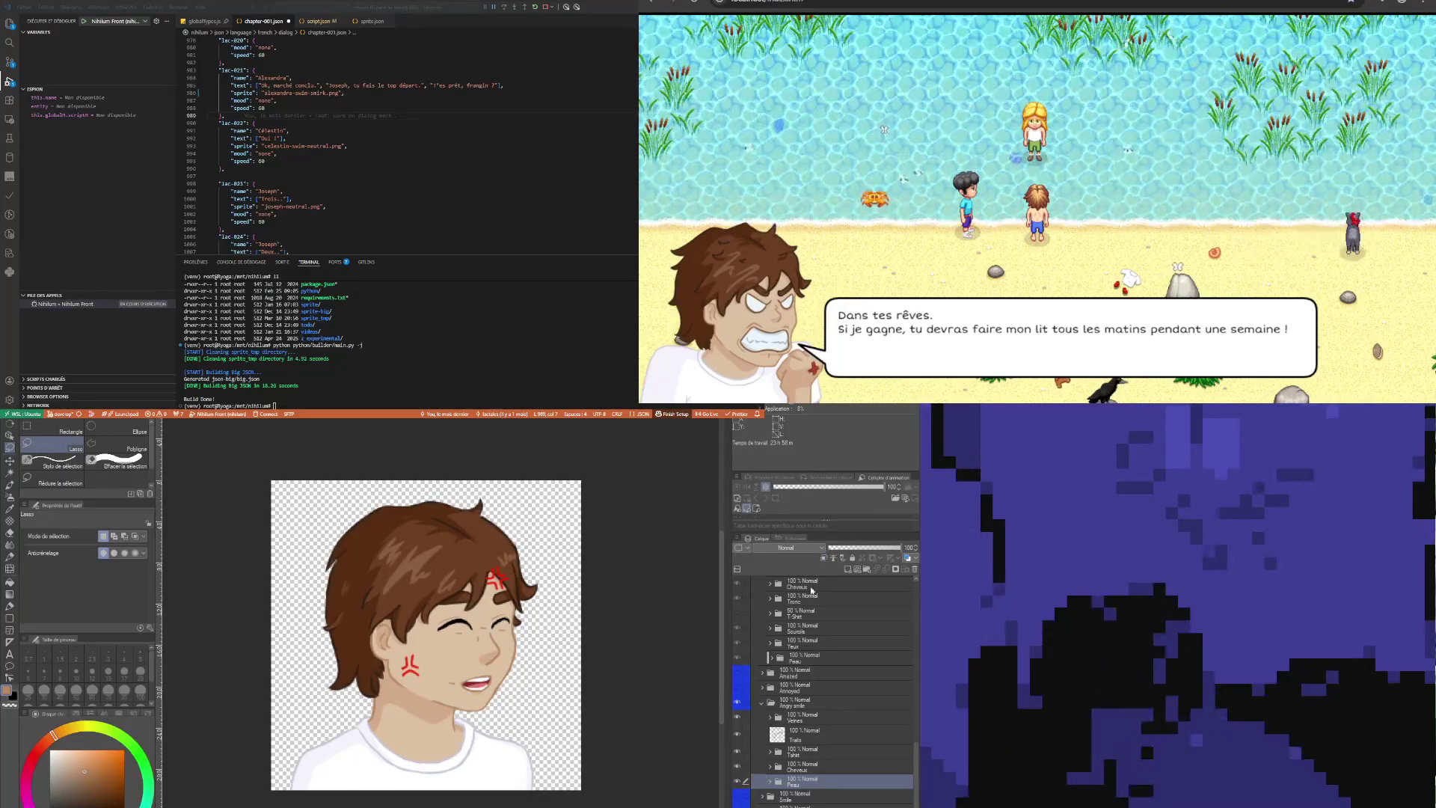
Paste a copy of the Cheveux folder, then delete the duplicate
click(812, 660)
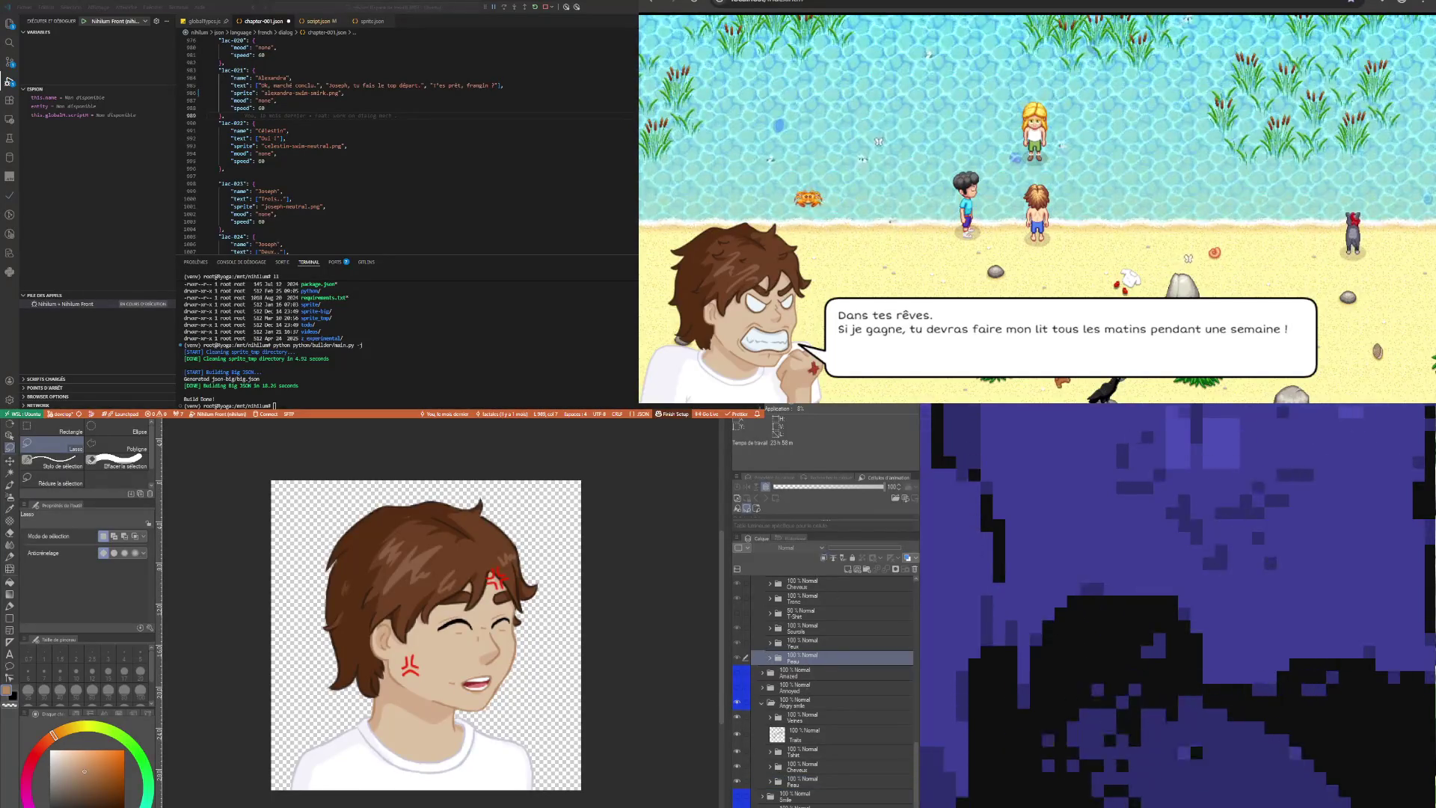
click(812, 768)
click(806, 646)
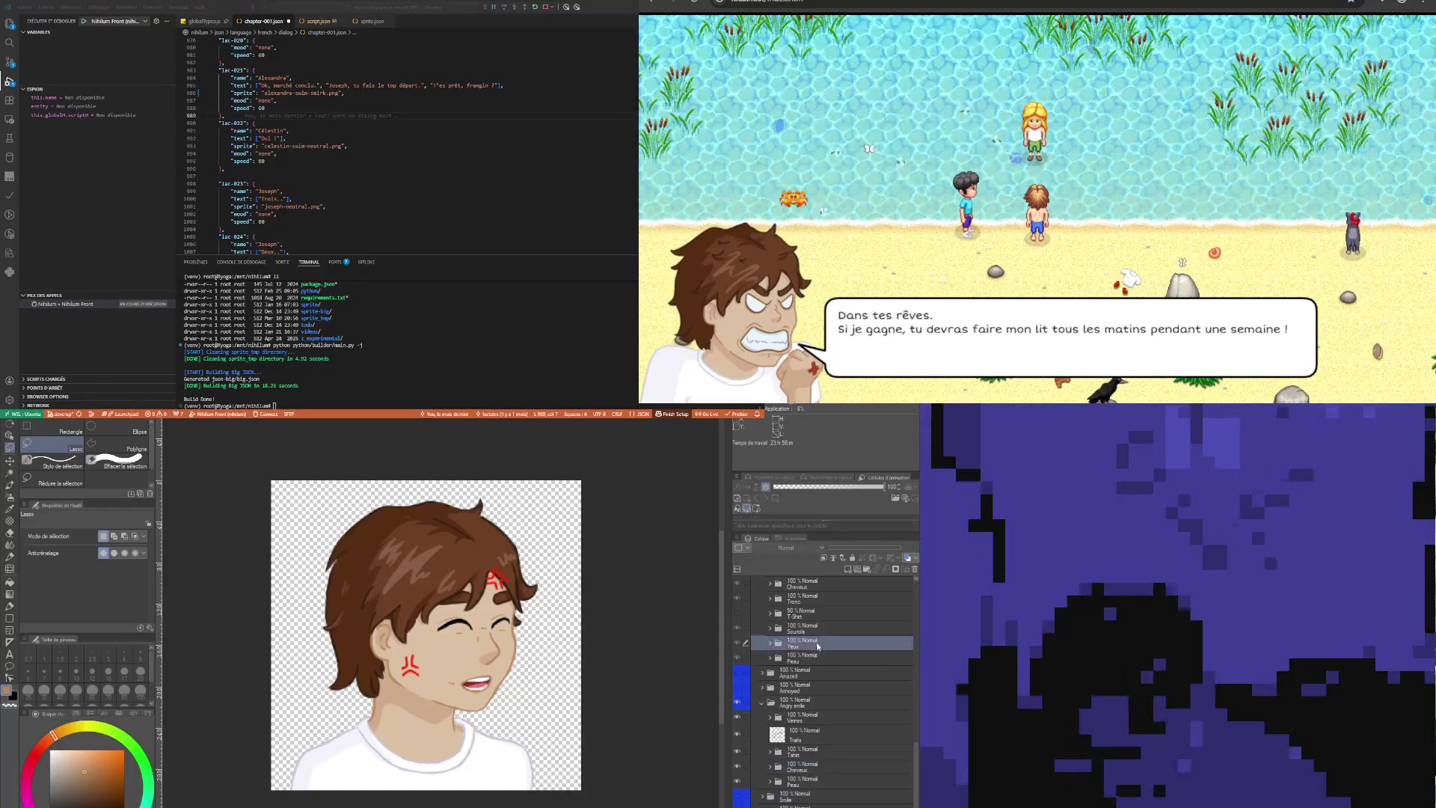
click(804, 583)
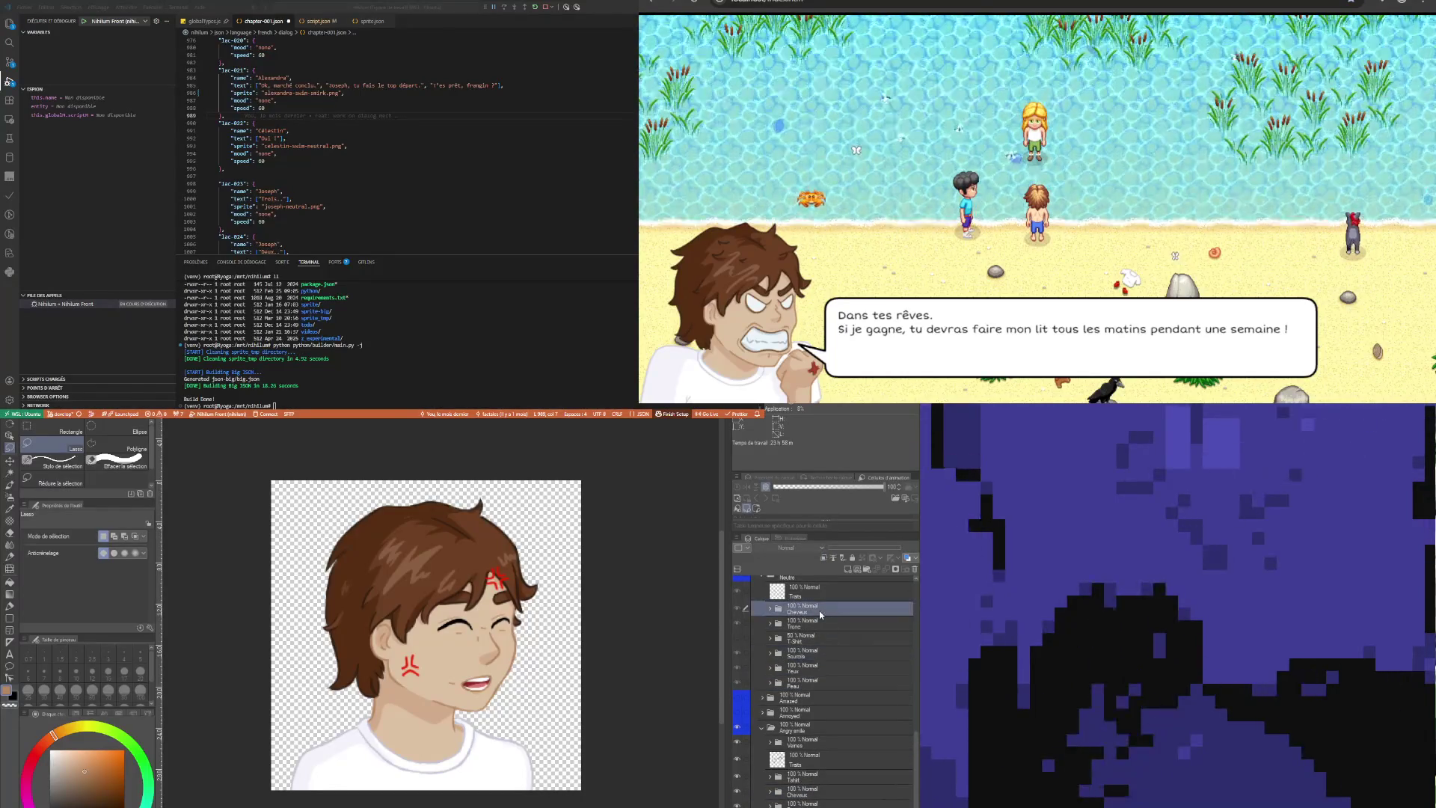
scroll(804, 744, up, 3)
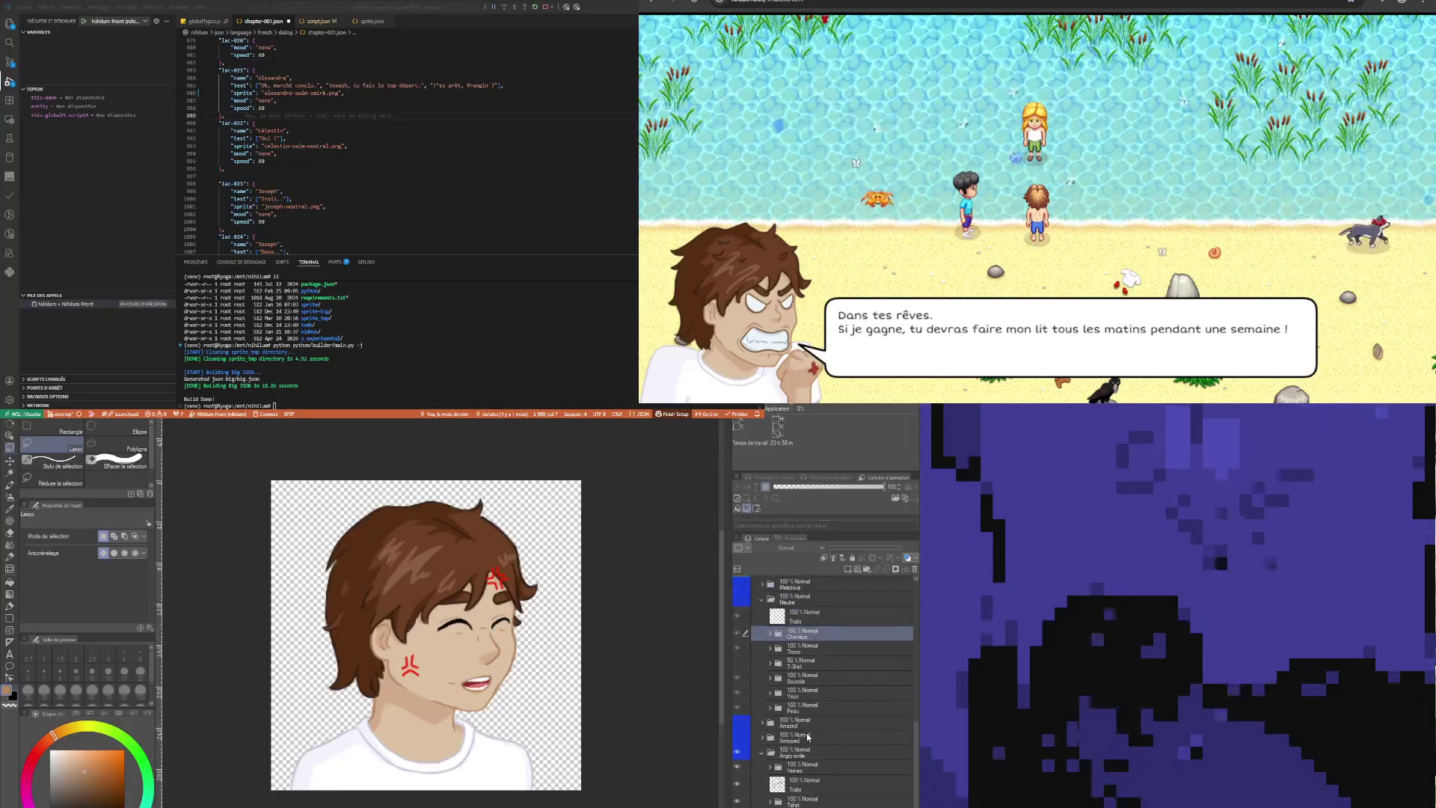
scroll(807, 737, down, 3)
click(807, 757)
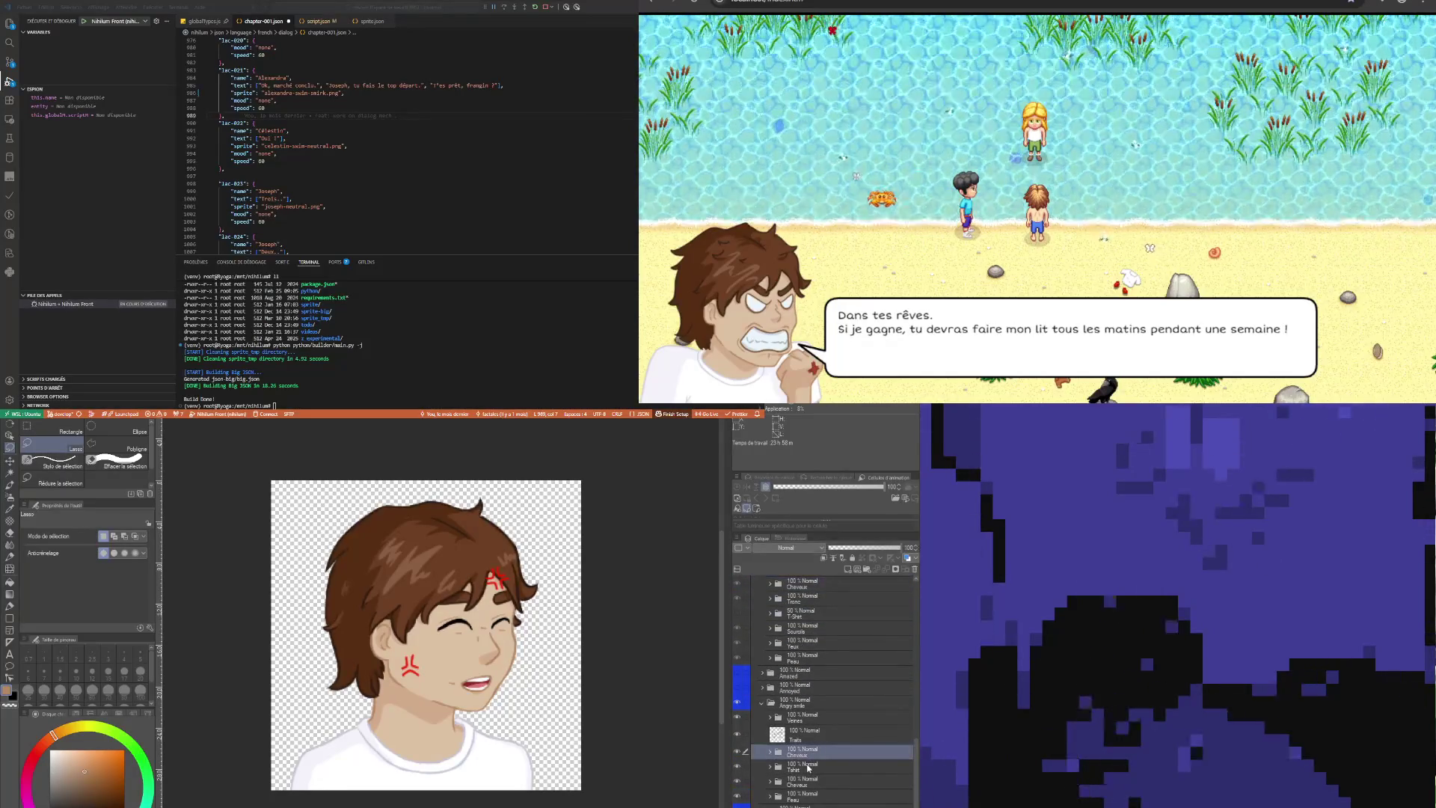
key(ctrl+v)
click(815, 770)
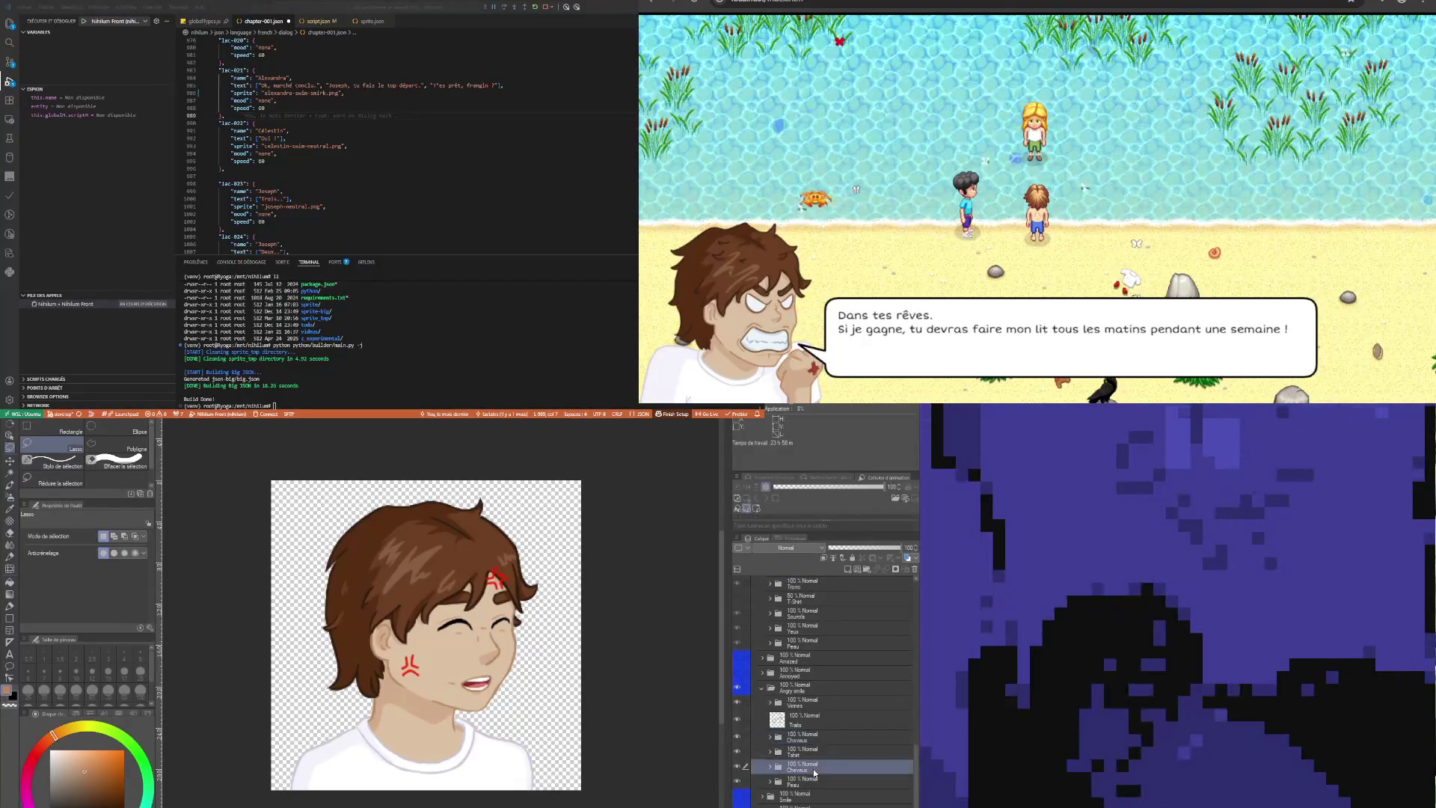
click(913, 571)
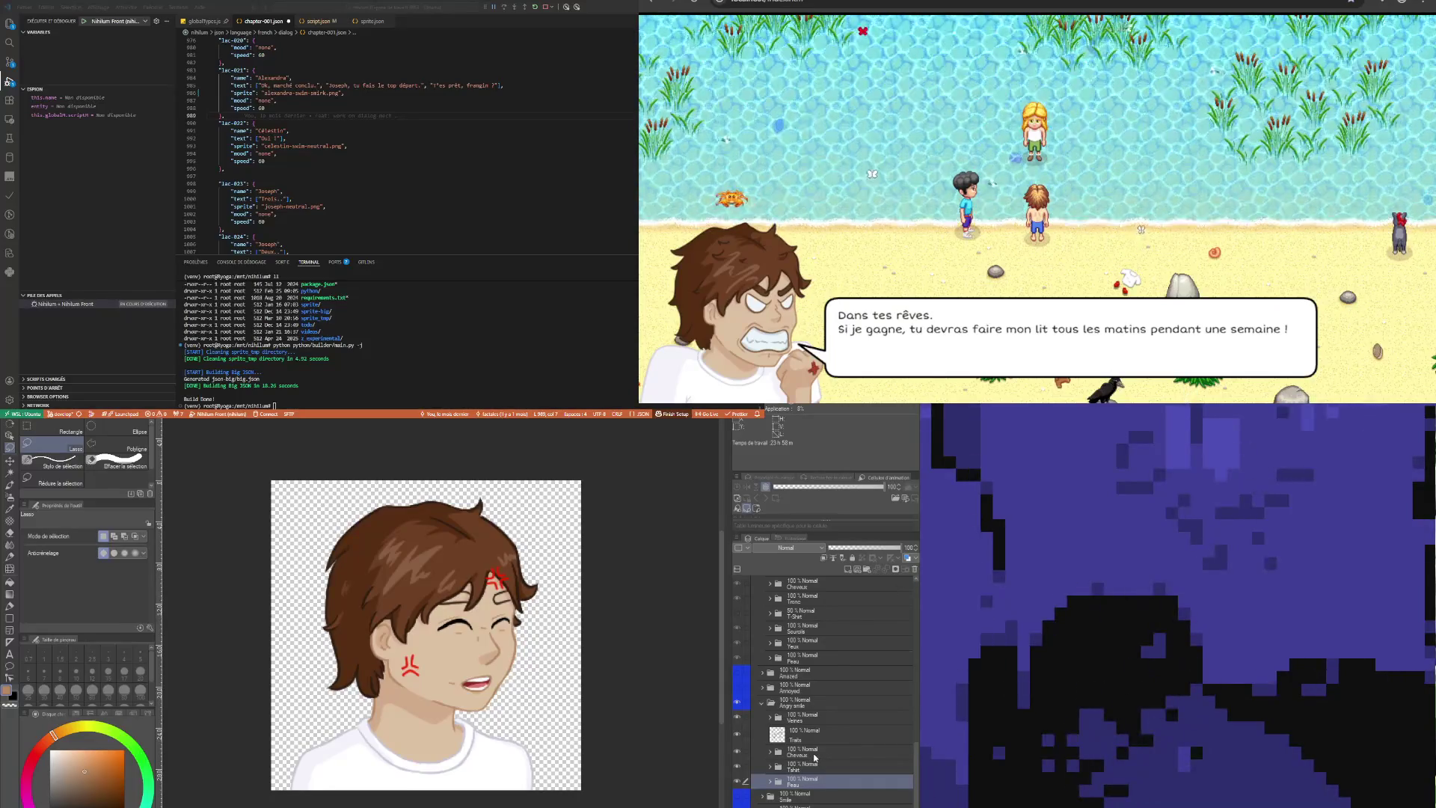
Select the Traits layer inside the Angry smile folder
scroll(805, 746, up, 3)
scroll(805, 746, up, 1)
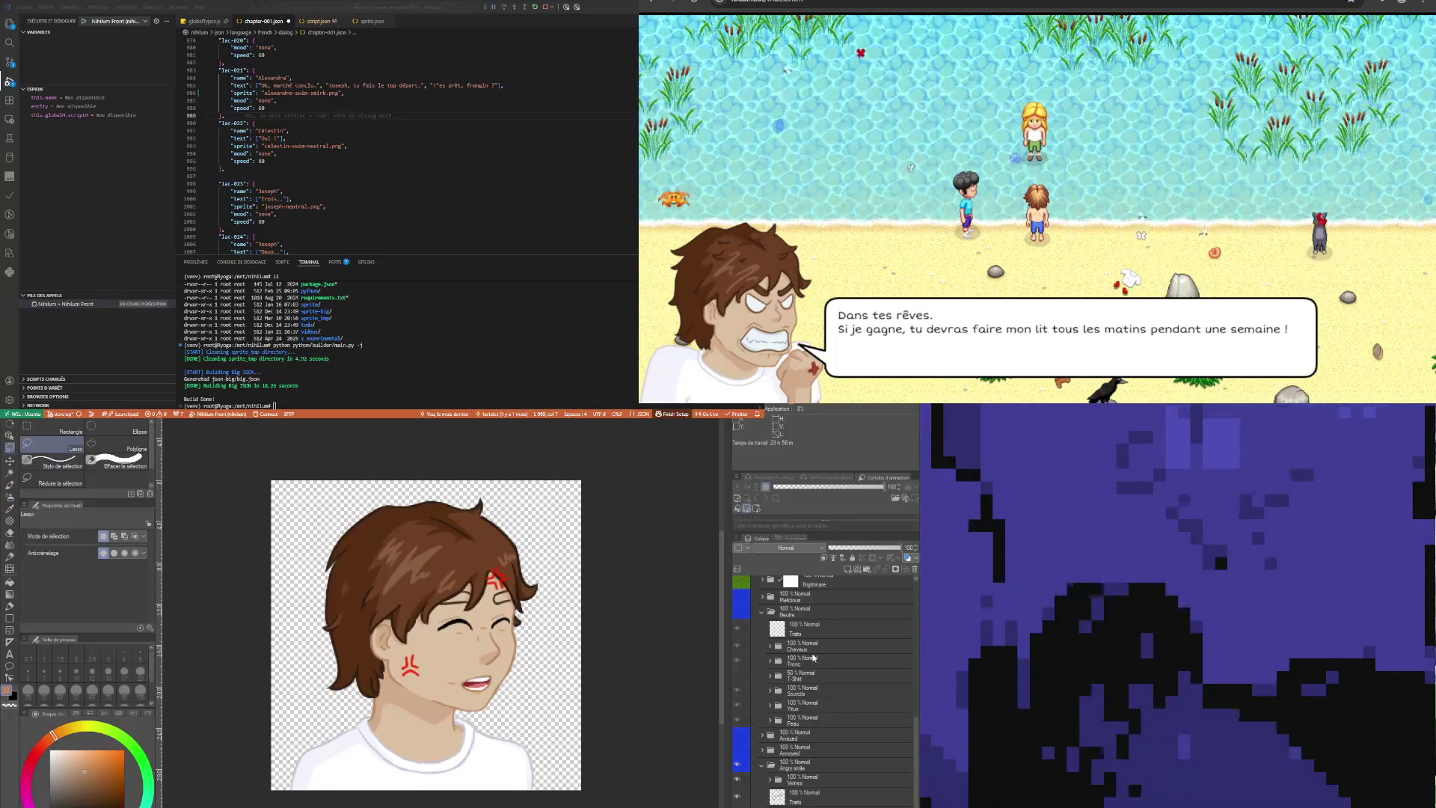
click(812, 796)
scroll(811, 797, down, 2)
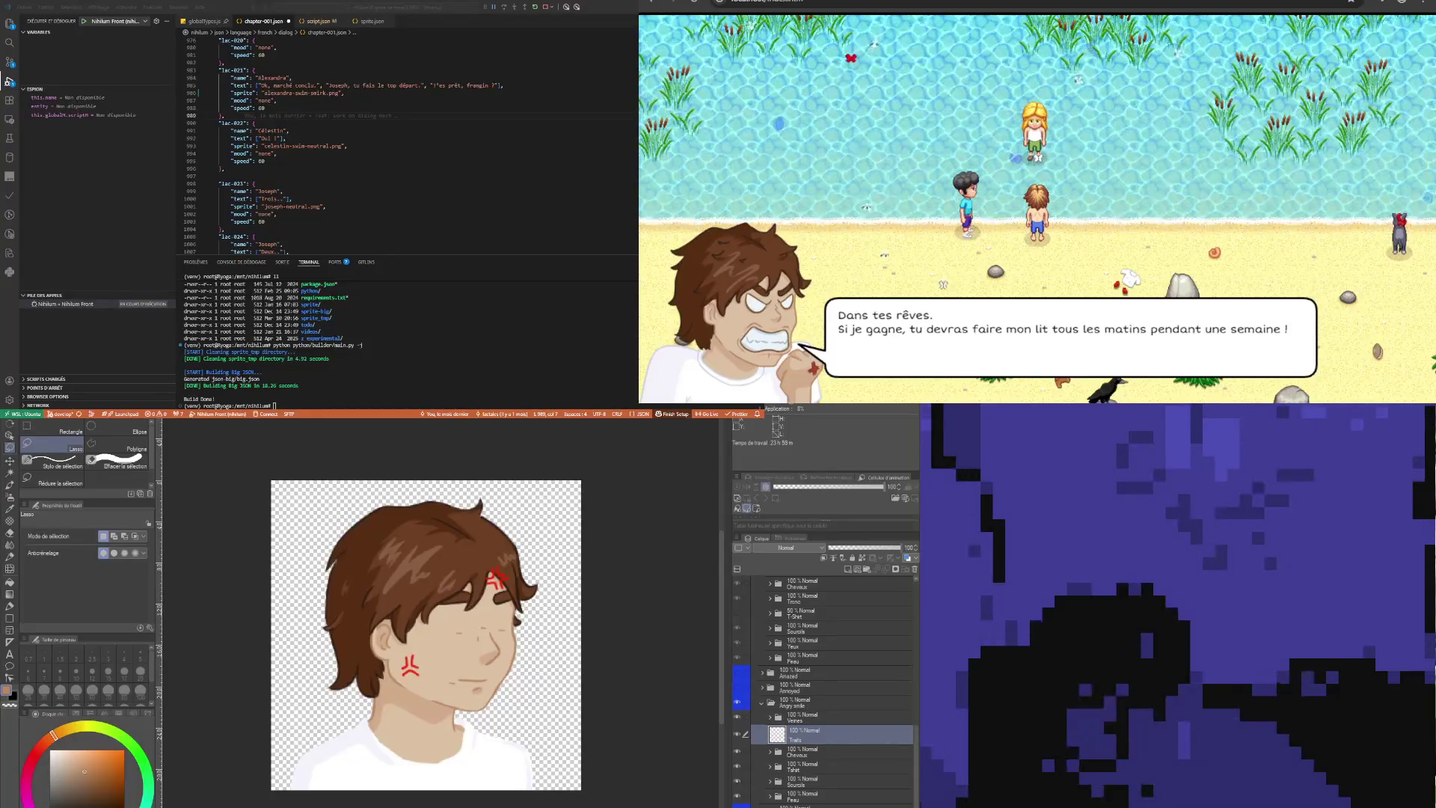
Move the smiling Traits lineart into Angry smile and the other Traits layer back into Smile
scroll(780, 774, down, 2)
scroll(779, 774, down, 2)
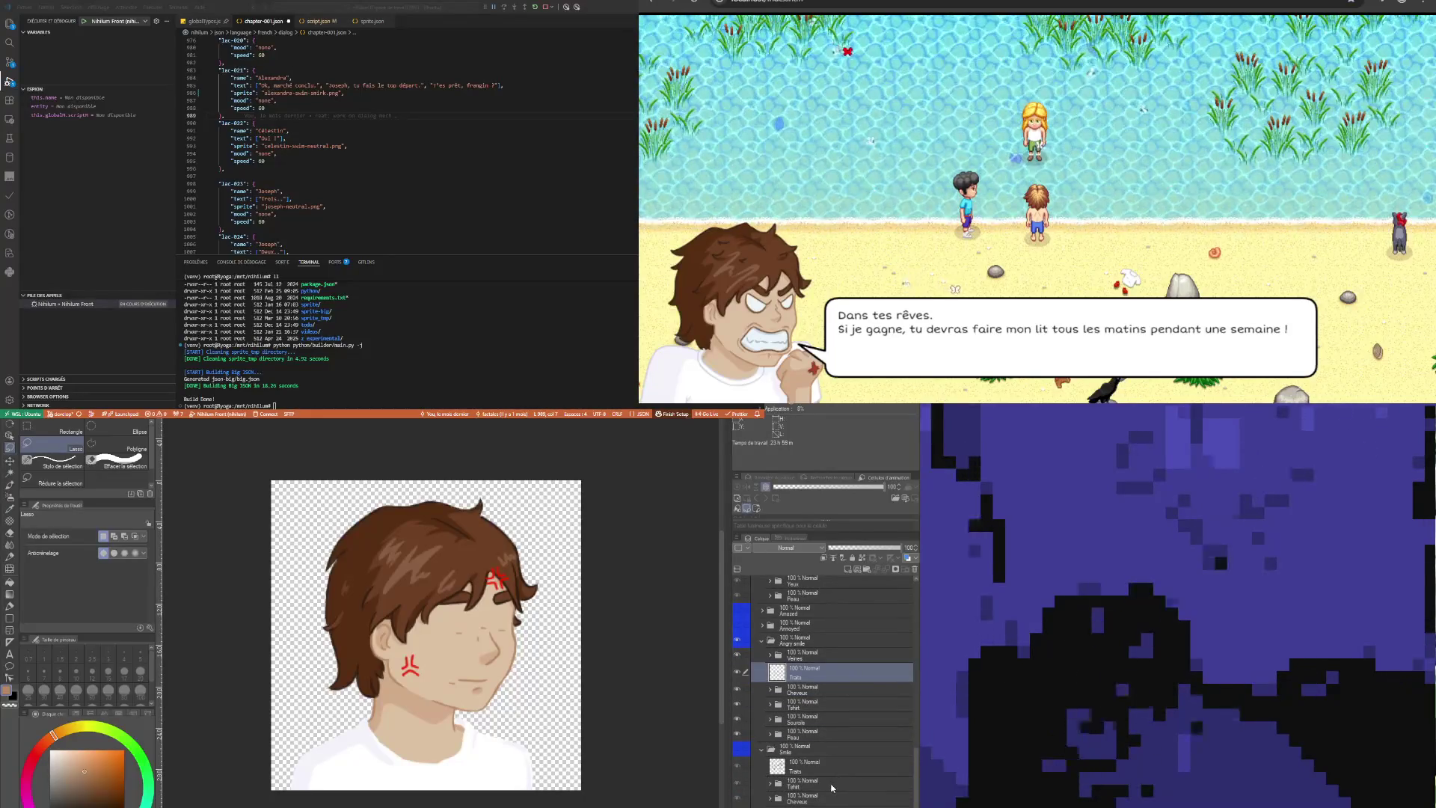
click(818, 771)
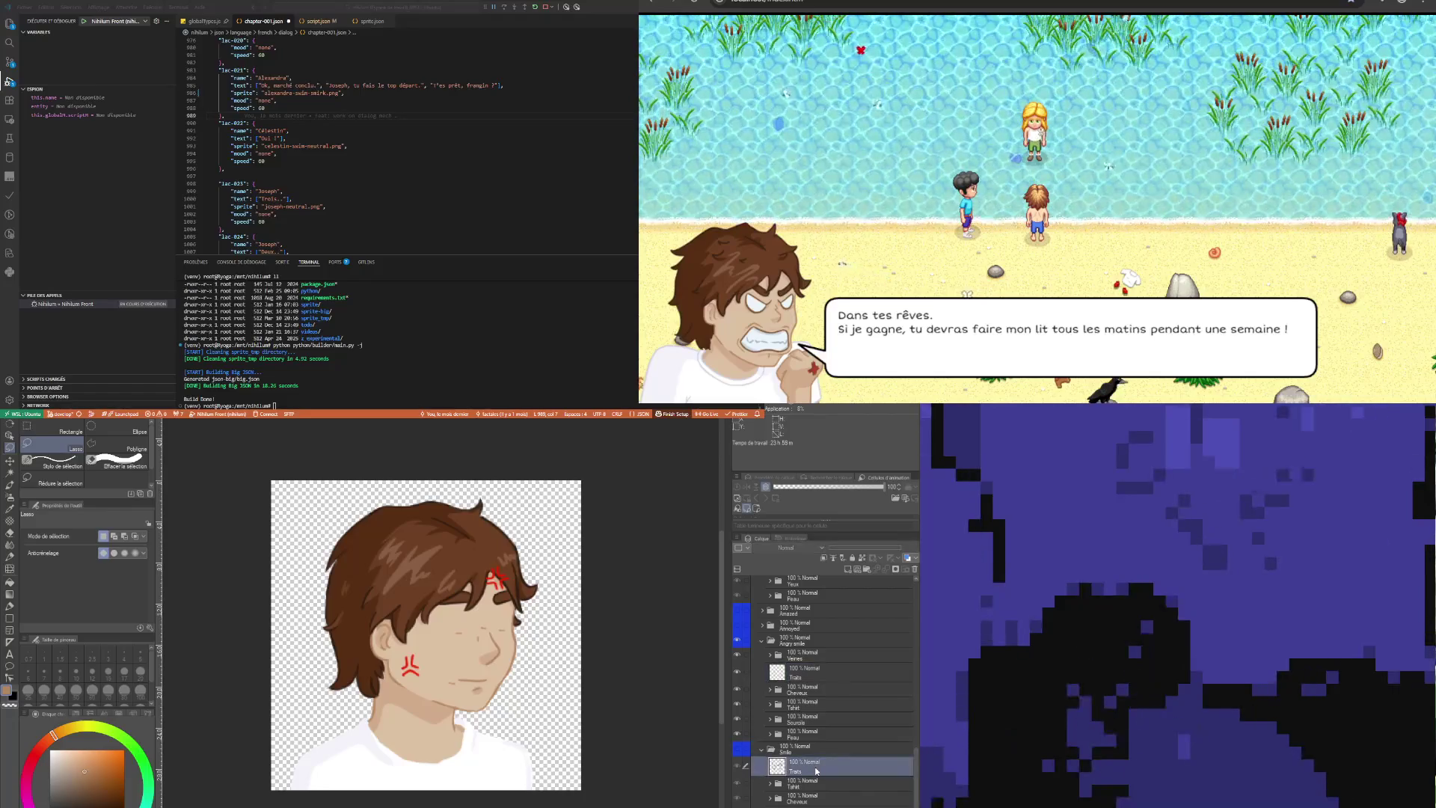
drag(817, 771, 806, 676)
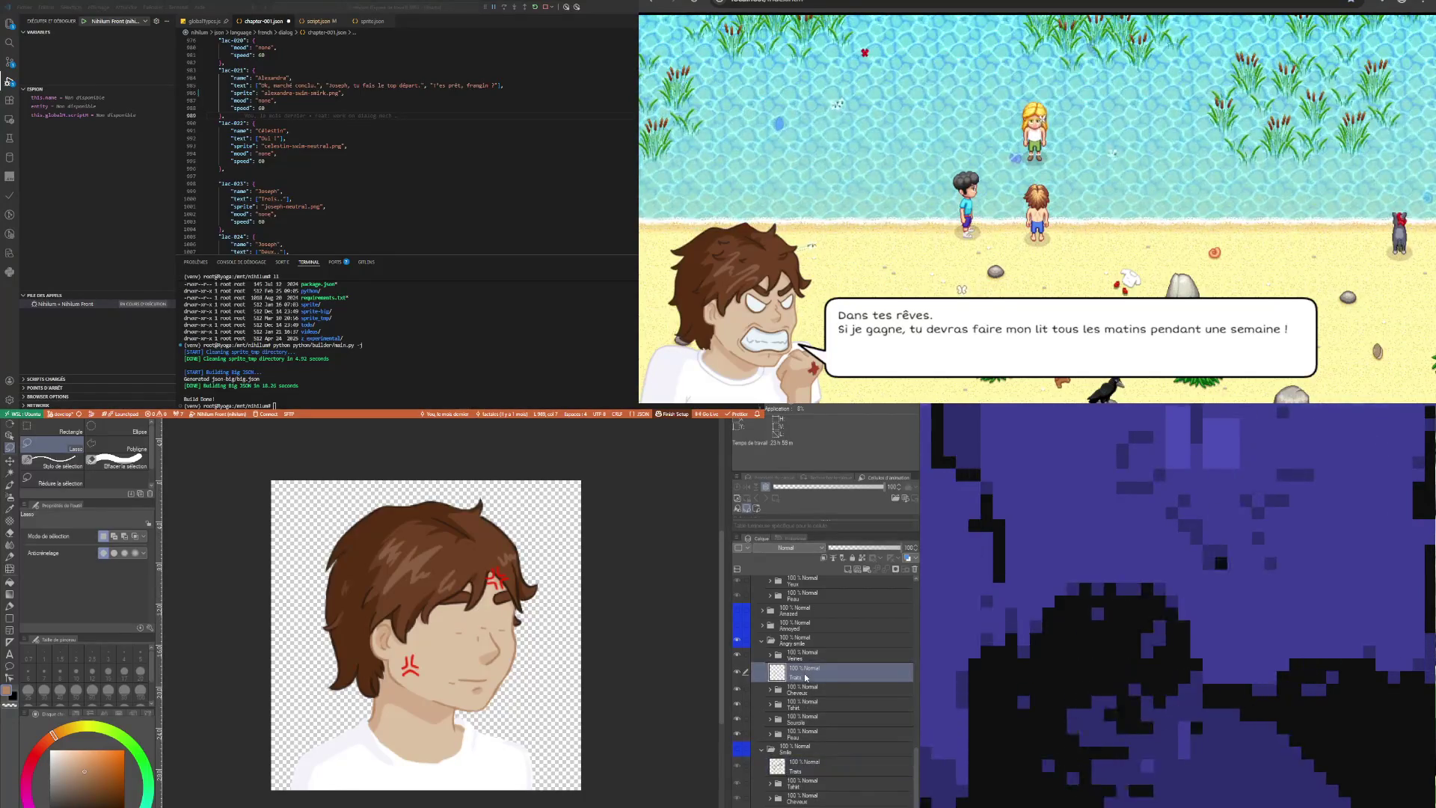
drag(804, 692, 799, 773)
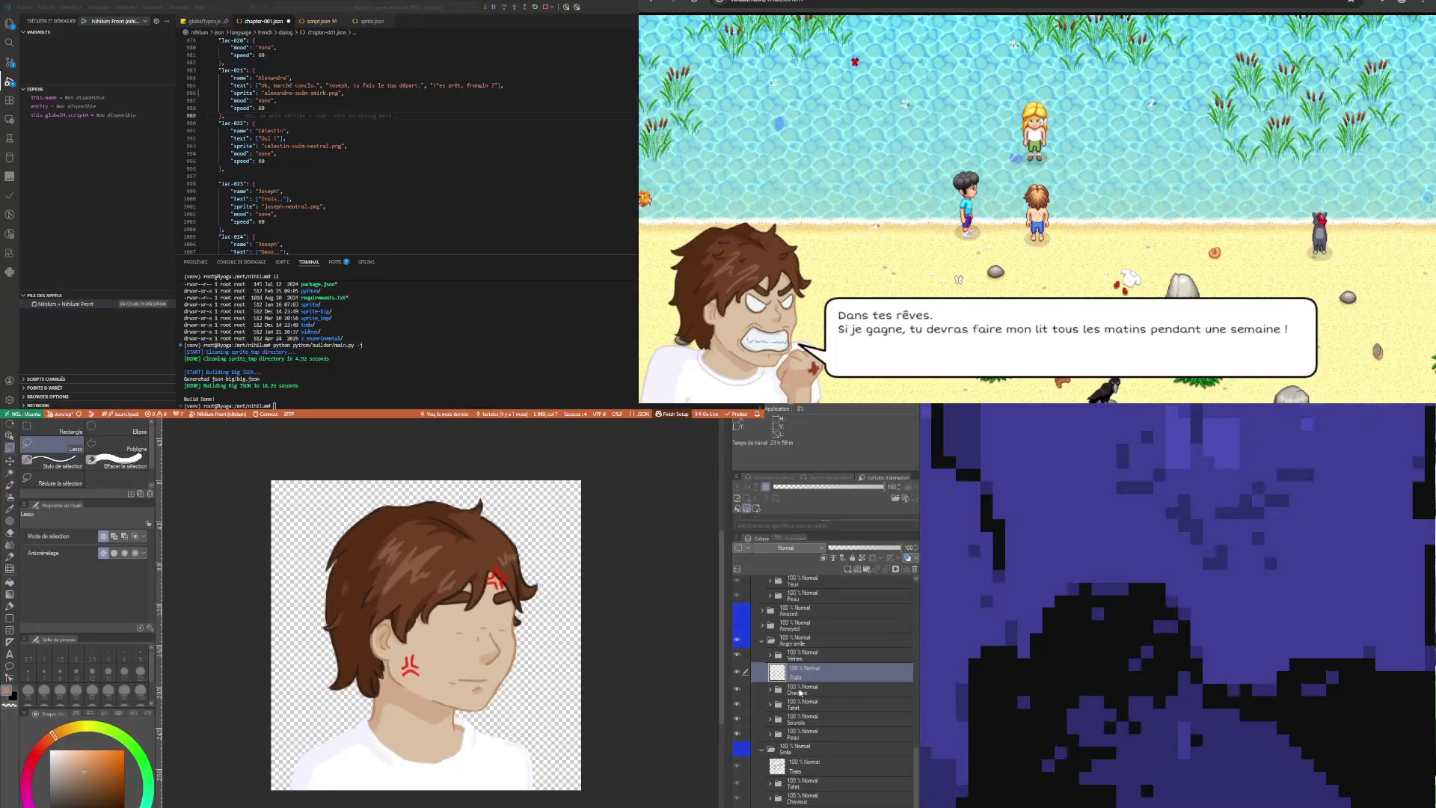
click(799, 773)
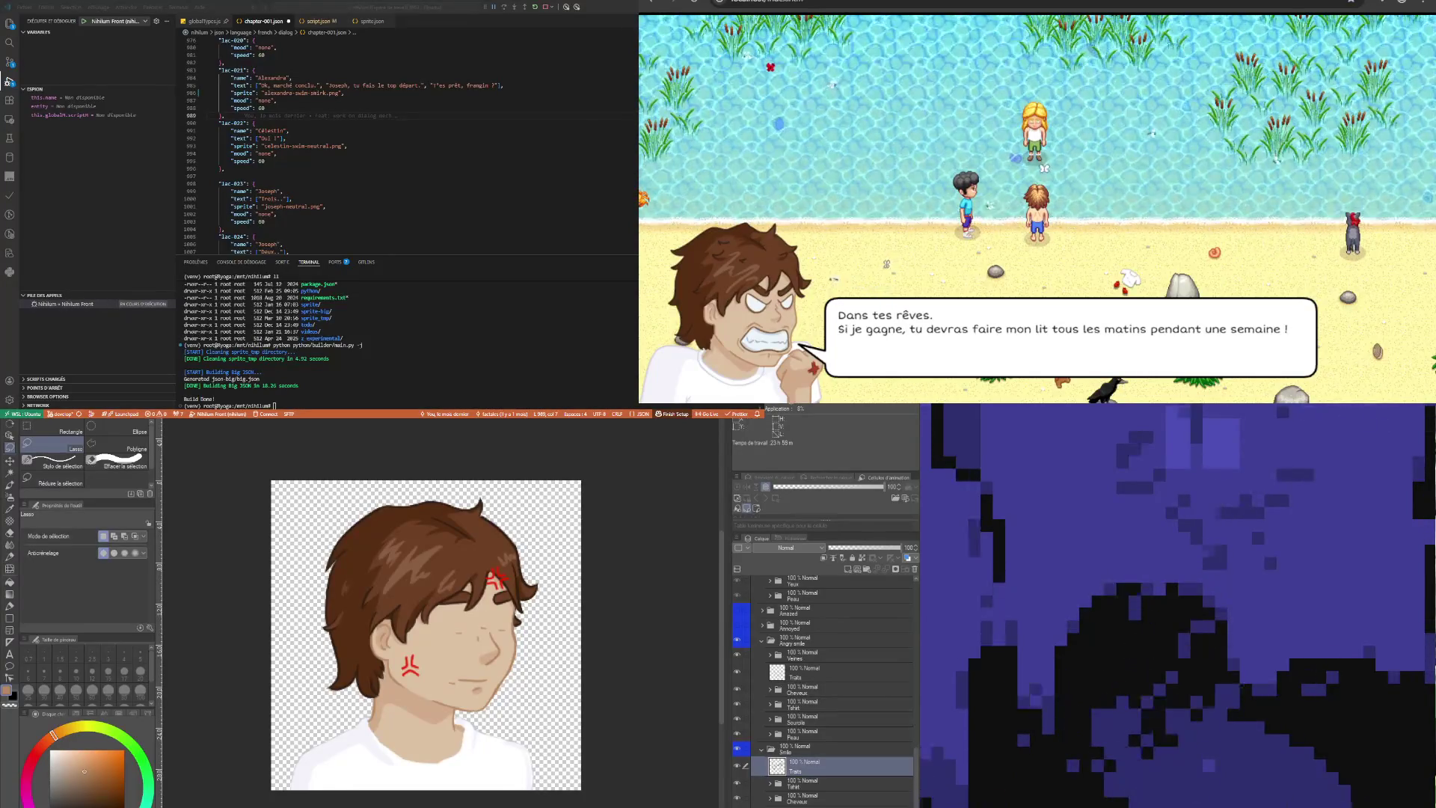
Toggle the Angry smile folder's visibility to compare the angry and smiling faces
click(807, 641)
click(793, 798)
click(757, 752)
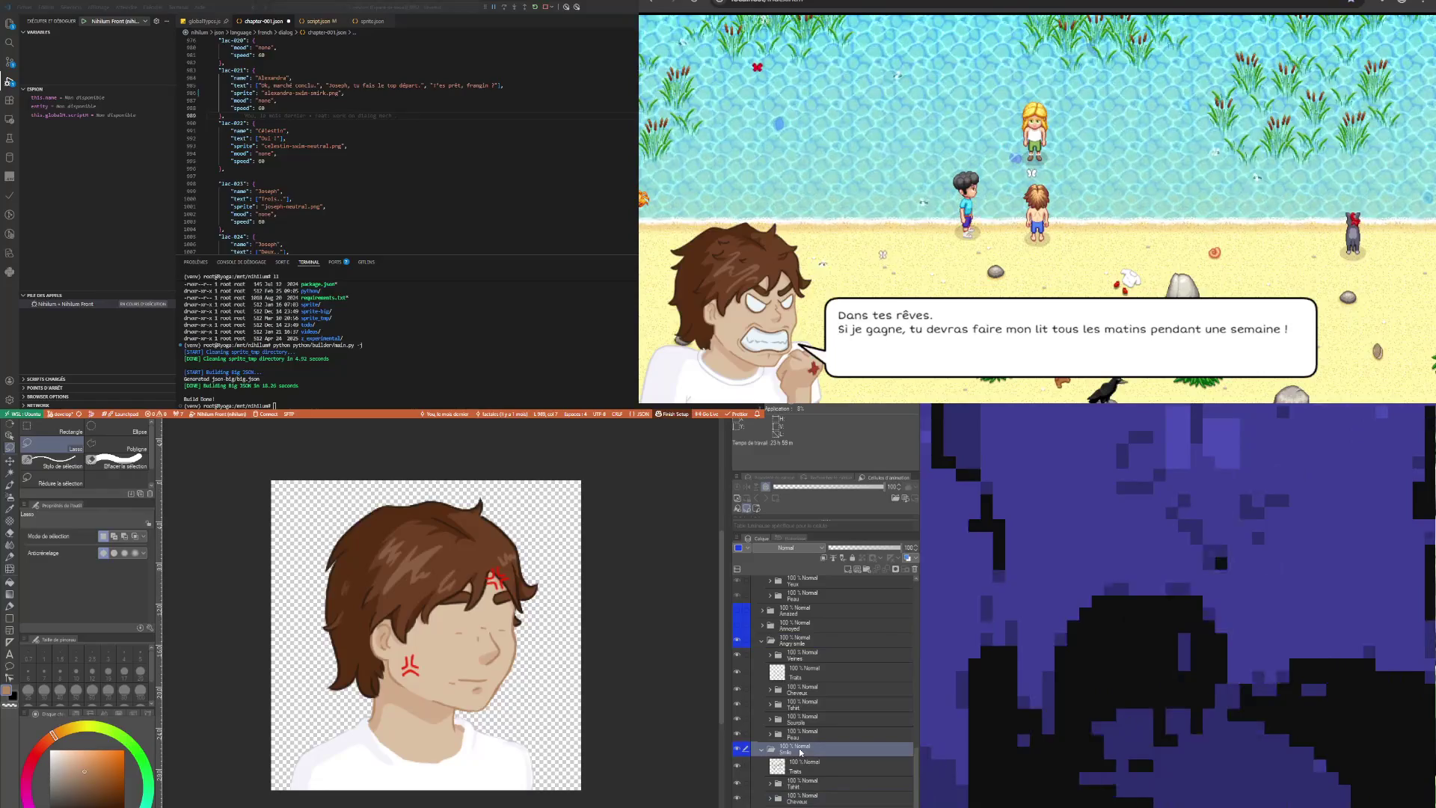
click(737, 641)
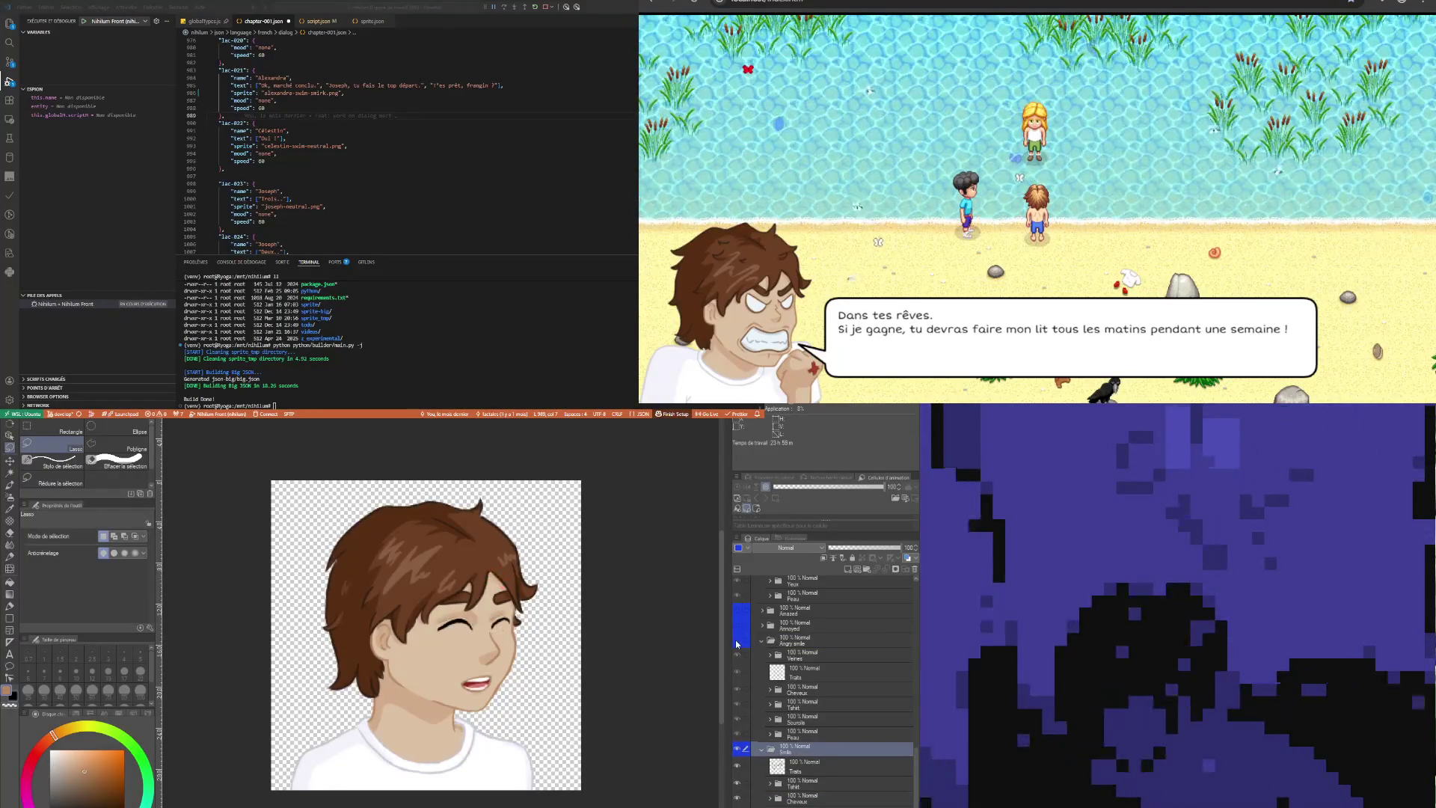
click(737, 641)
click(737, 641)
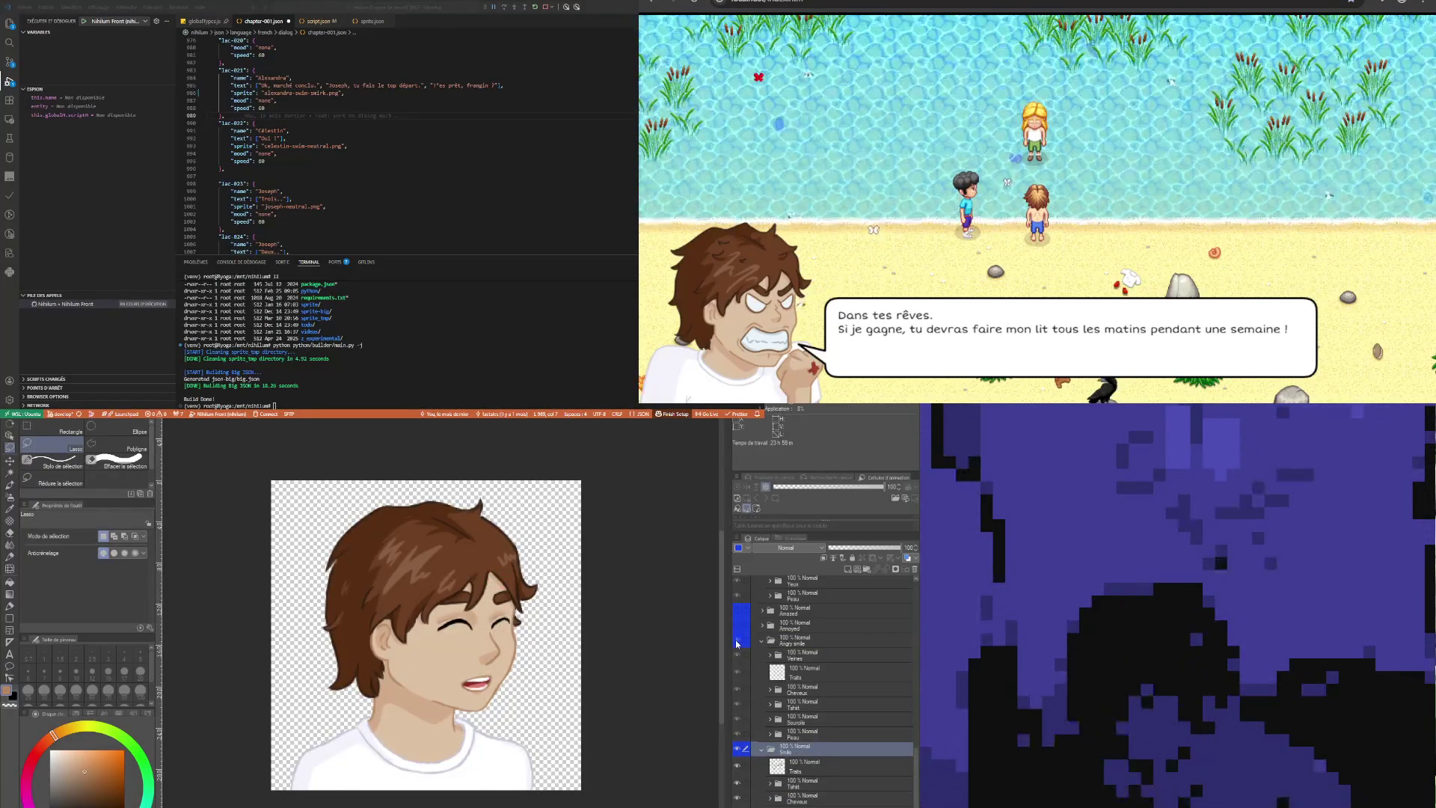
click(737, 641)
Expand the Peau skin folder inside the Angry smile folder
click(807, 786)
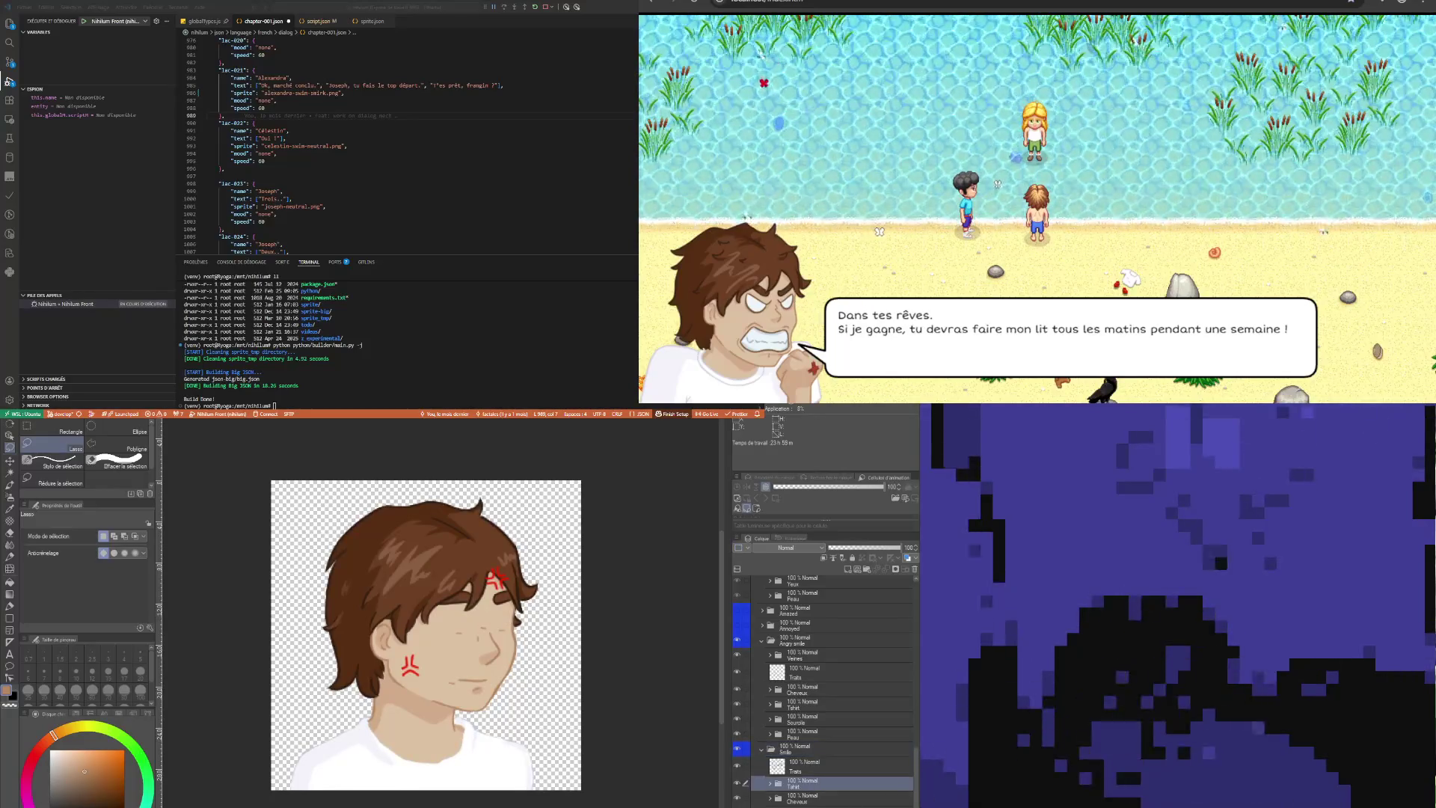
click(816, 800)
scroll(816, 796, down, 2)
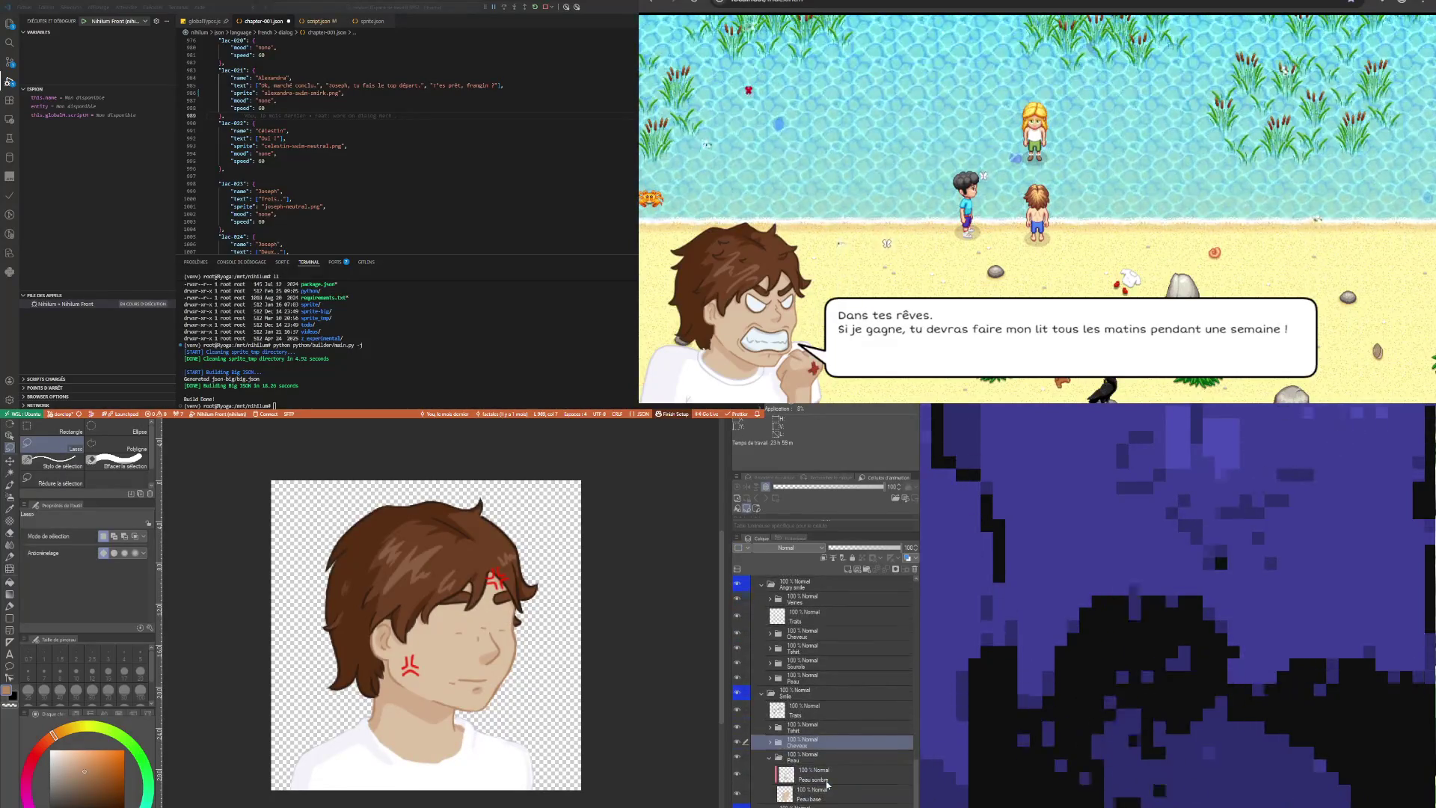
click(815, 805)
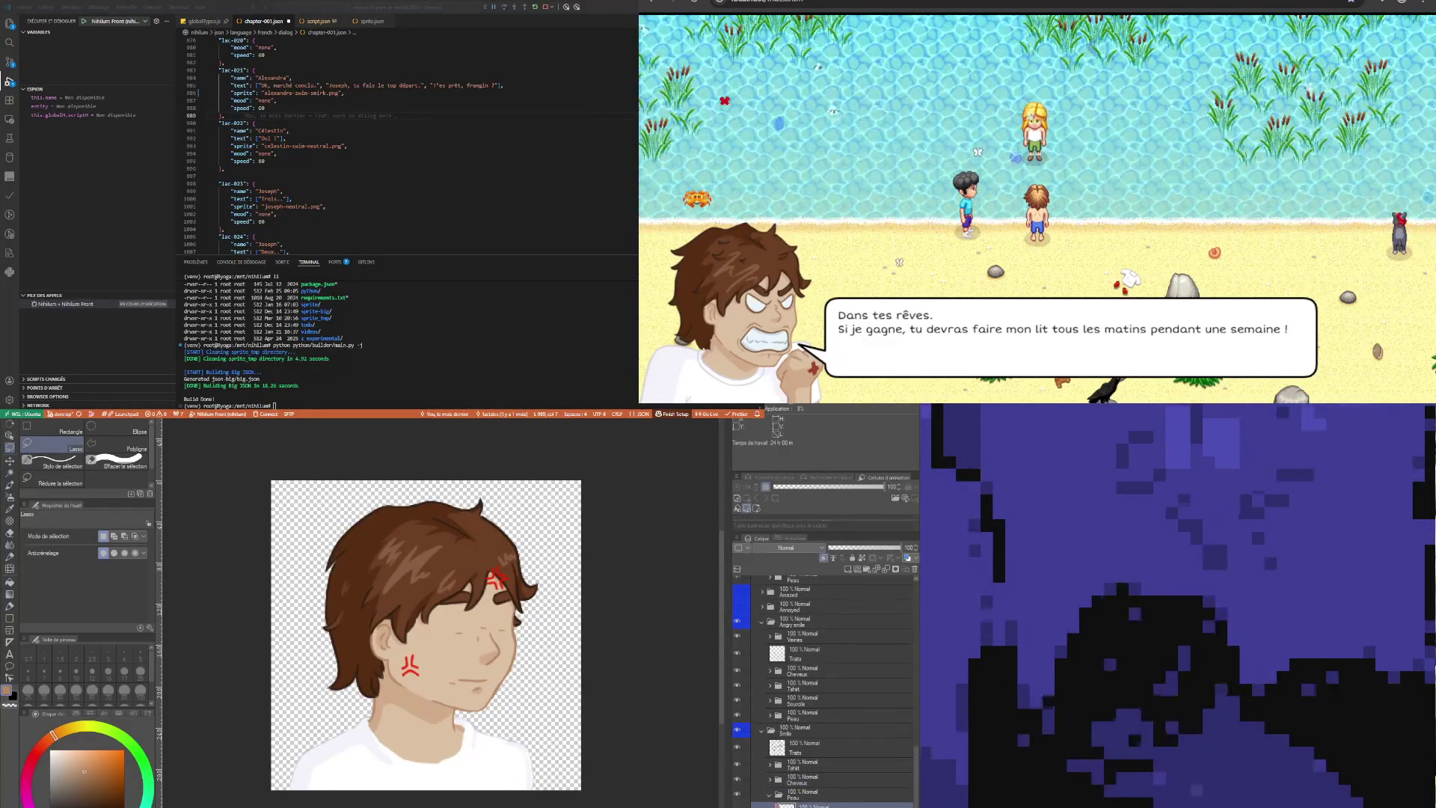
click(770, 718)
click(771, 721)
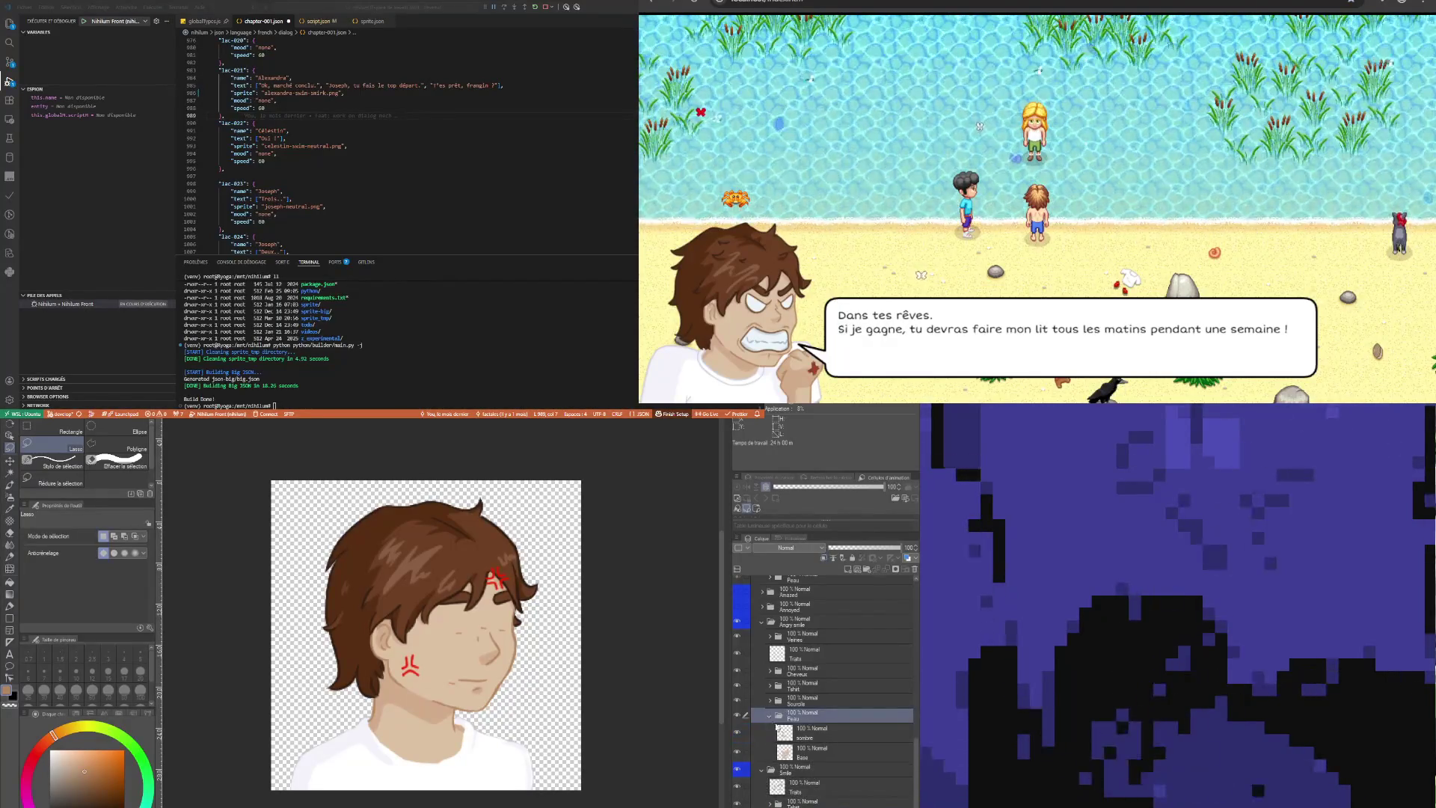
Move Peau sombre into Angry smile's Peau folder and delete the old sombre layer
click(793, 731)
scroll(815, 797, down, 3)
click(820, 795)
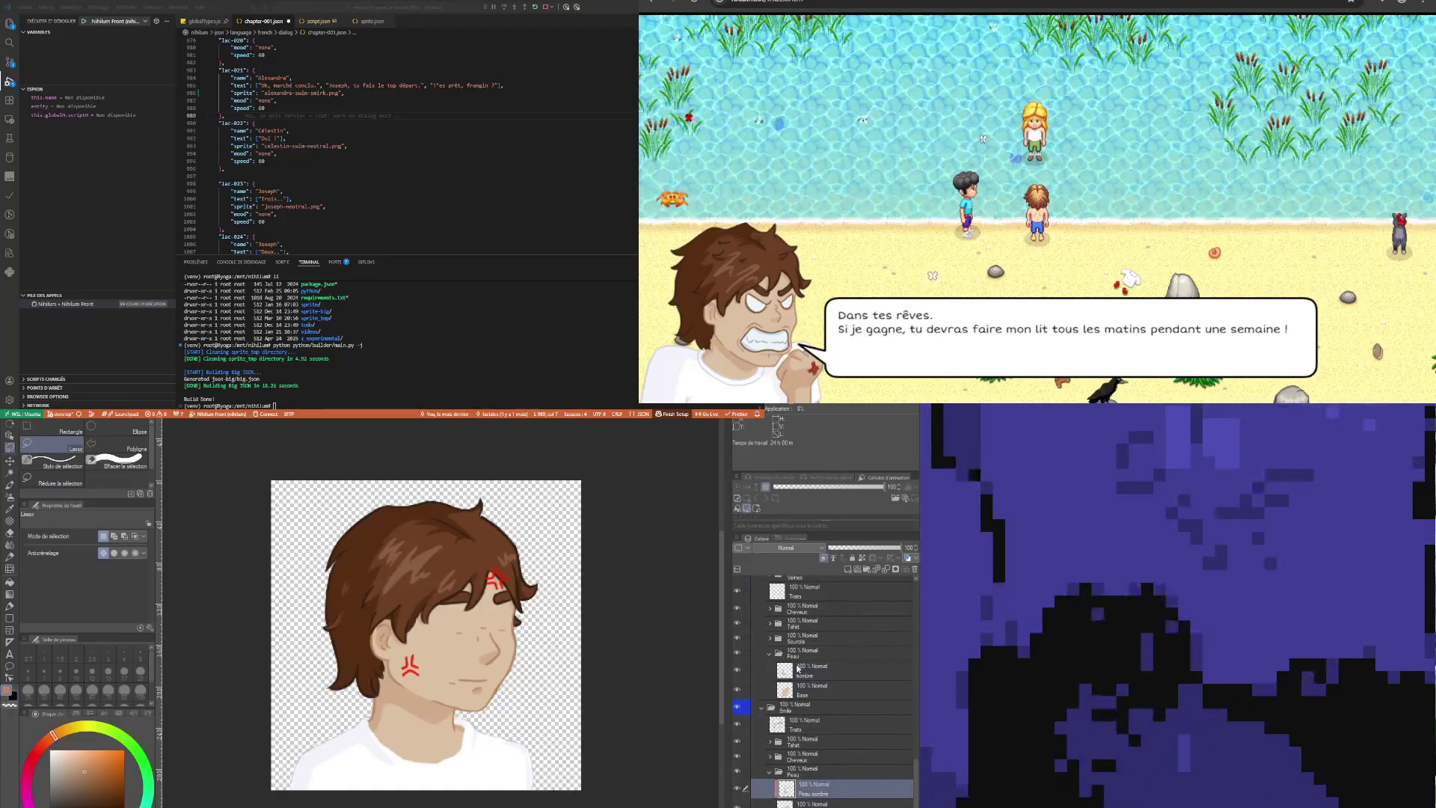
drag(803, 671, 803, 668)
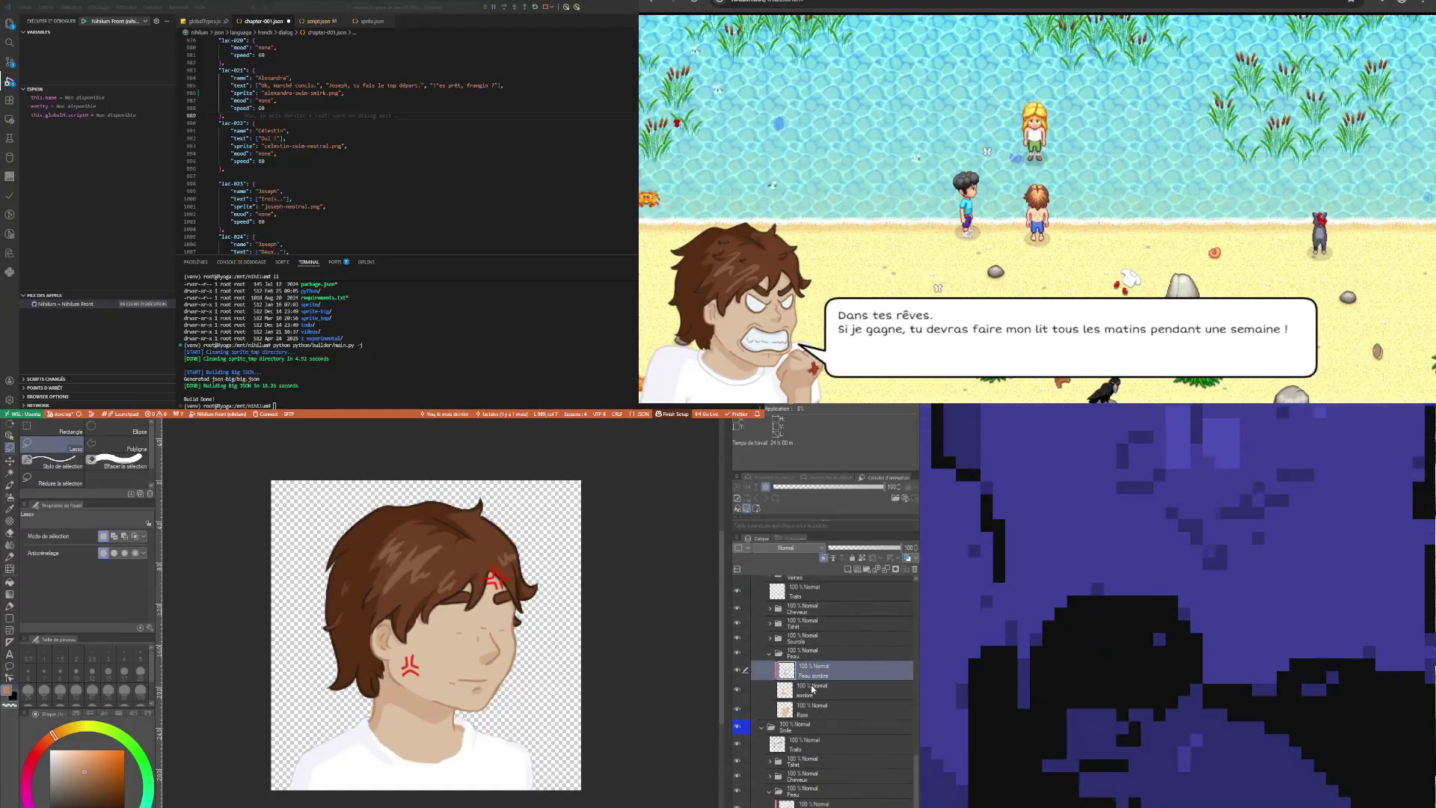
click(812, 689)
click(915, 570)
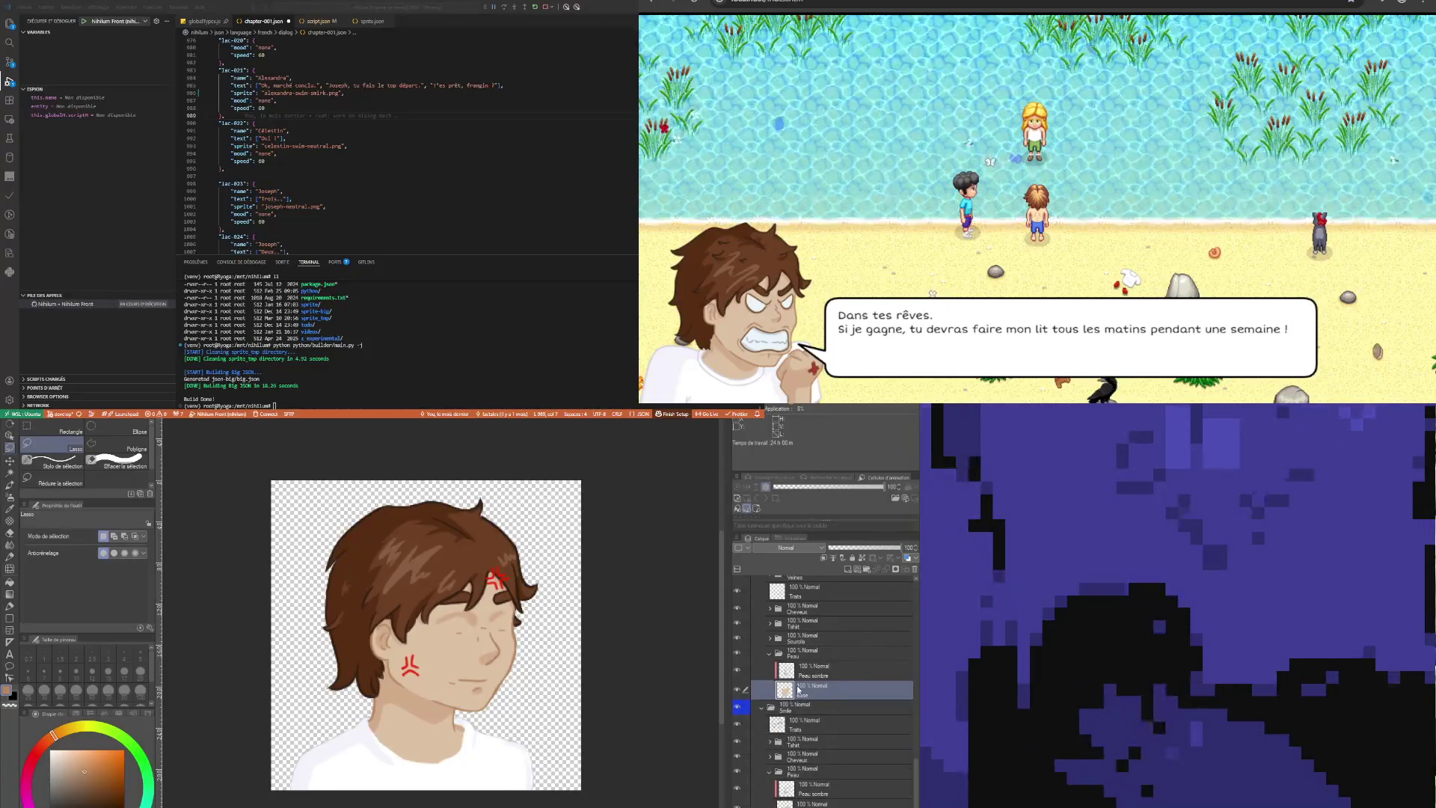
click(820, 675)
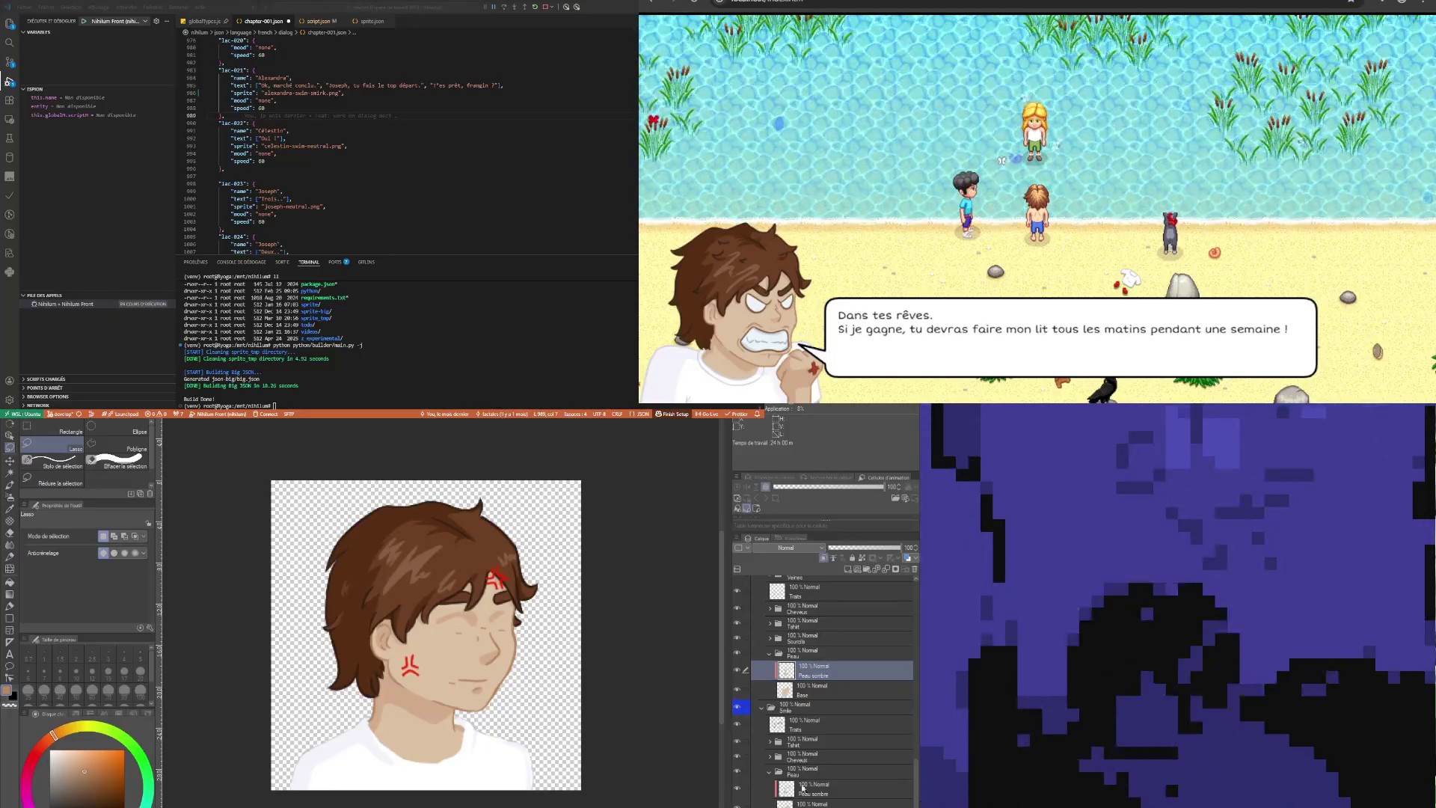
Select the Smile Traits lineart, then the lineart layer in Angry smile
click(810, 761)
click(804, 724)
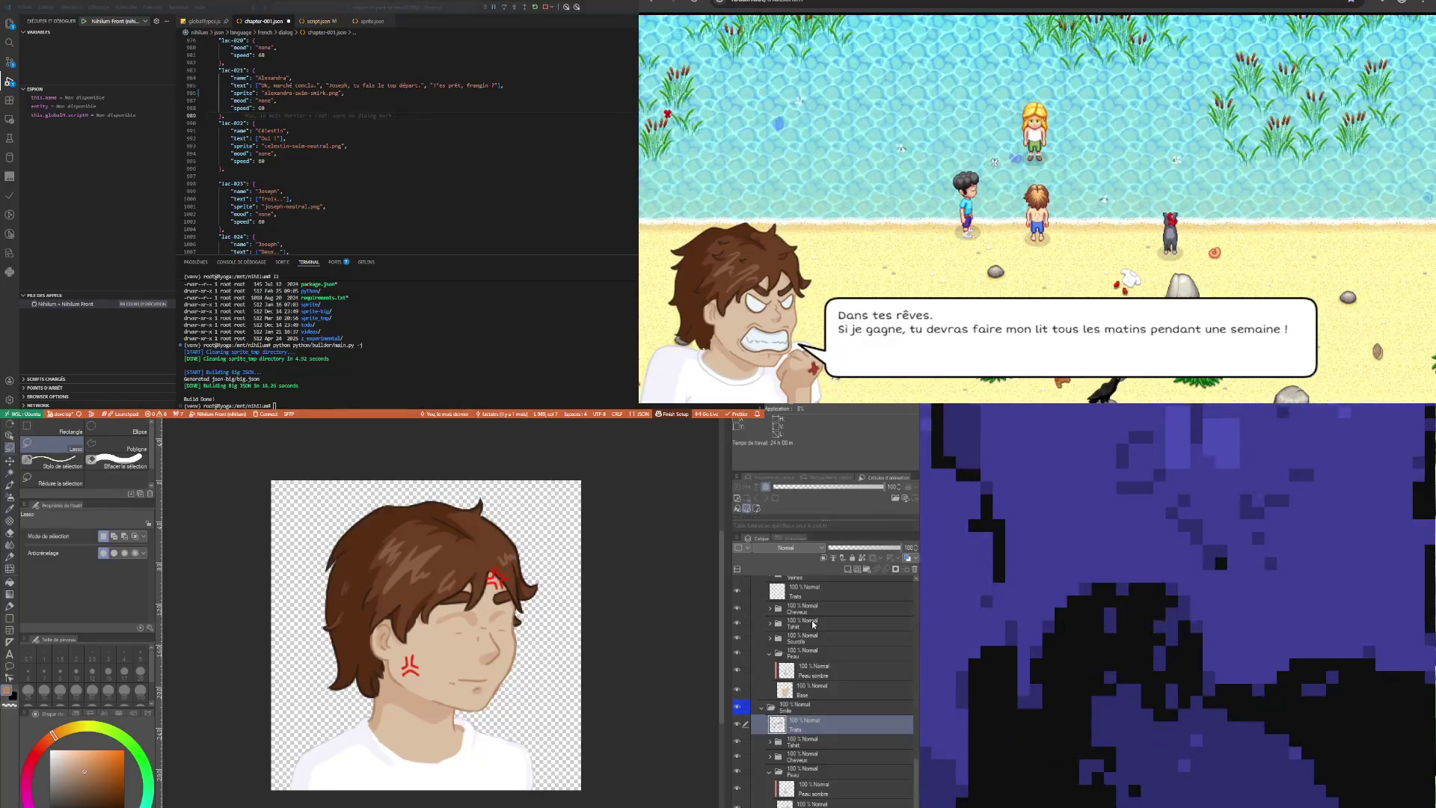
click(809, 591)
Paste the laughing lineart into Angry smile and delete the old angry lineart layer
key(ctrl+v)
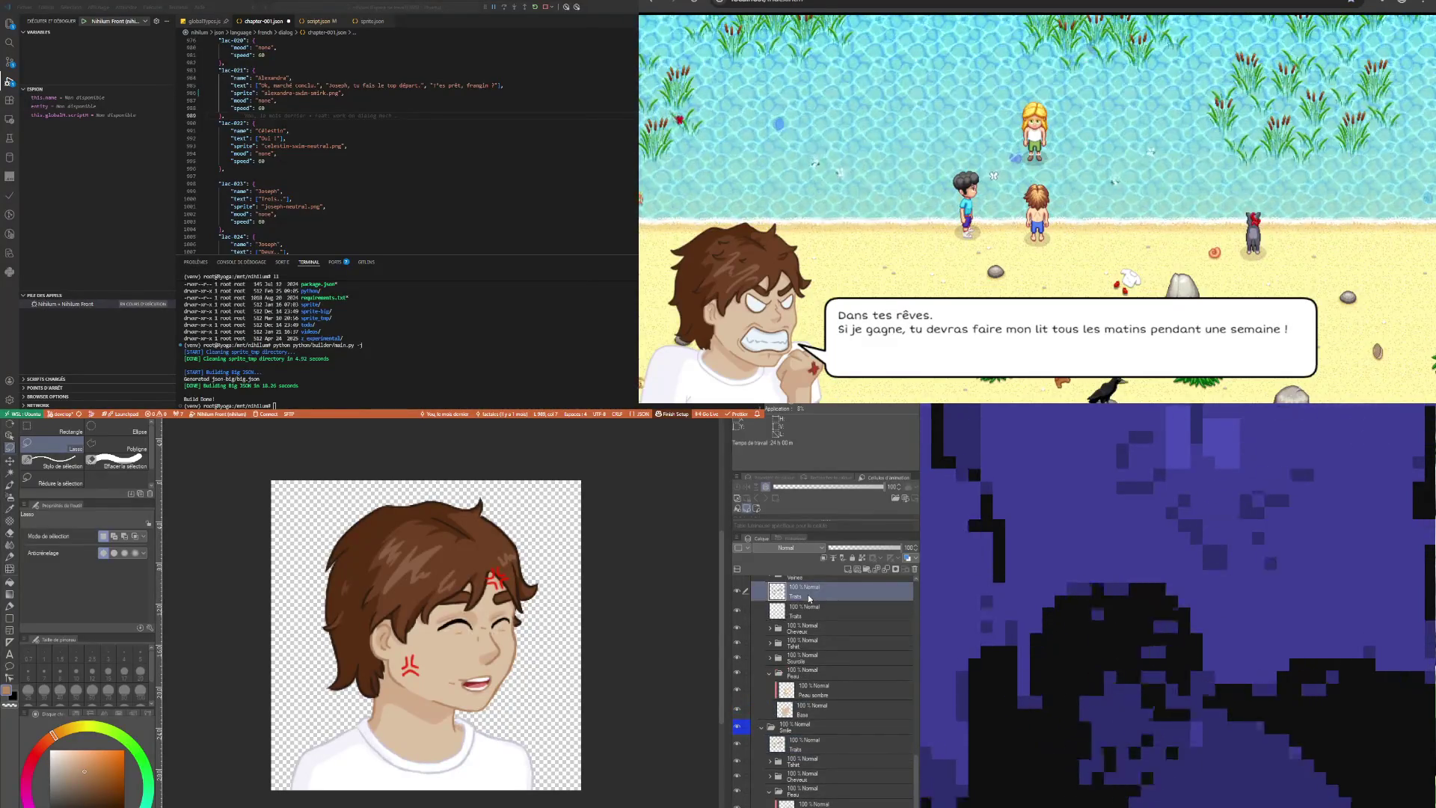
click(898, 571)
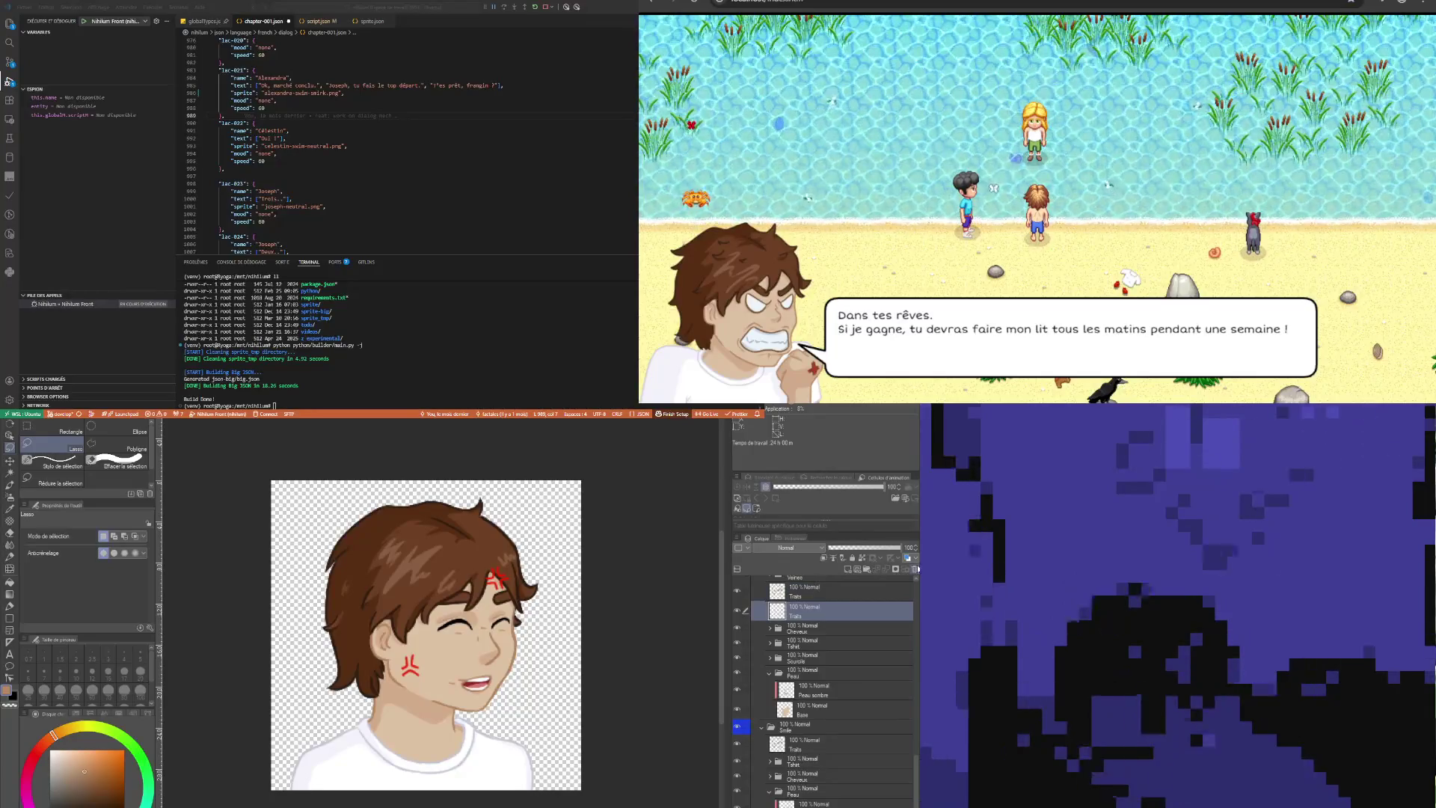
click(913, 571)
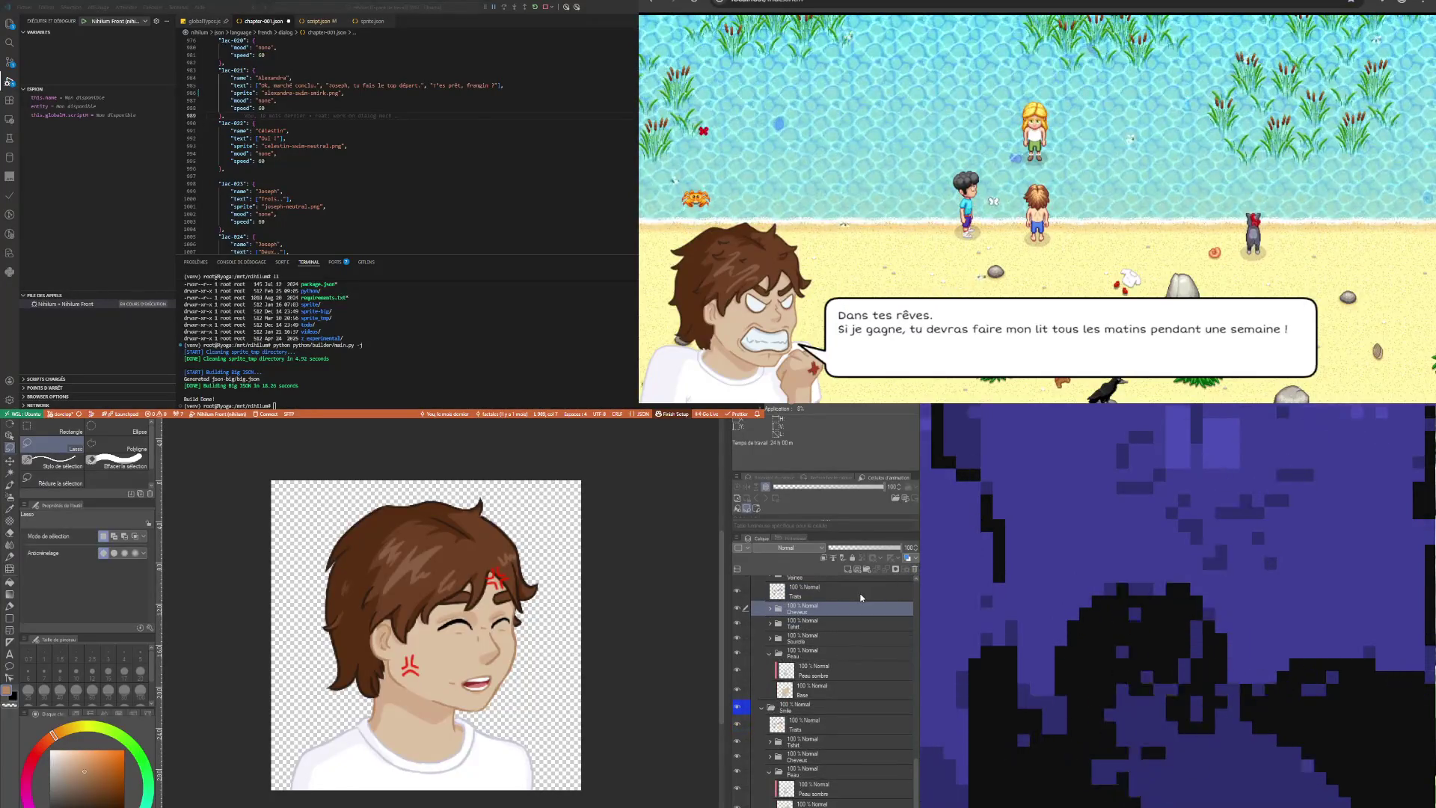
click(814, 592)
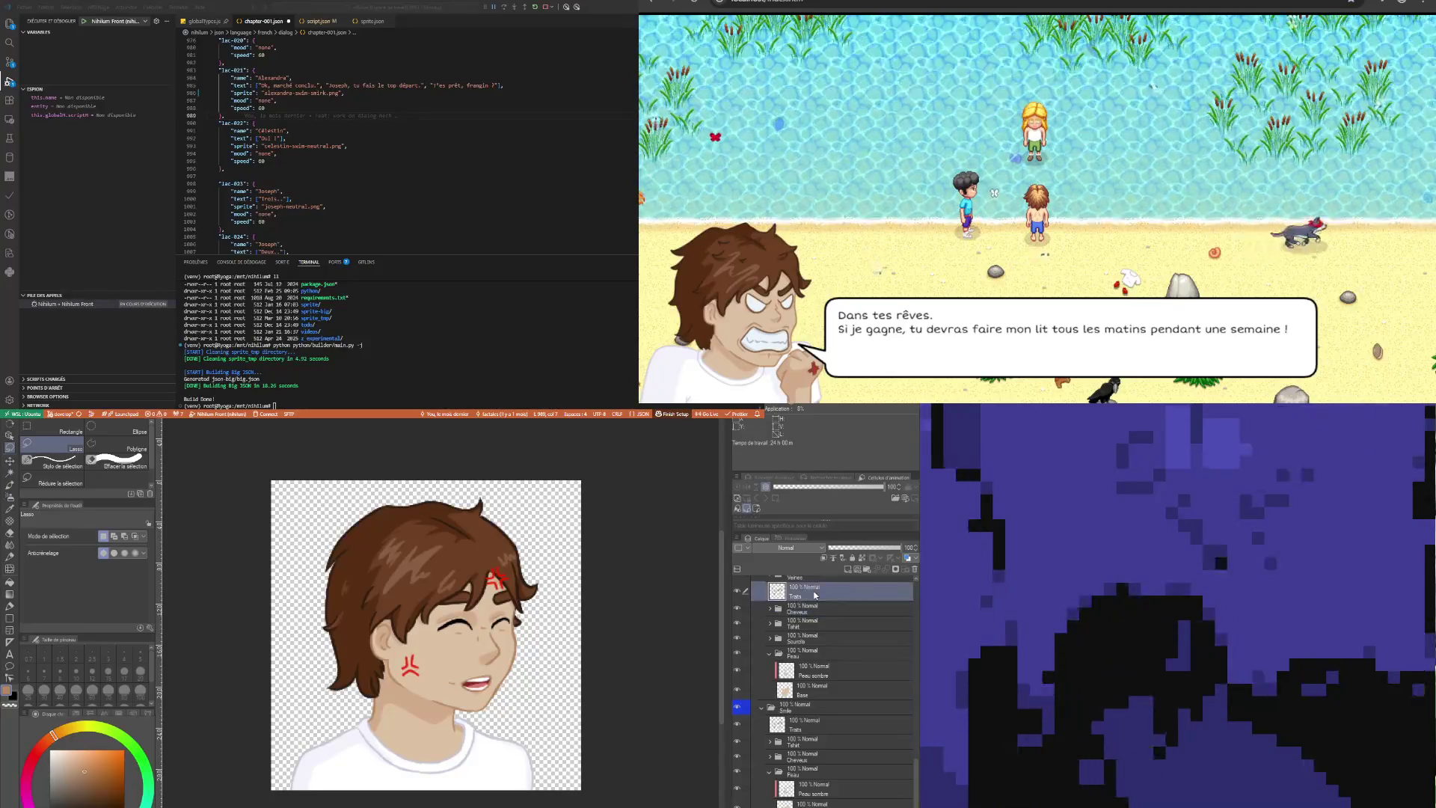
click(819, 658)
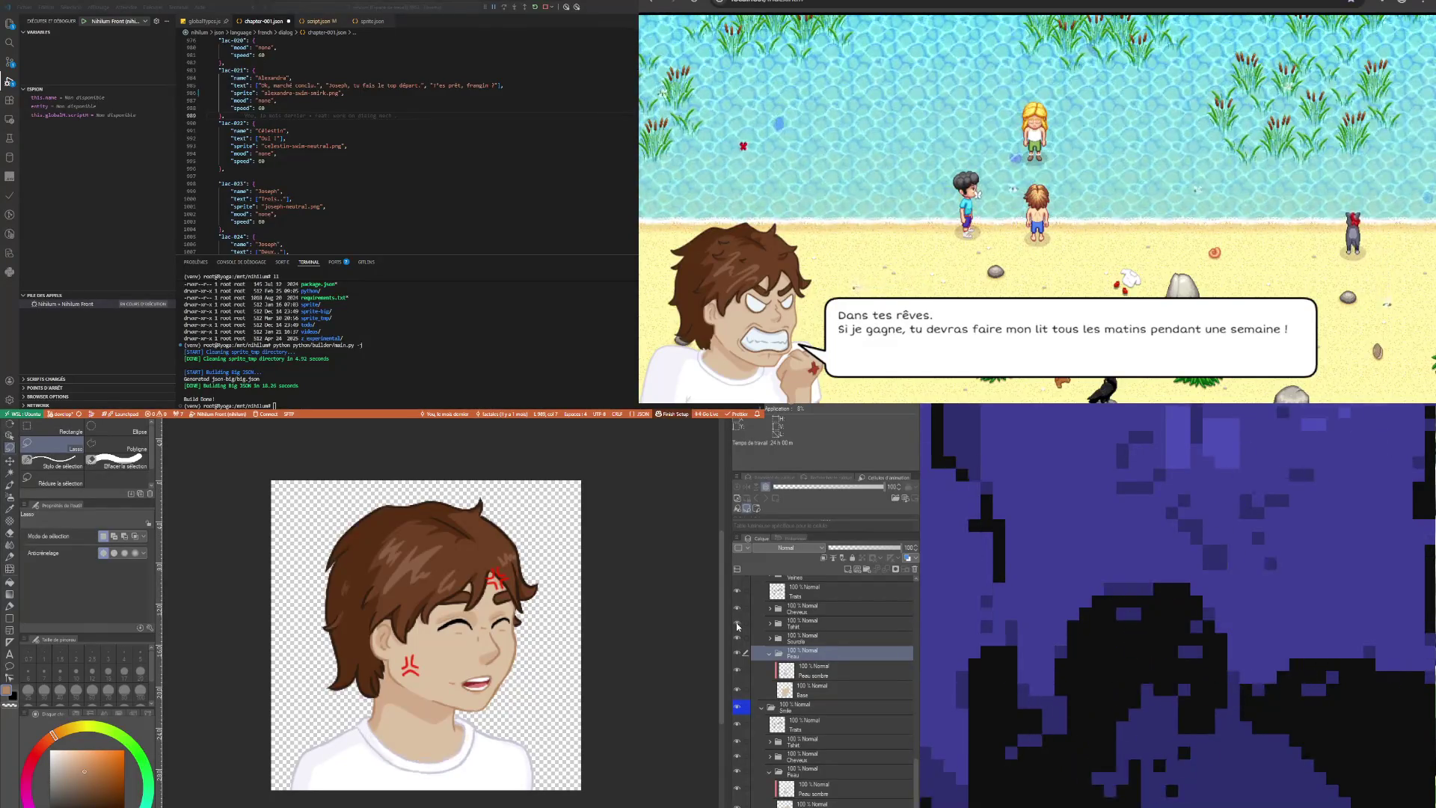
Hide and reshow the Tshirt folder to check the white shirt
click(841, 619)
scroll(837, 623, up, 1)
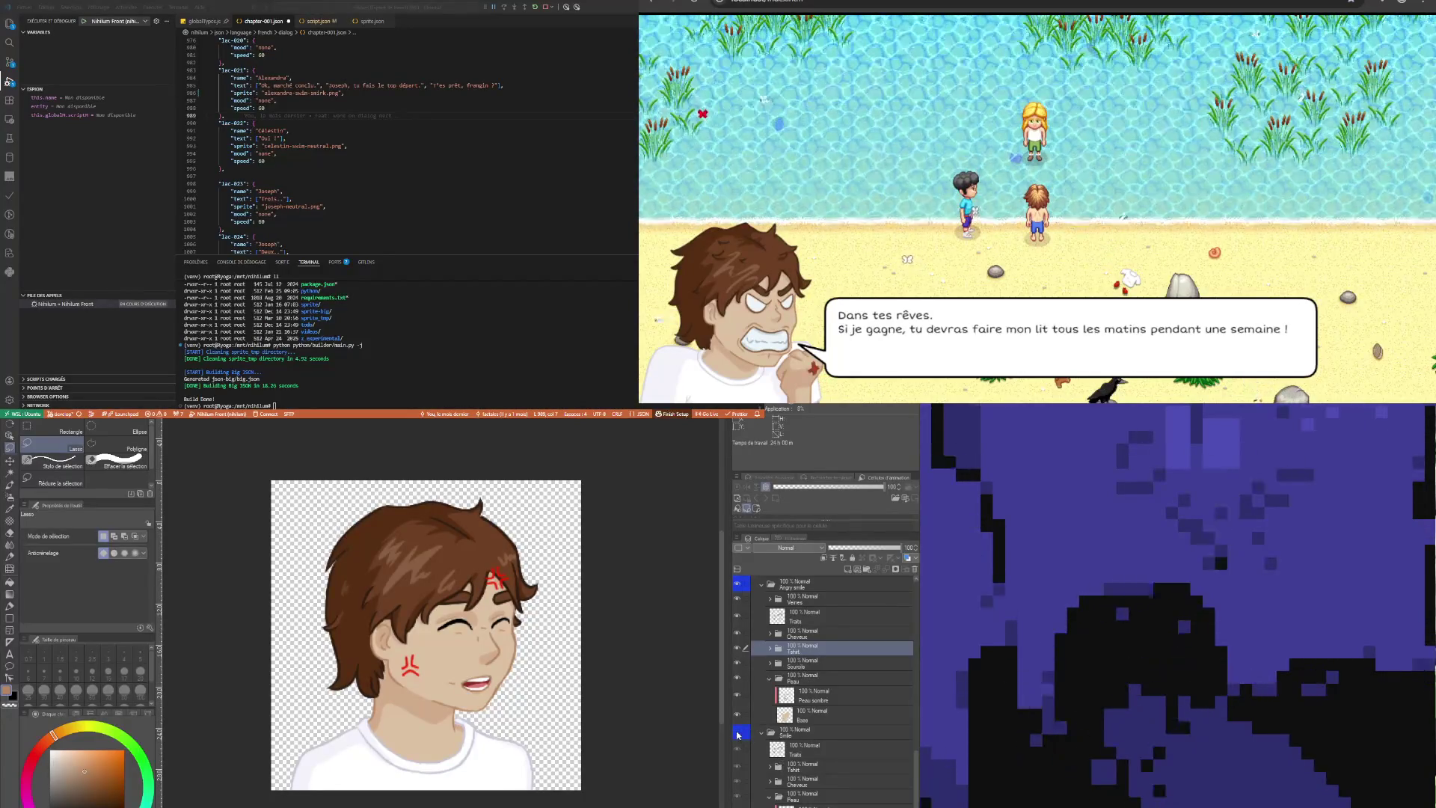
click(735, 653)
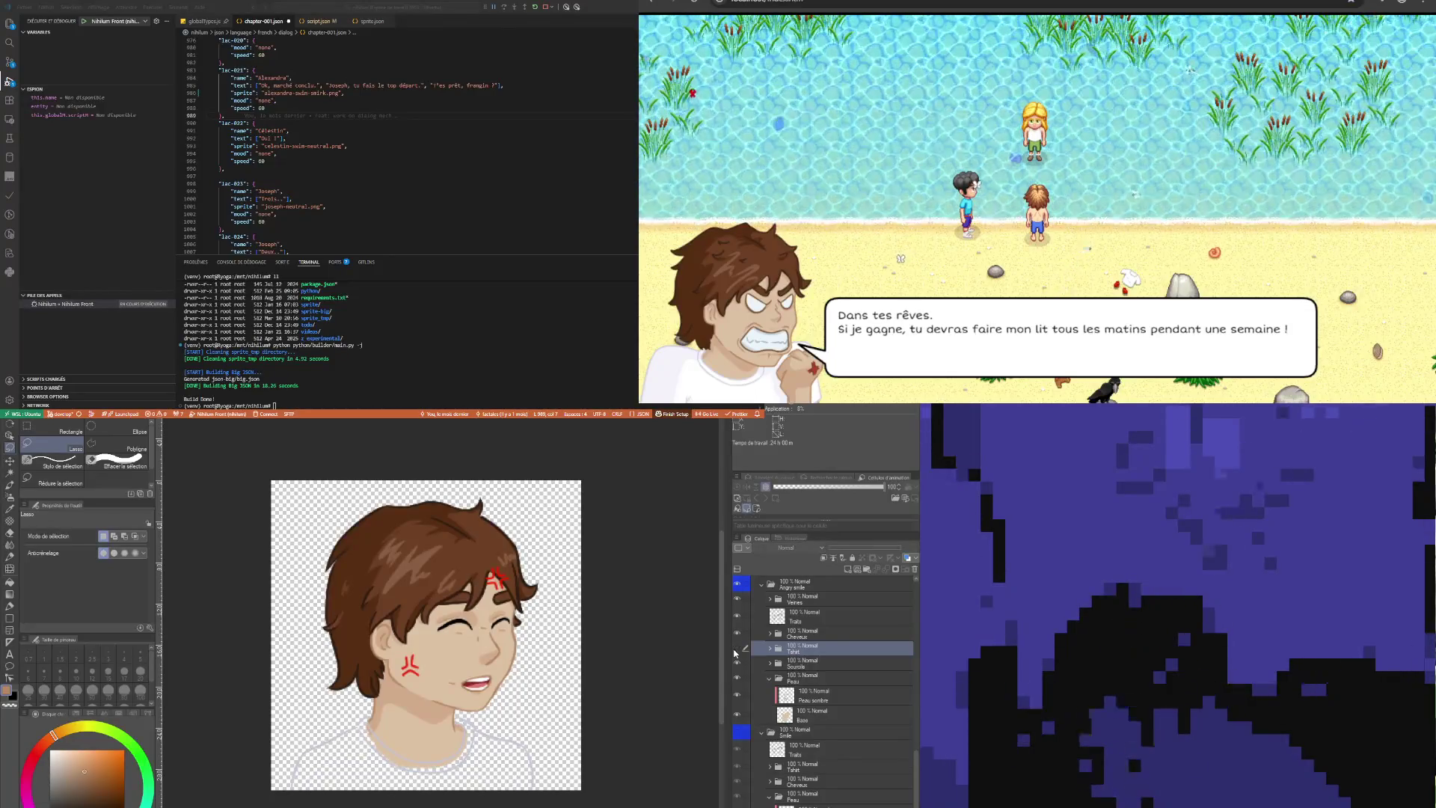
click(735, 653)
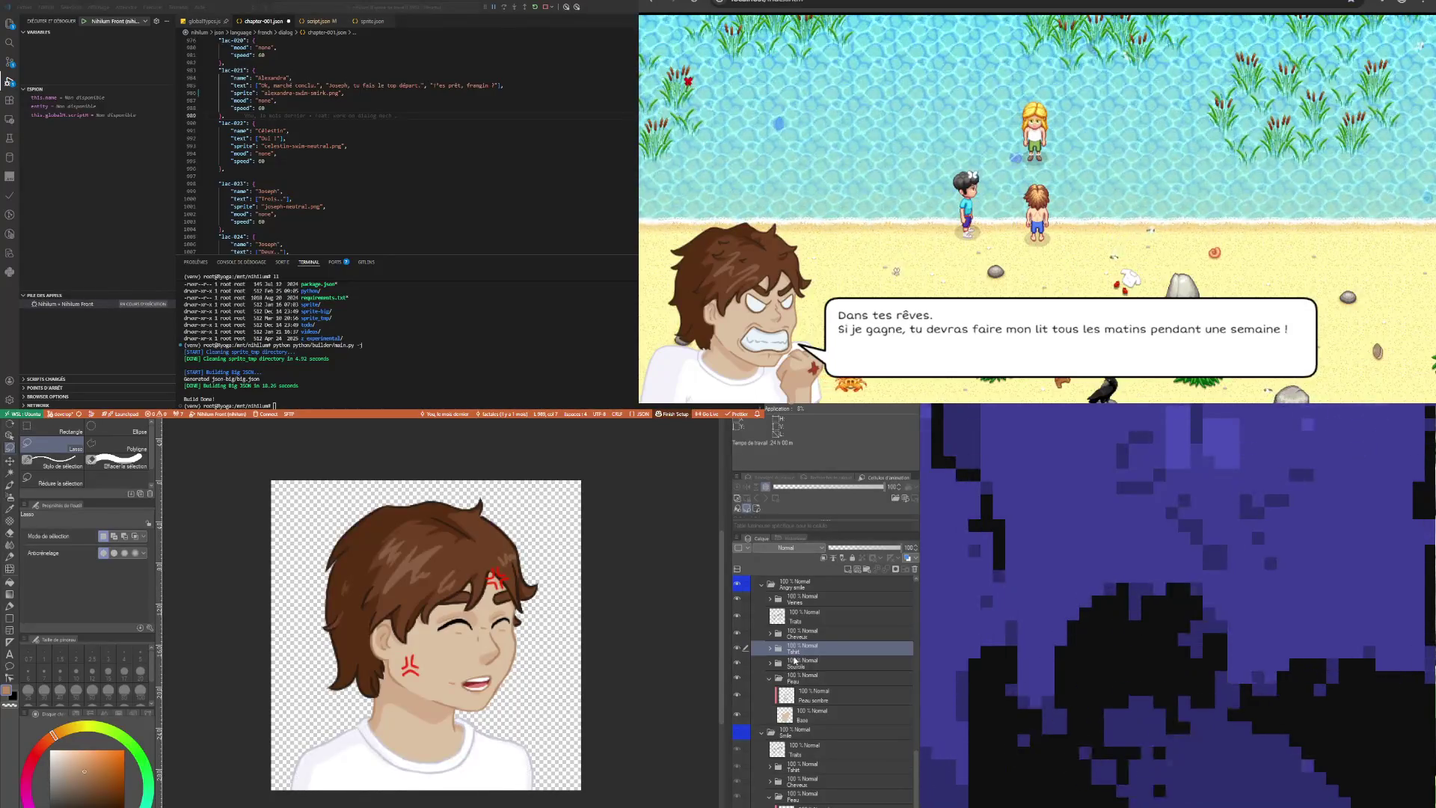
scroll(816, 636, up, 2)
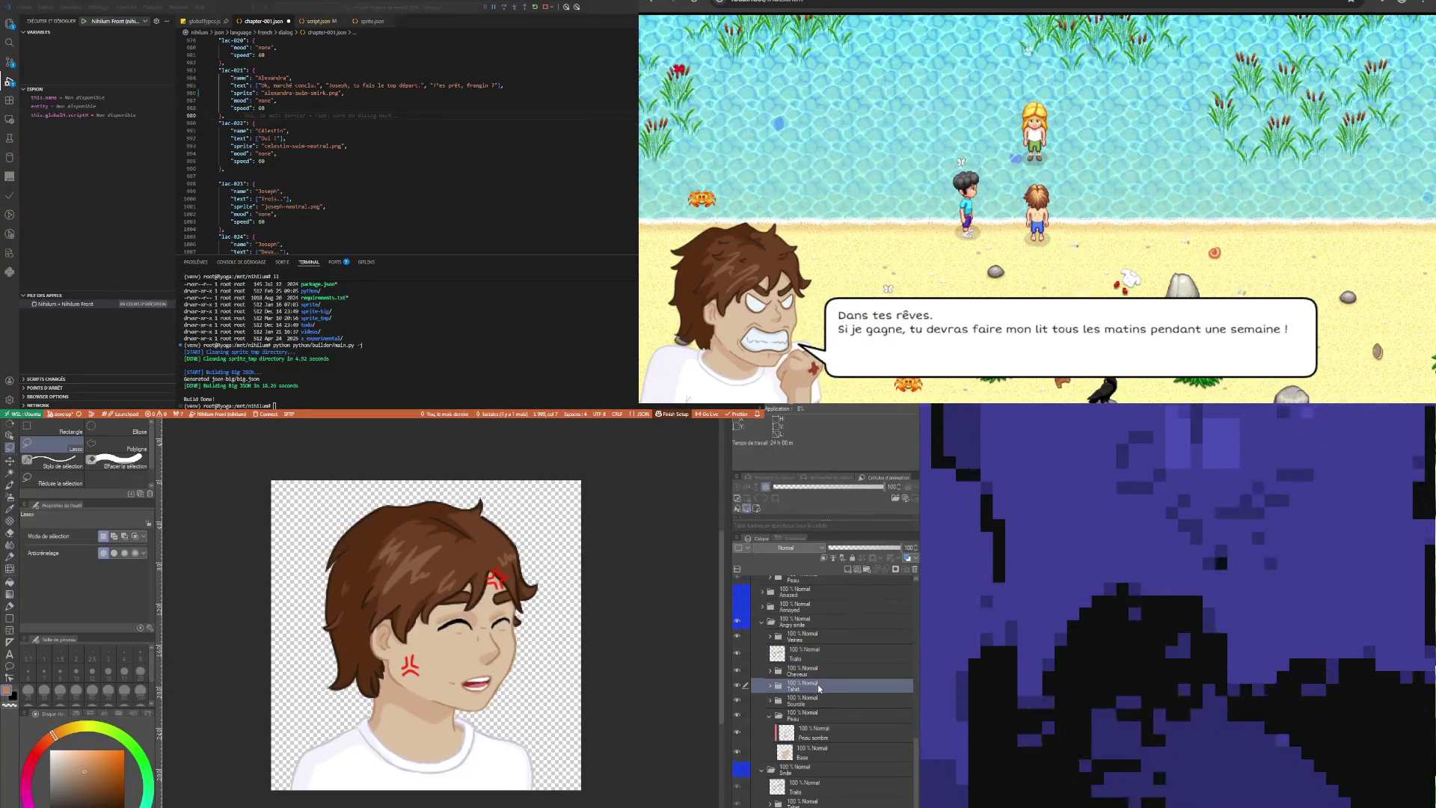
Toggle the Peau face skin folder's visibility several times to check the skin
click(814, 771)
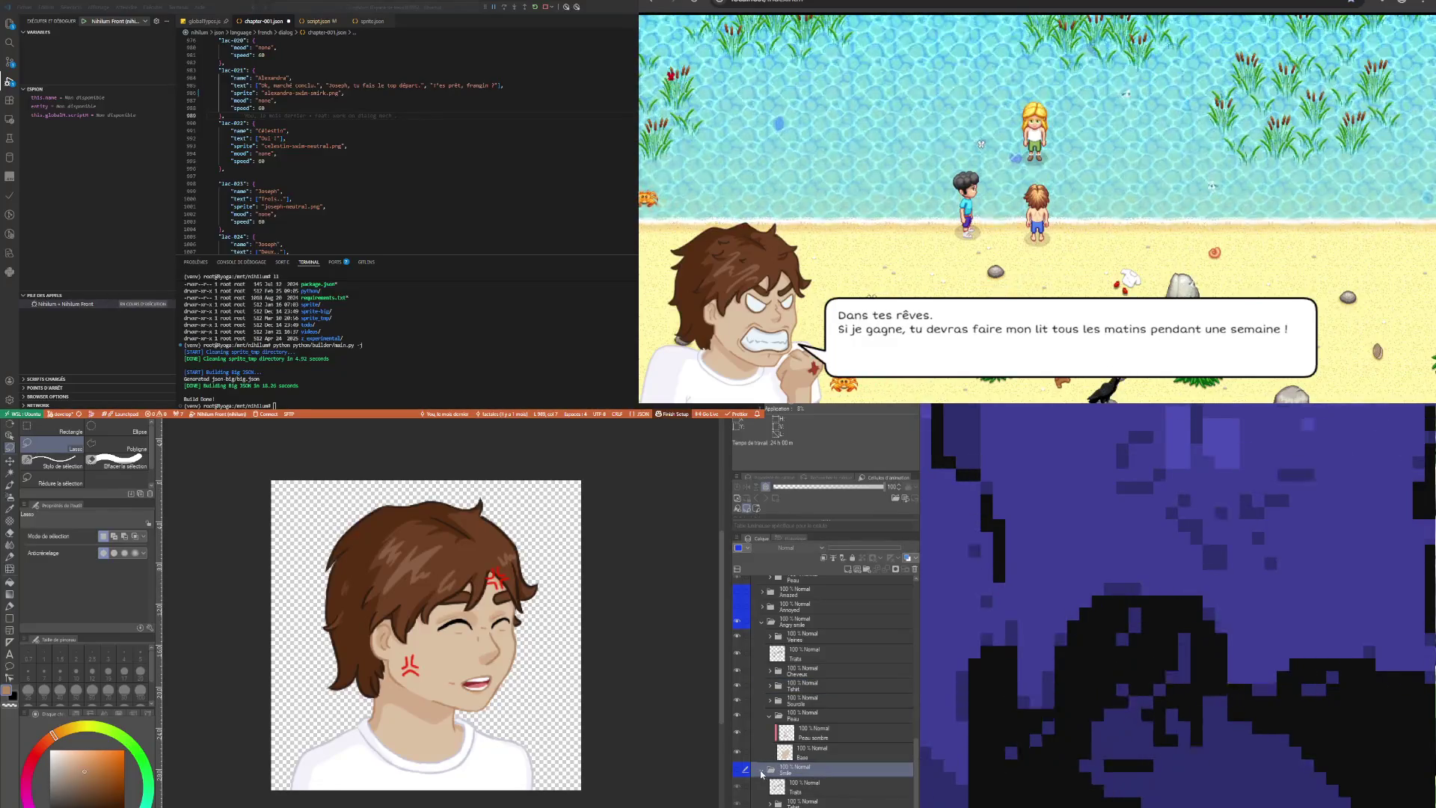
scroll(821, 675, up, 2)
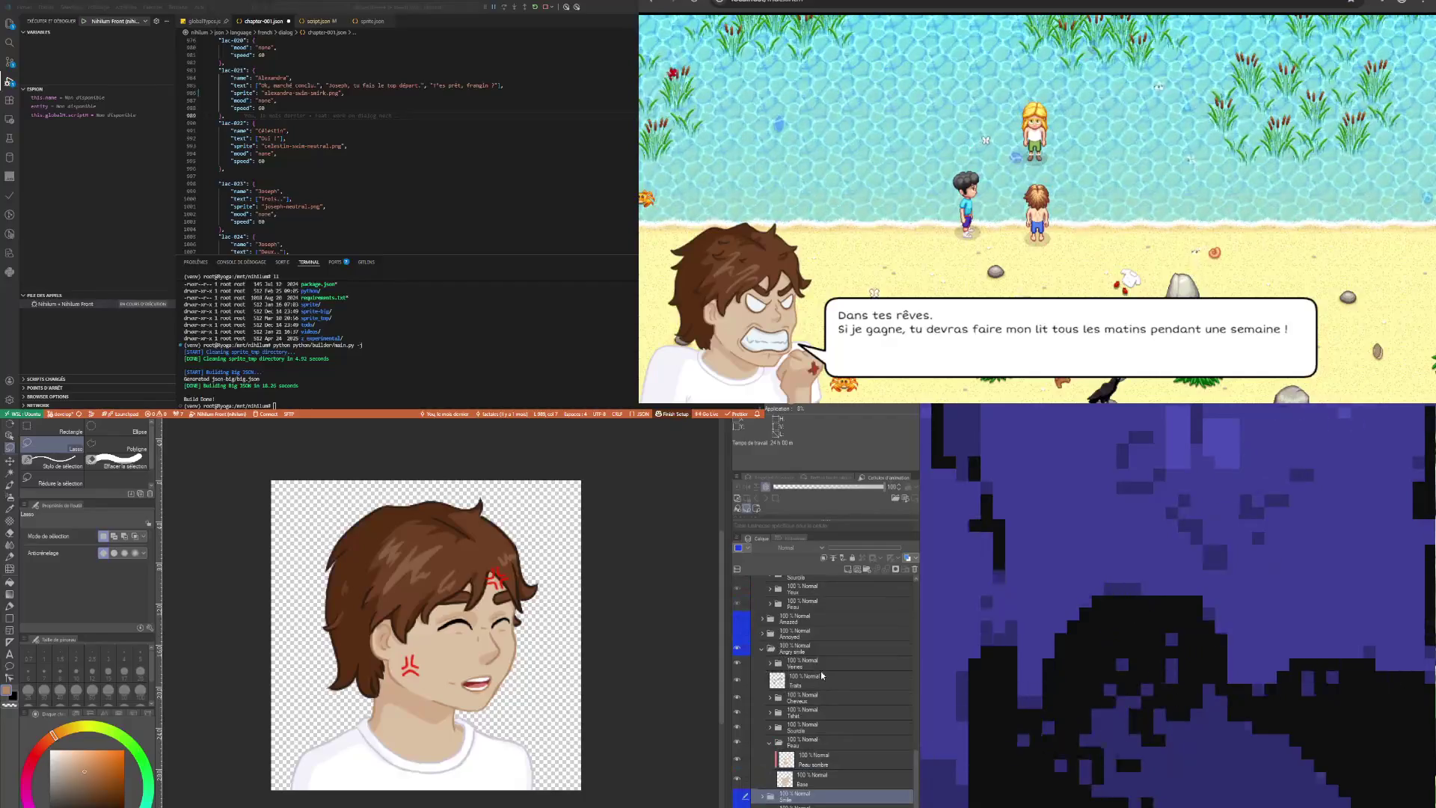
click(829, 744)
click(738, 742)
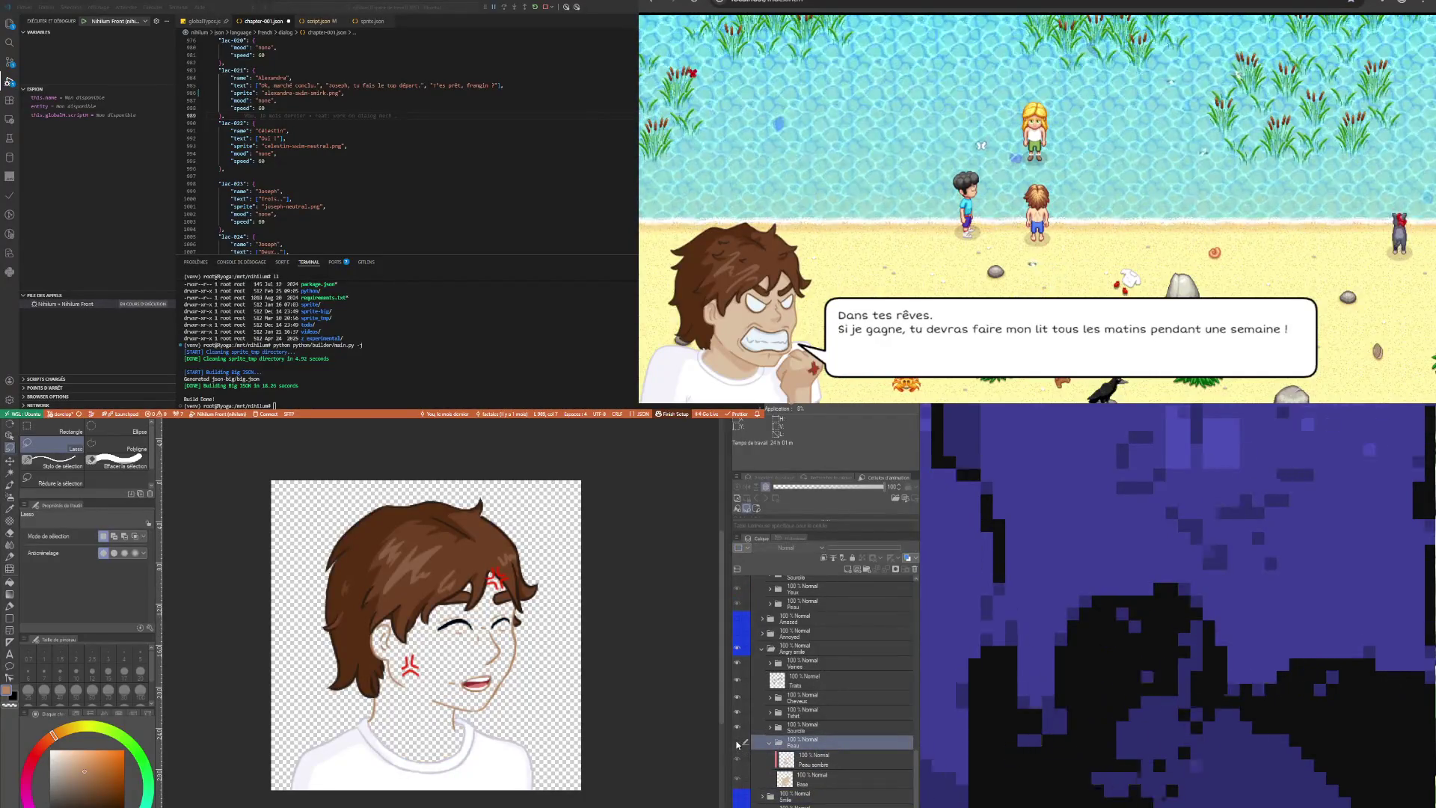
click(737, 743)
click(737, 743)
click(738, 743)
click(738, 743)
click(737, 743)
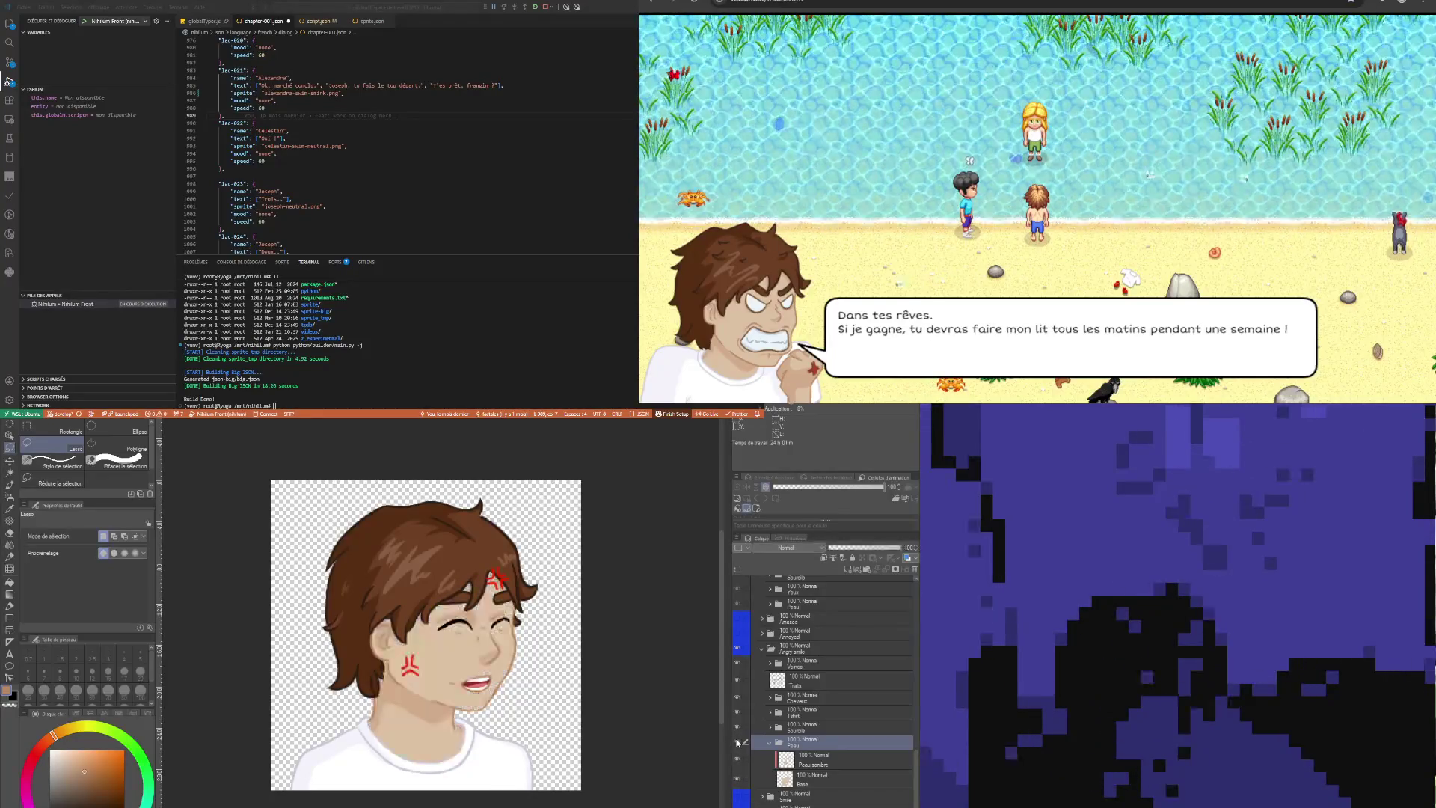
click(822, 709)
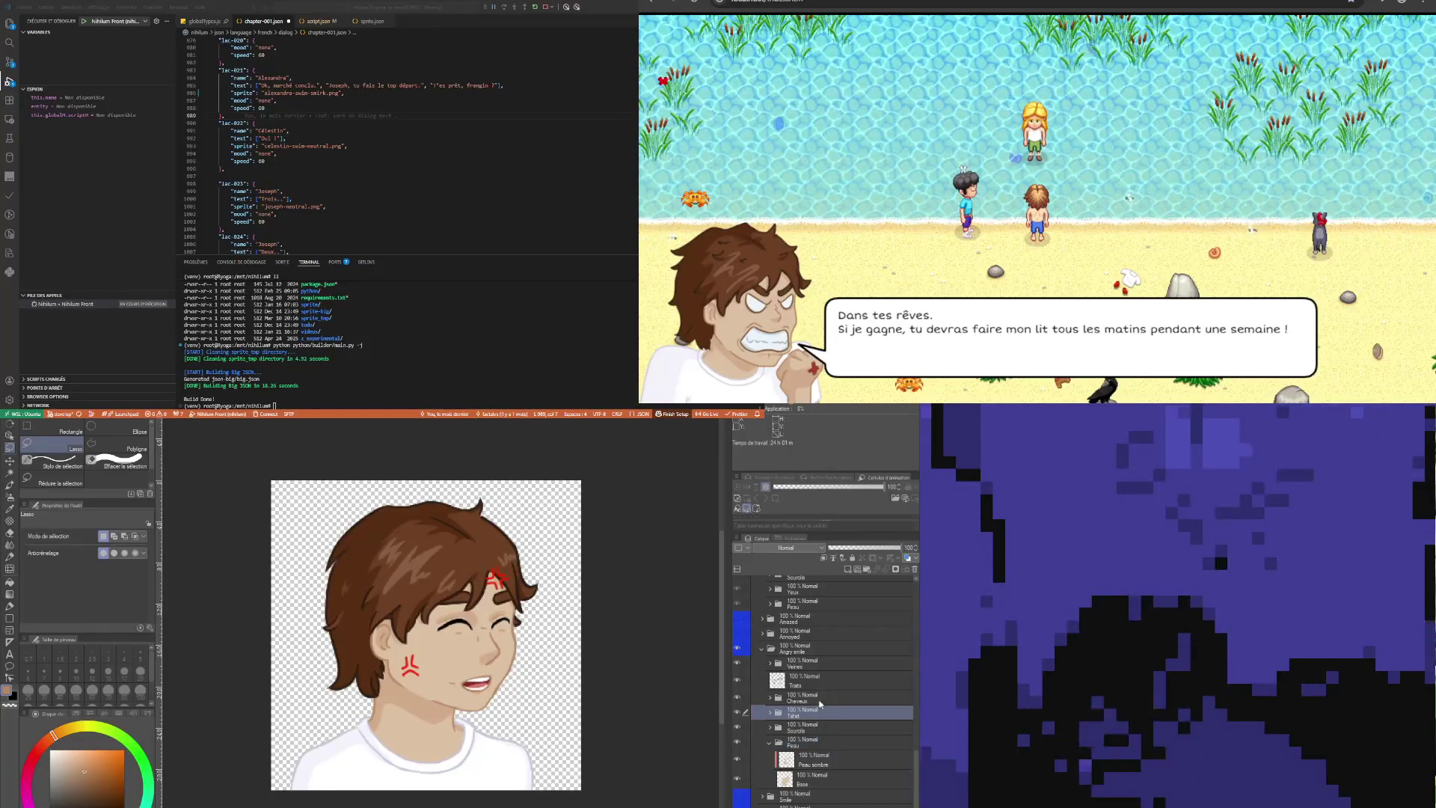
scroll(811, 695, up, 3)
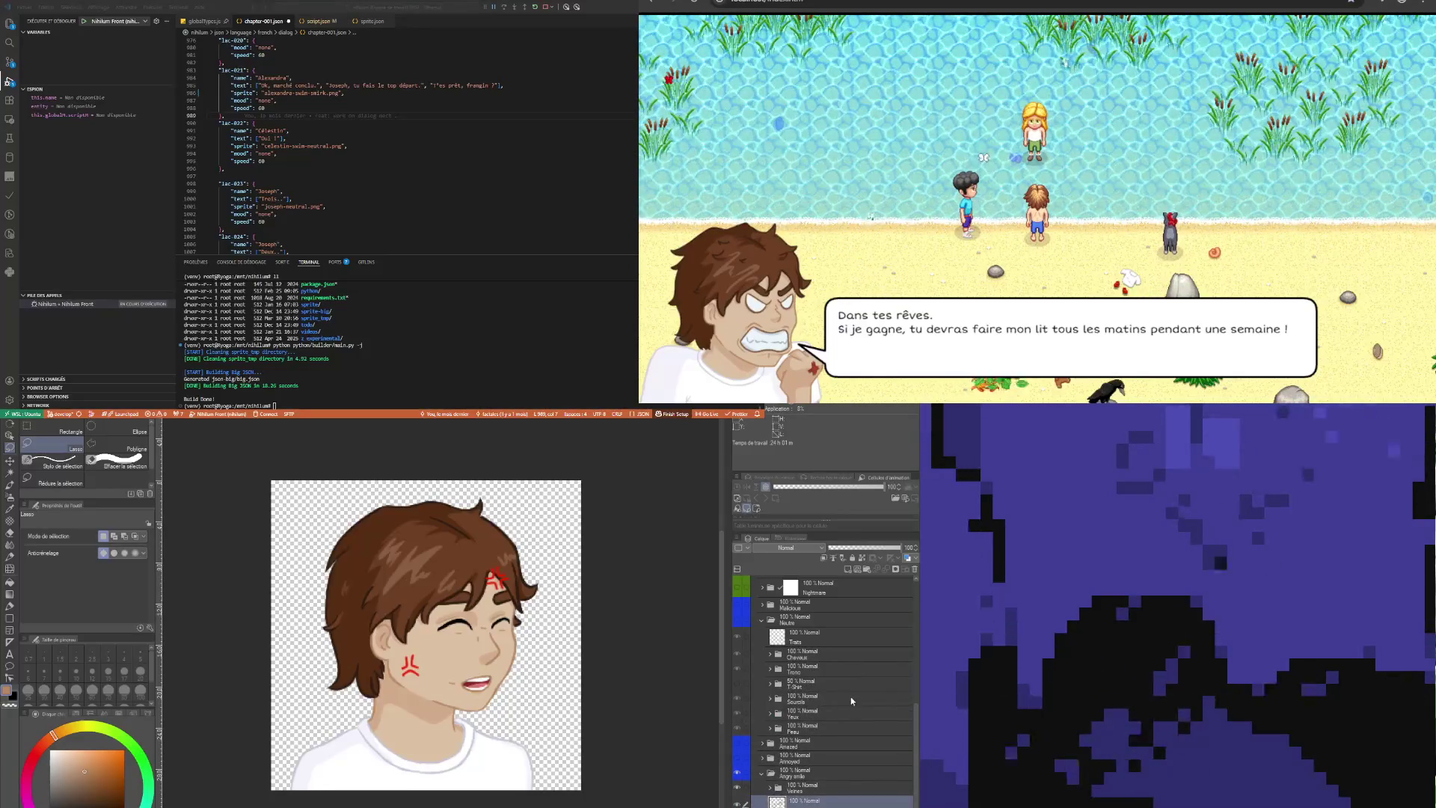
Delete the duplicate Tshirt layer under the Angry smile folder
click(826, 684)
scroll(821, 715, down, 2)
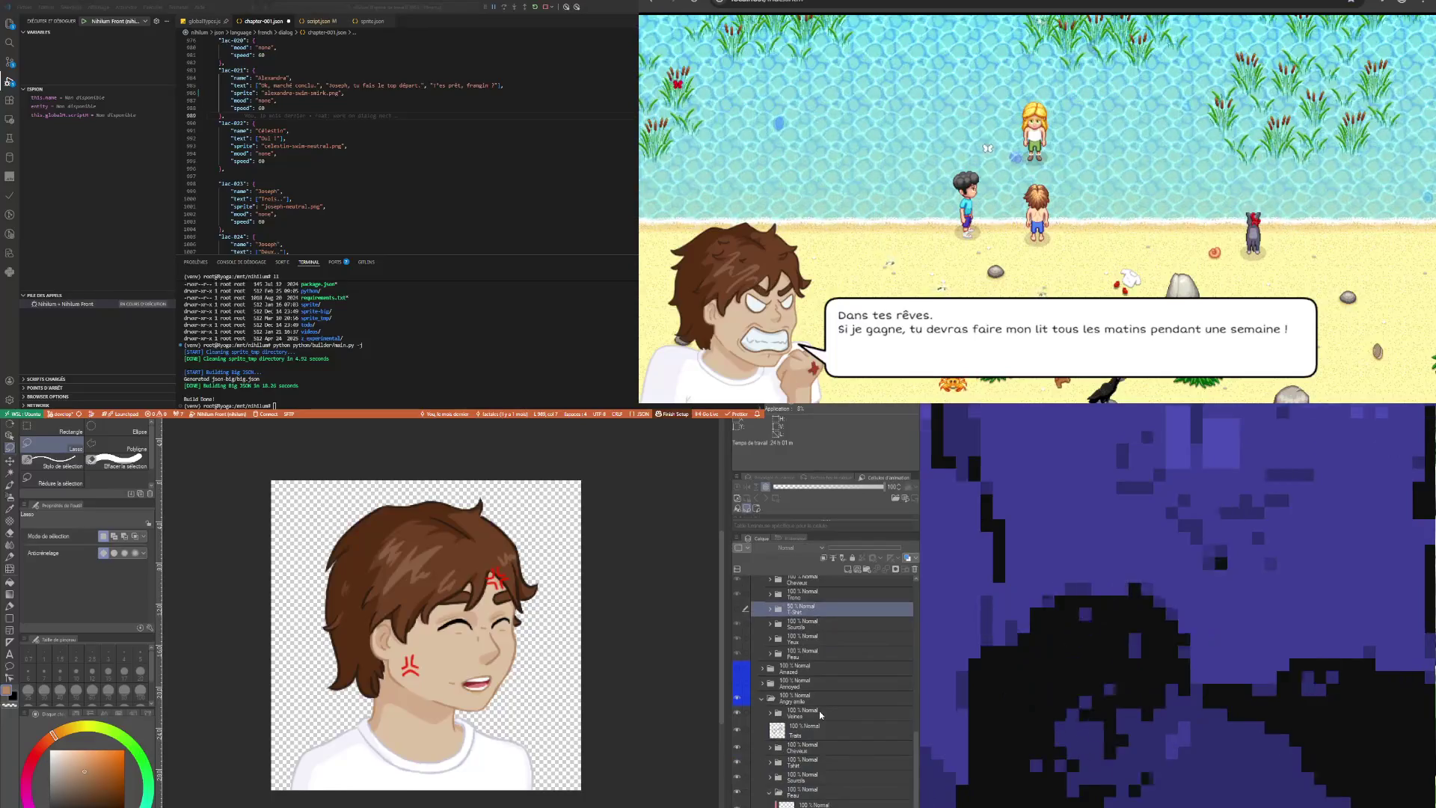
click(769, 763)
click(767, 763)
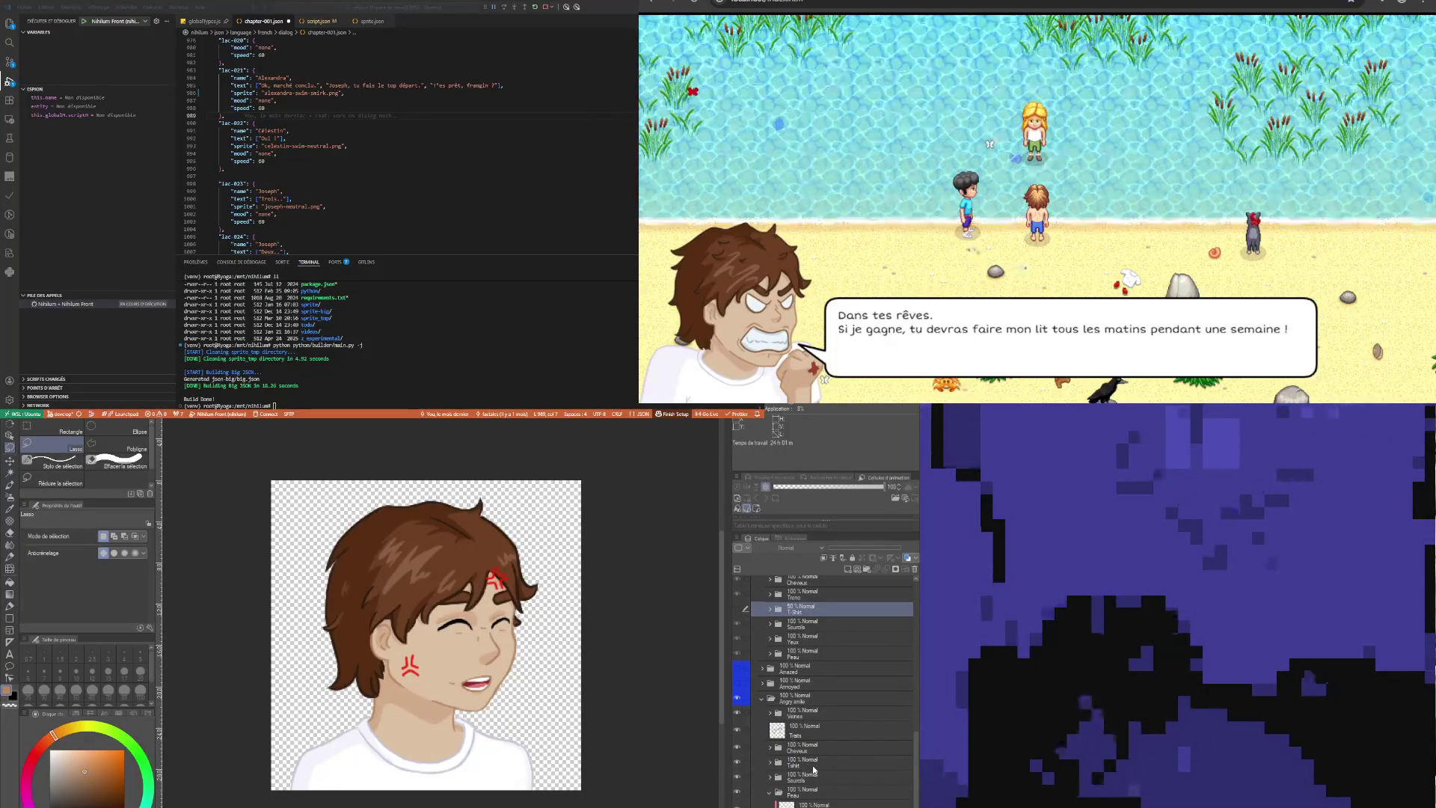
click(808, 763)
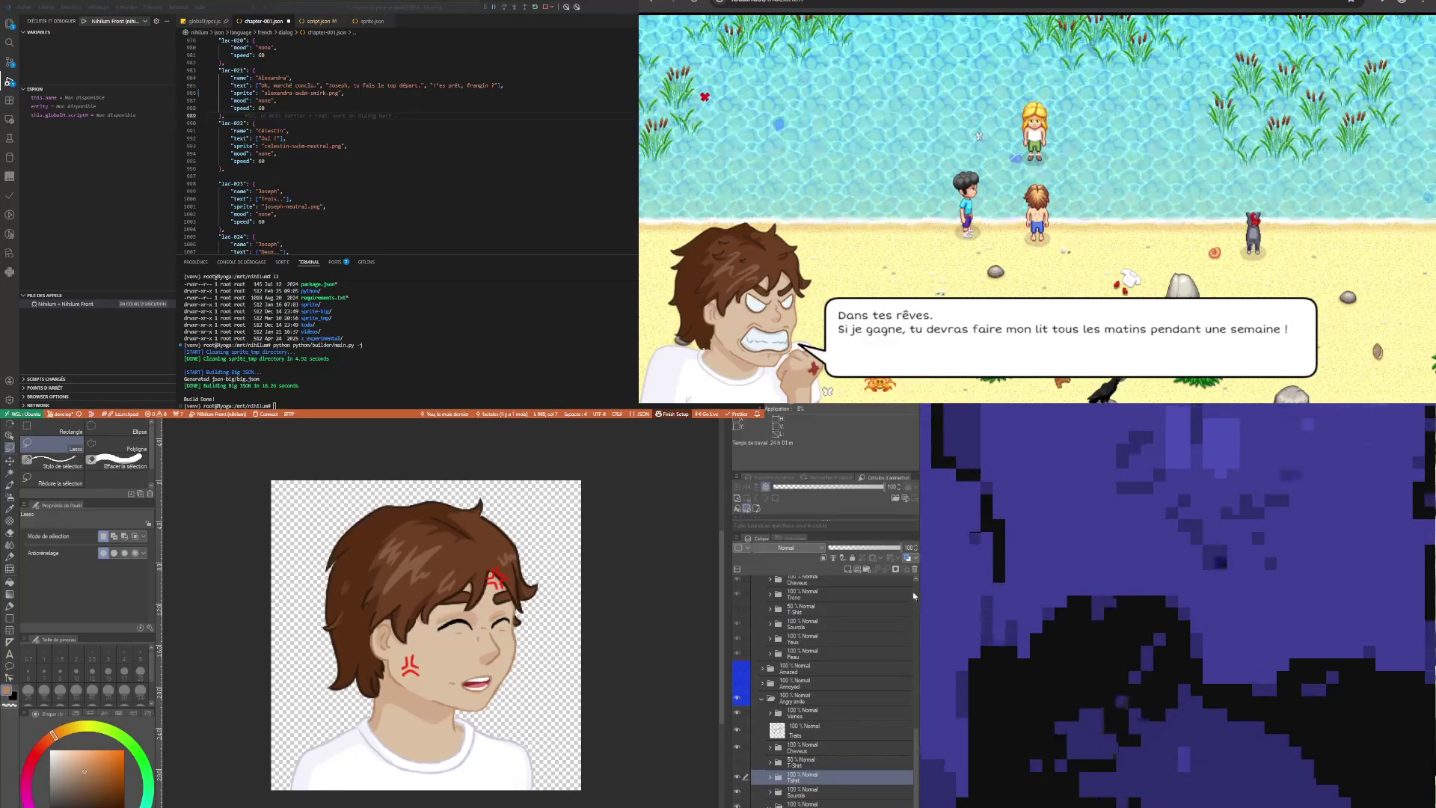
key(Delete)
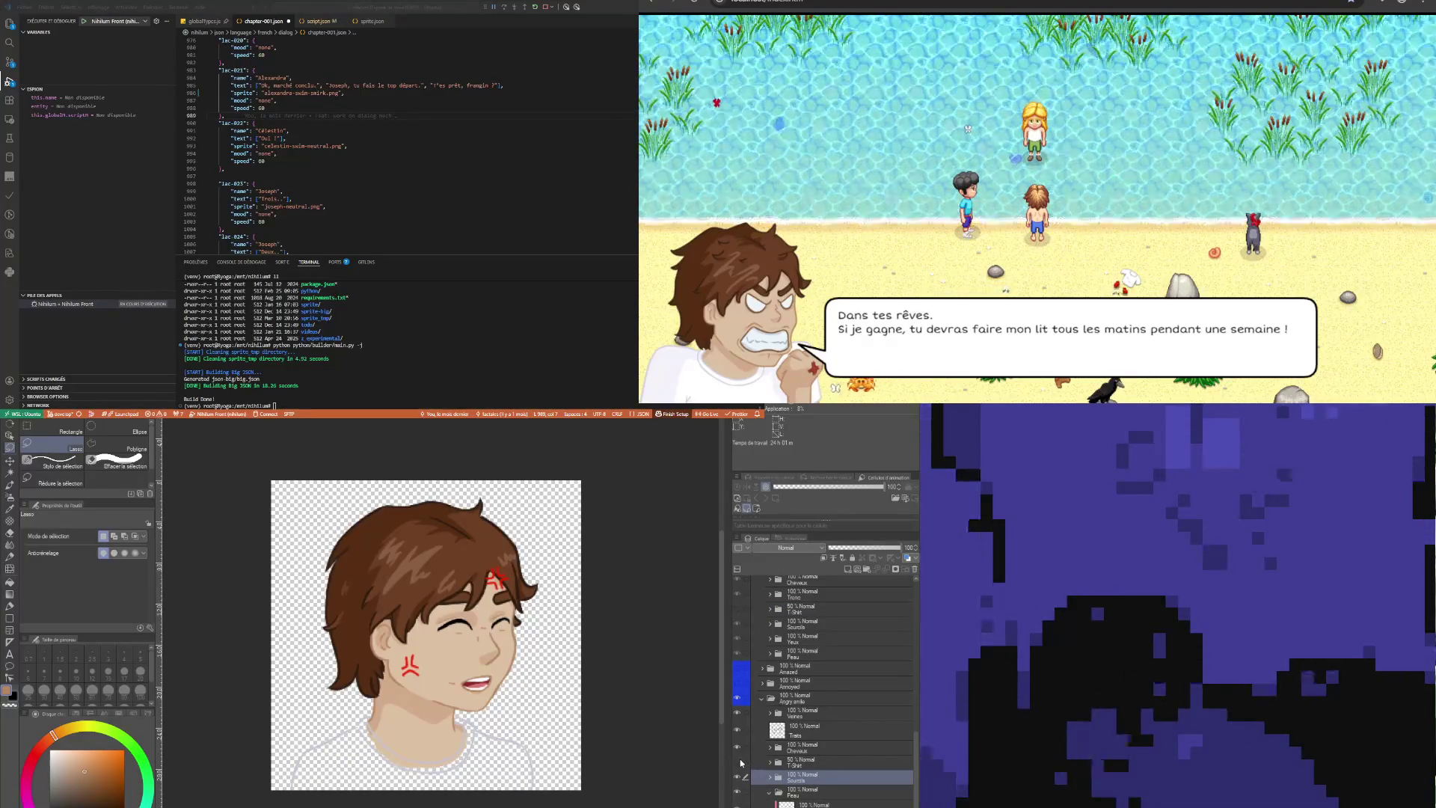
scroll(785, 673, up, 2)
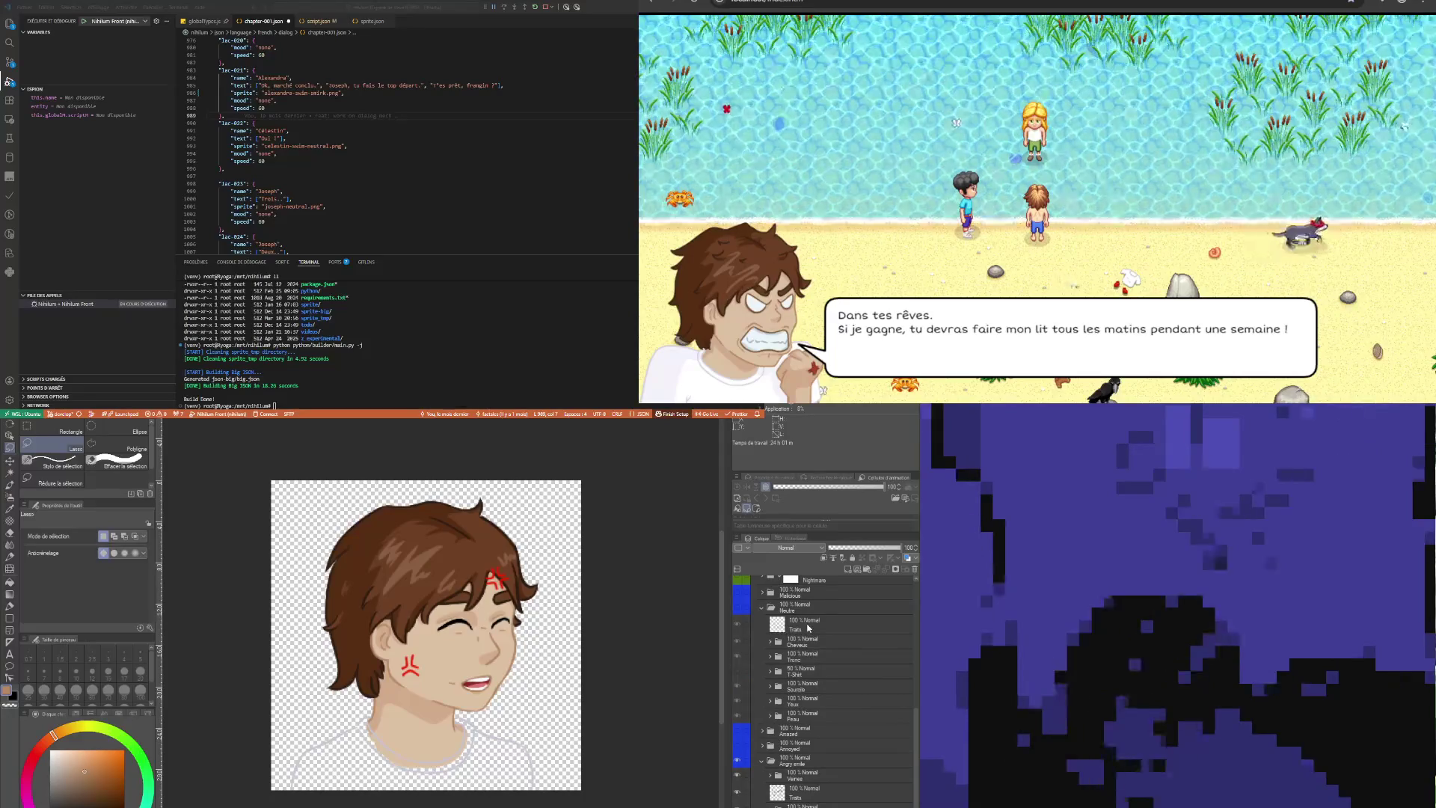
Toggle the face Traits line art on and off repeatedly to check underneath
click(772, 632)
click(802, 797)
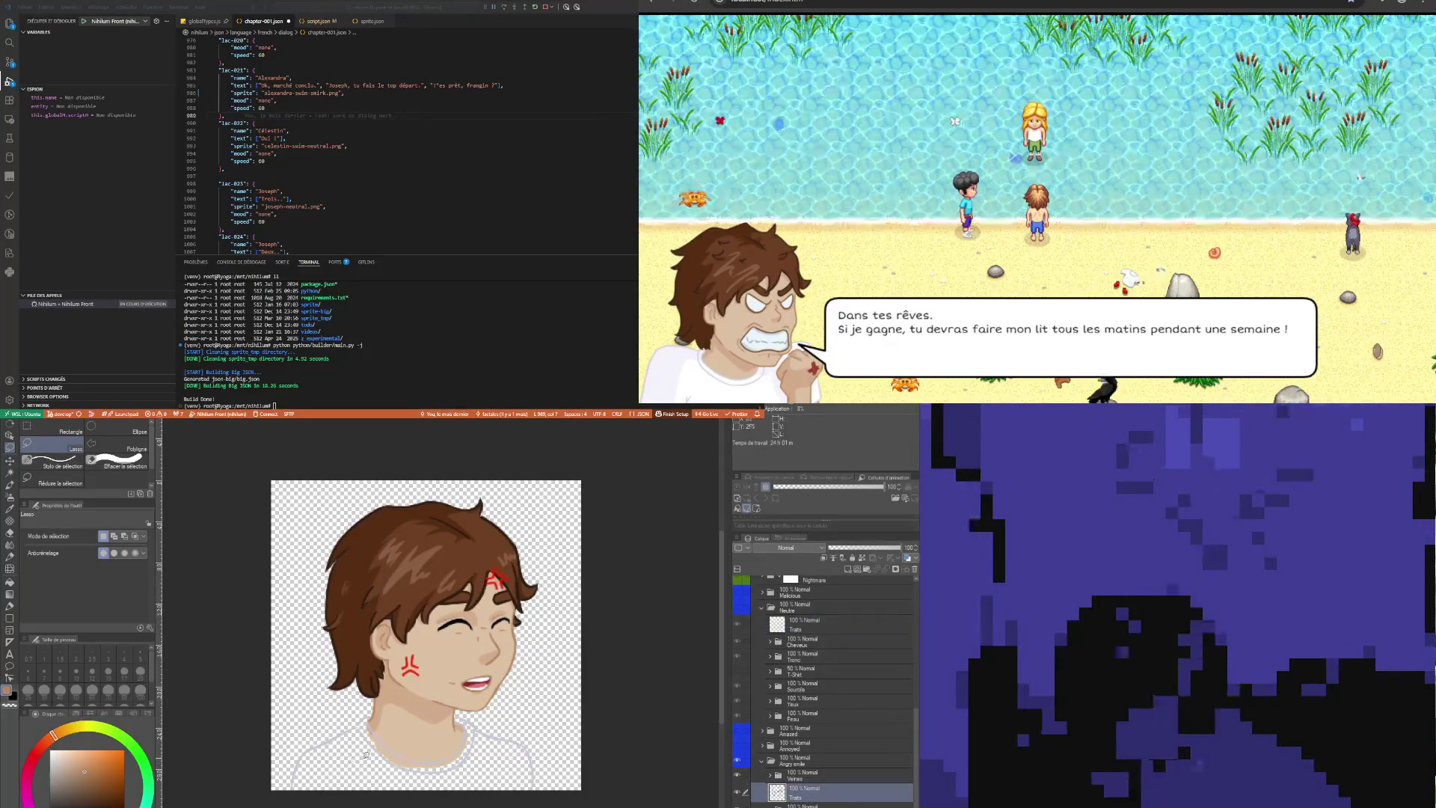
scroll(385, 767, up, 2)
scroll(395, 769, down, 2)
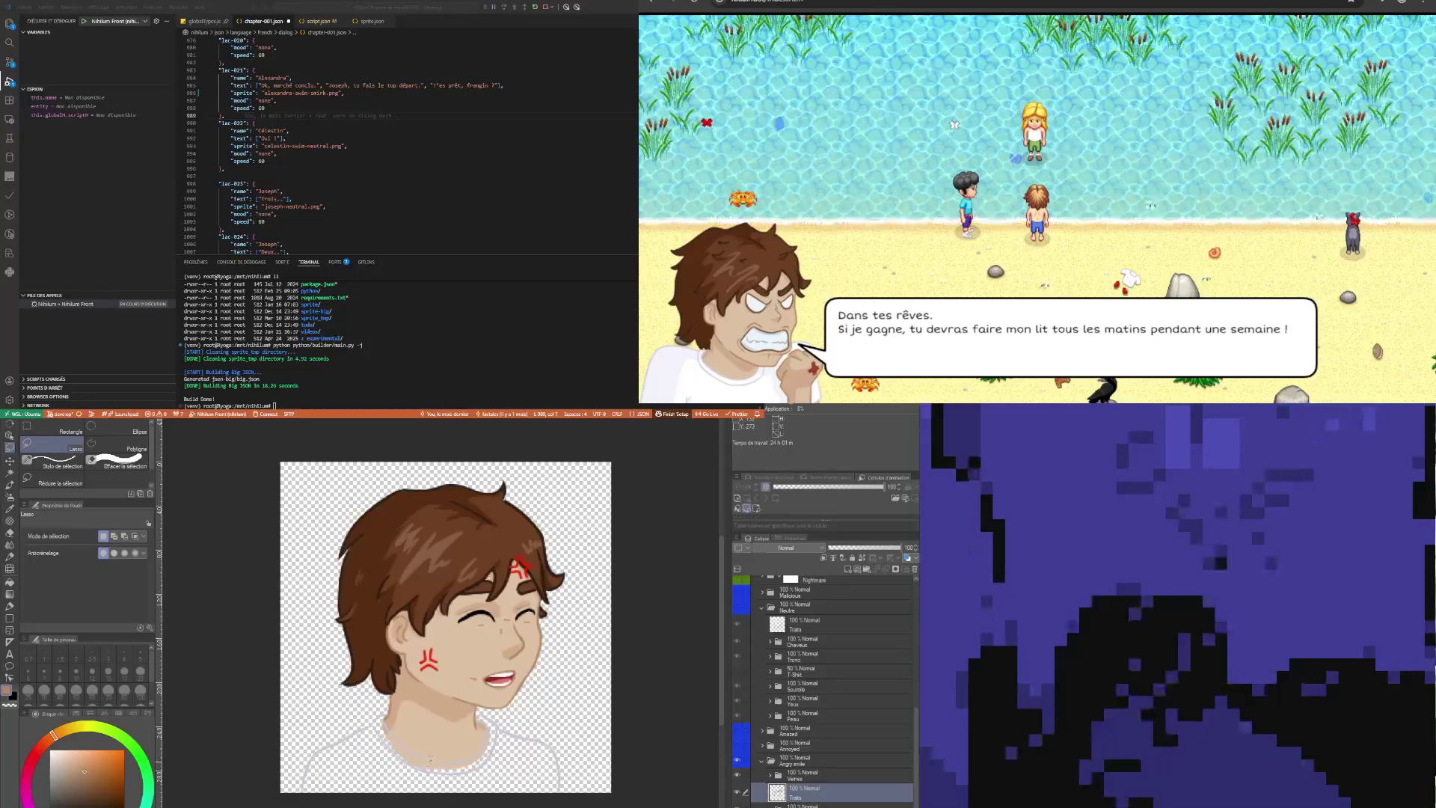
click(738, 792)
click(739, 792)
click(739, 794)
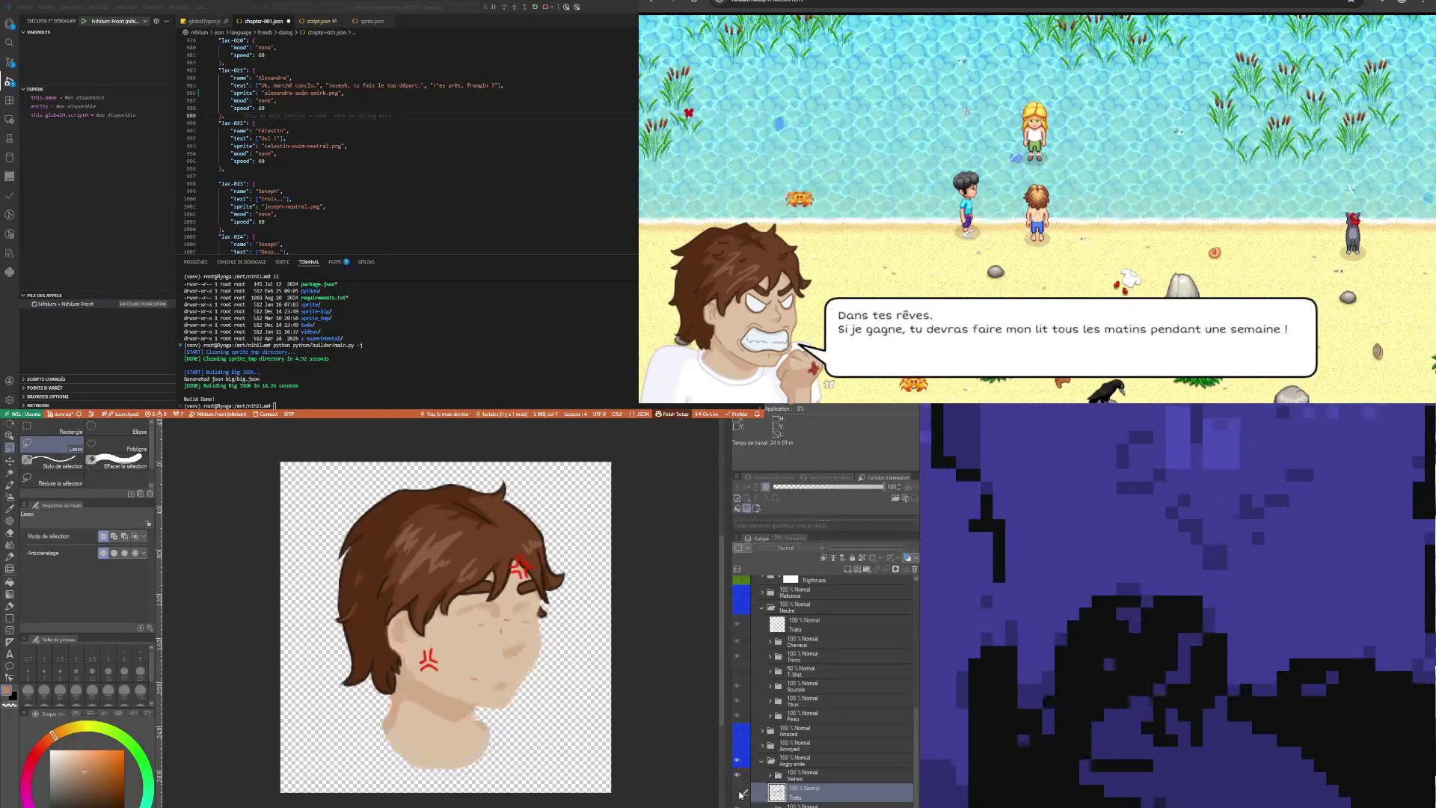
click(739, 794)
click(739, 794)
click(739, 794)
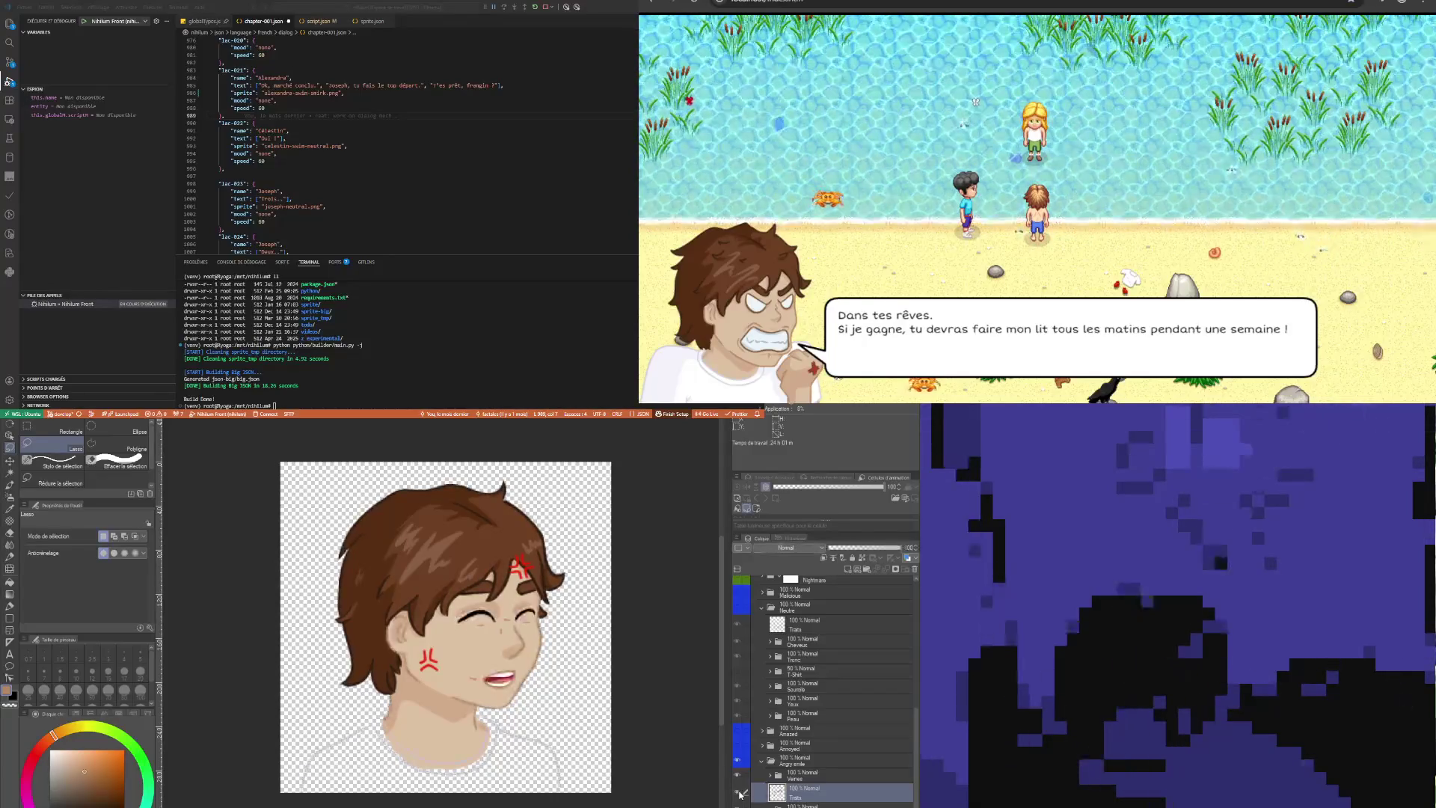
click(739, 794)
click(739, 794)
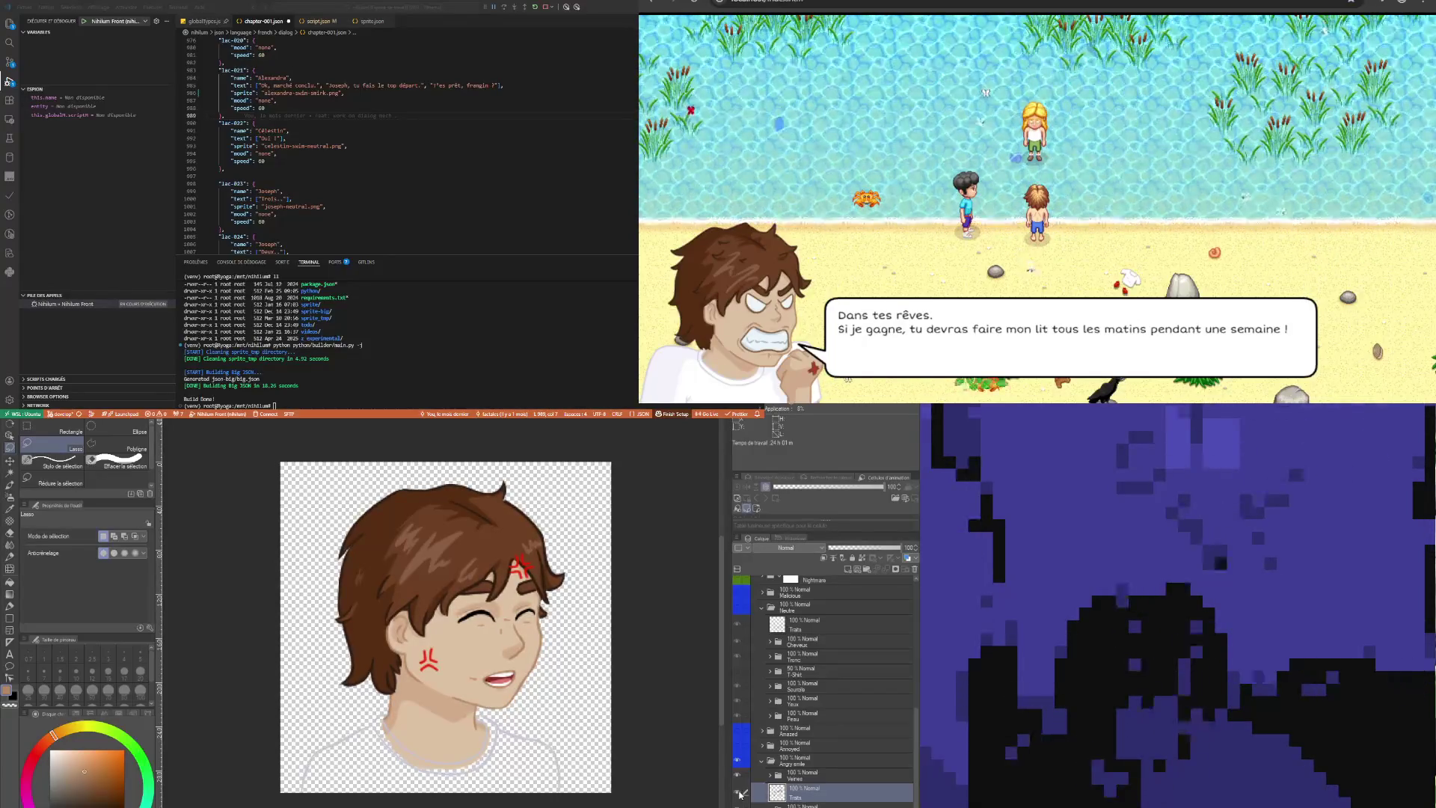
click(739, 793)
click(739, 793)
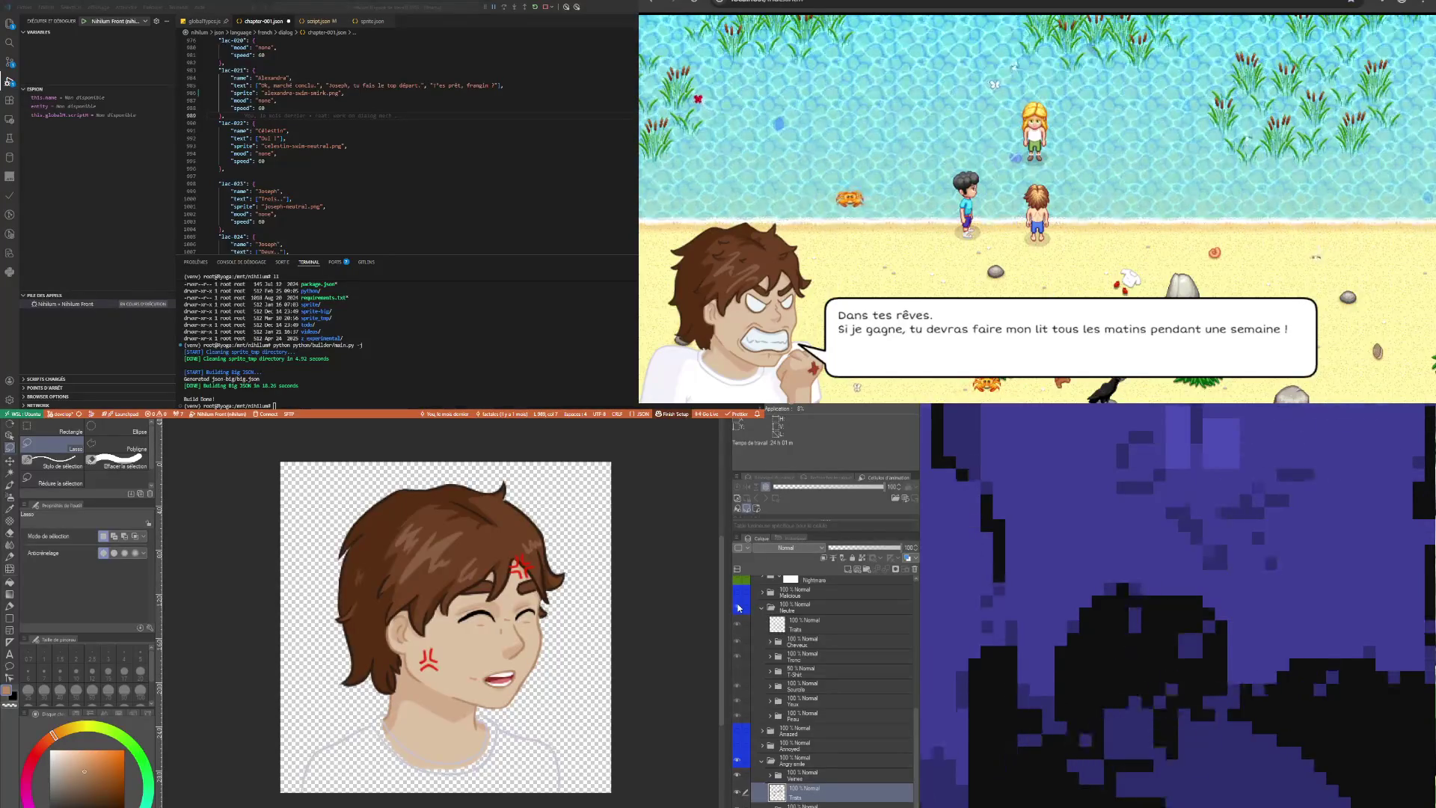
Briefly show the neutral blue-eyed Neutre face for comparison, then zoom toward the neck
click(739, 608)
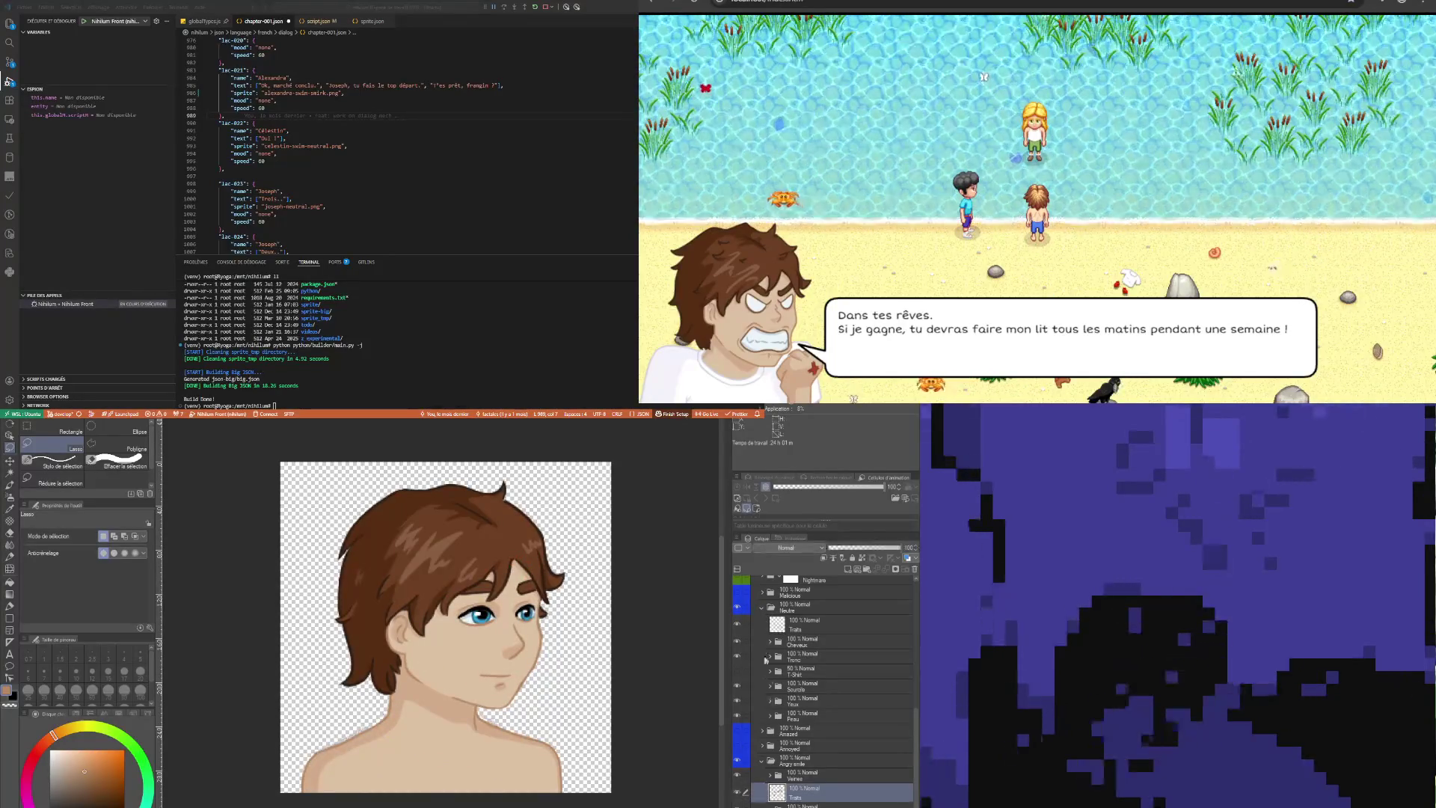
click(739, 608)
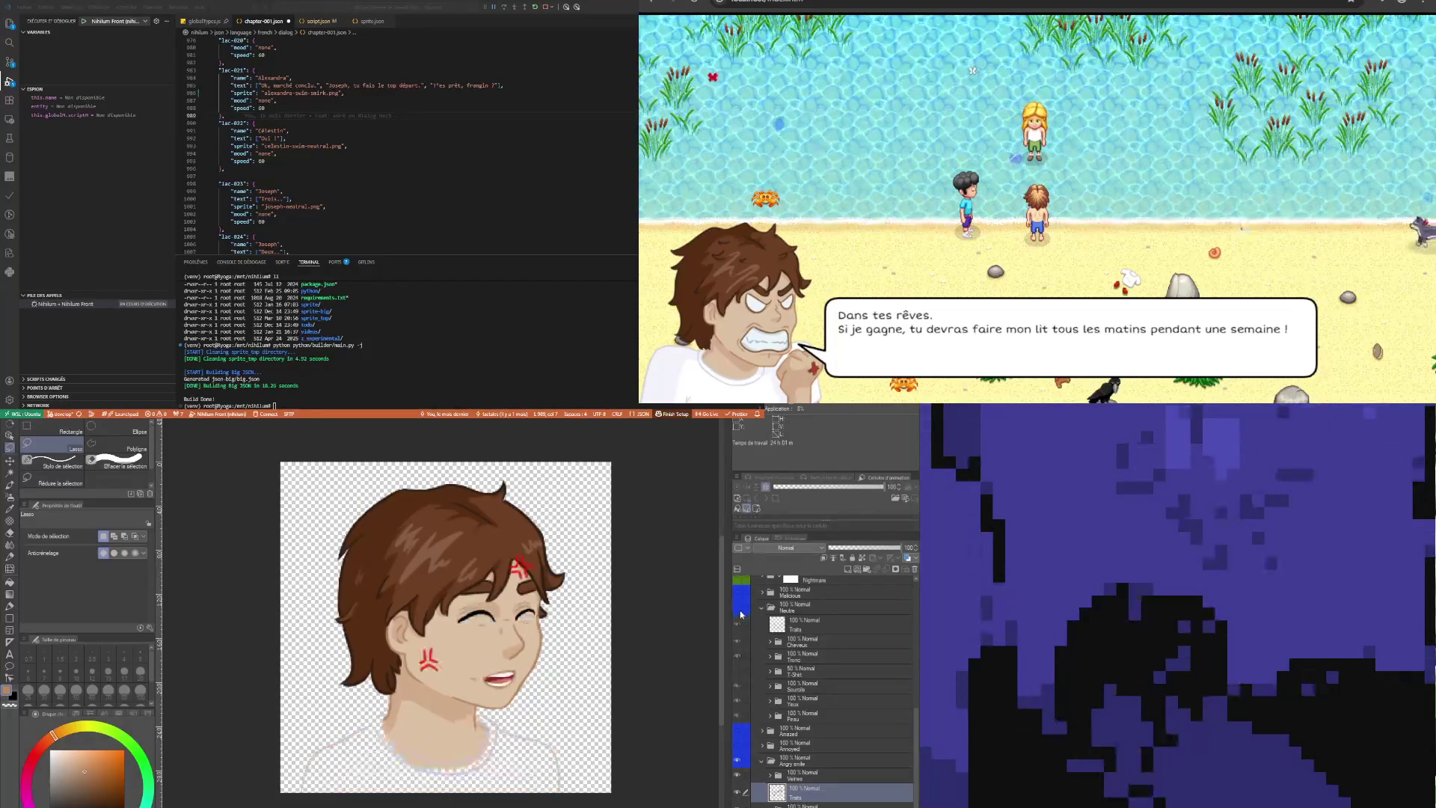
scroll(349, 759, up, 5)
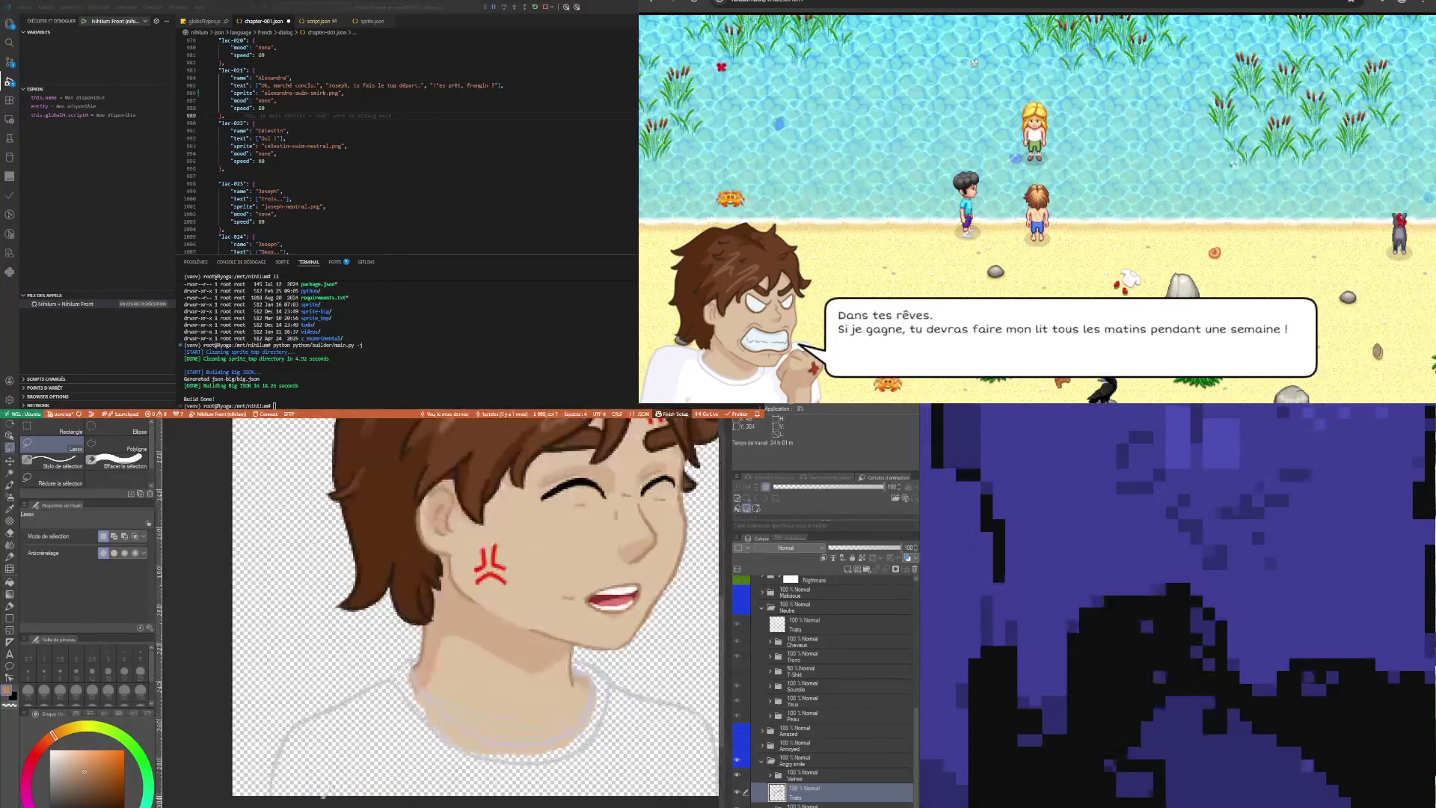
click(34, 481)
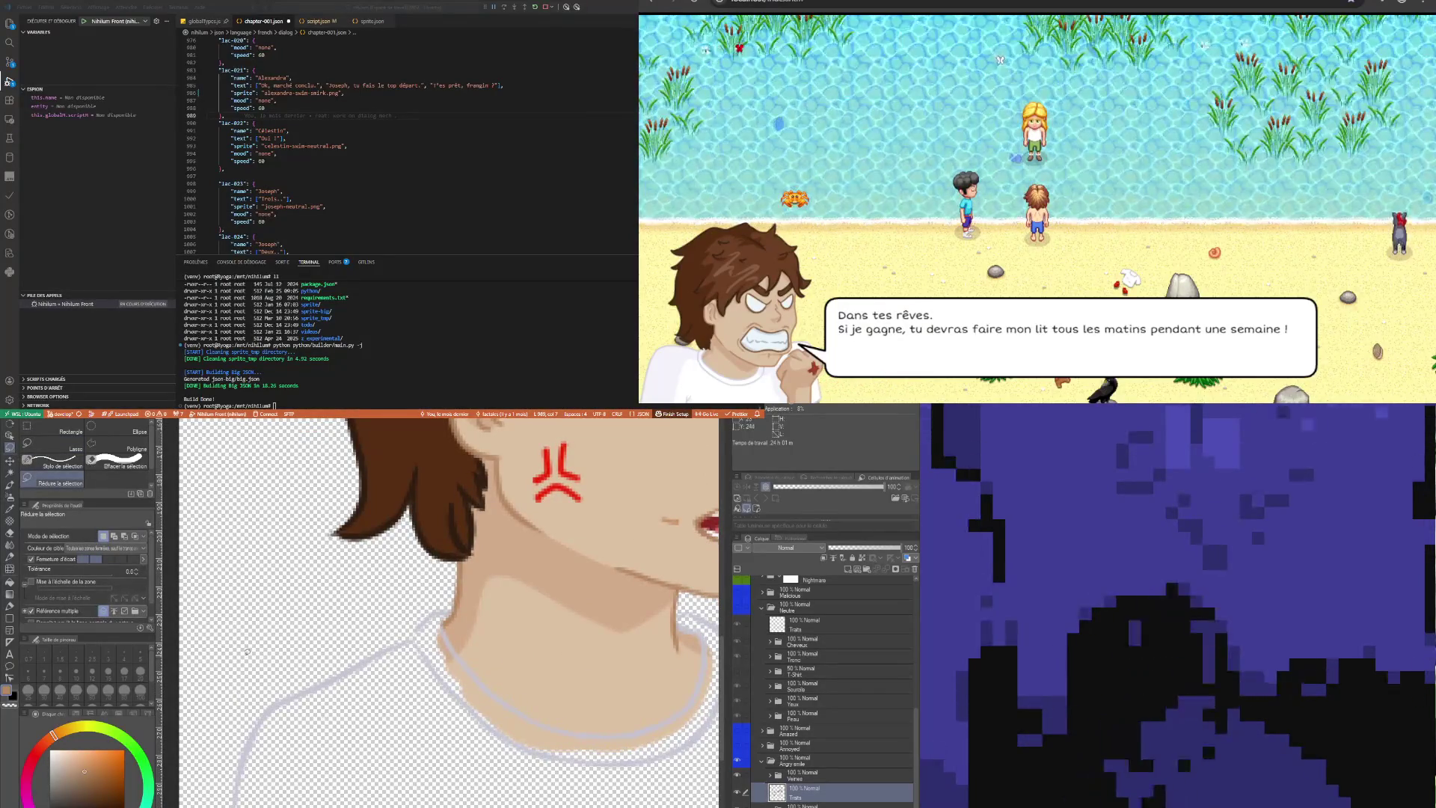
scroll(463, 577, up, 3)
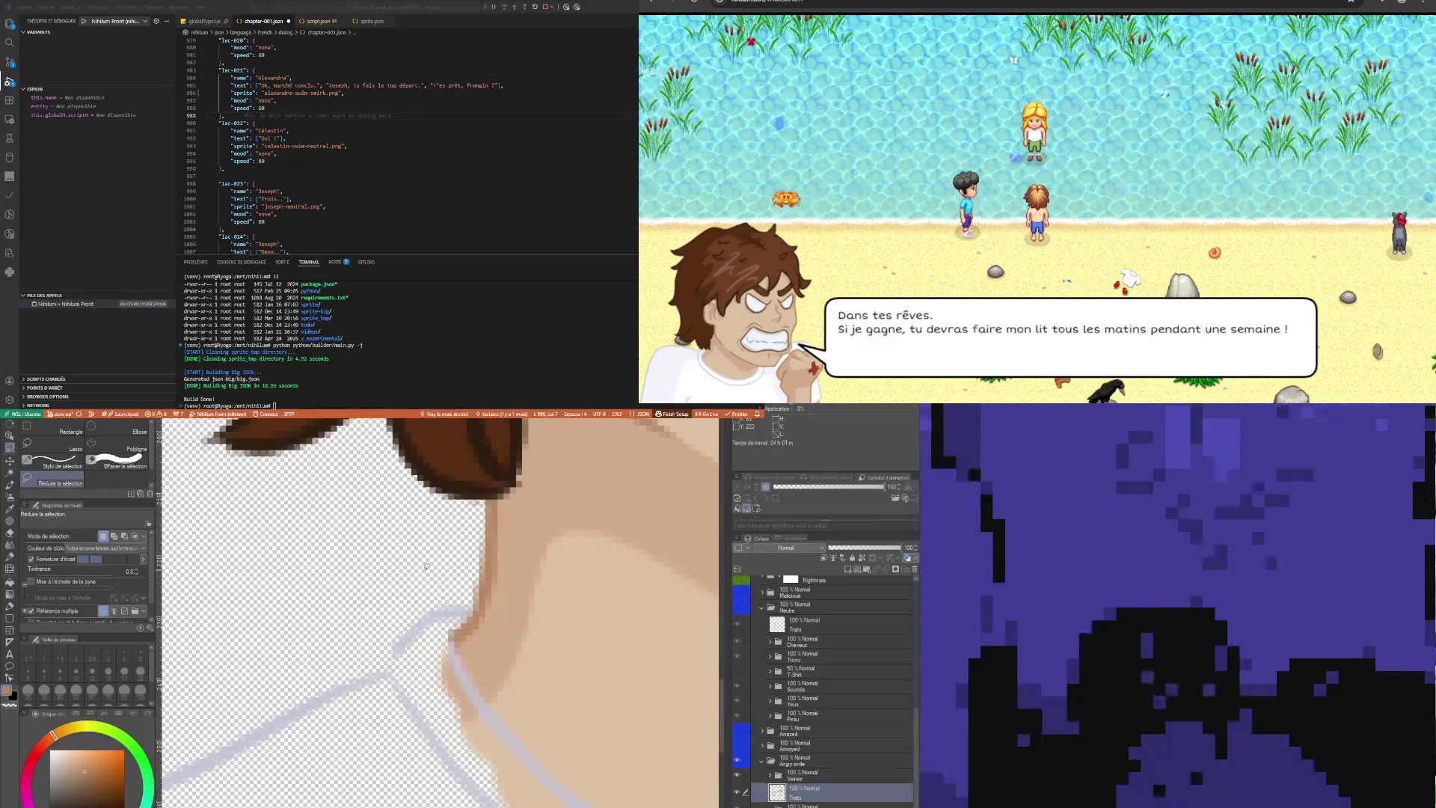
mouse_move(462, 577)
mouse_down()
mouse_move(470, 610)
mouse_move(433, 633)
mouse_move(224, 568)
mouse_move(217, 552)
mouse_move(385, 653)
mouse_up()
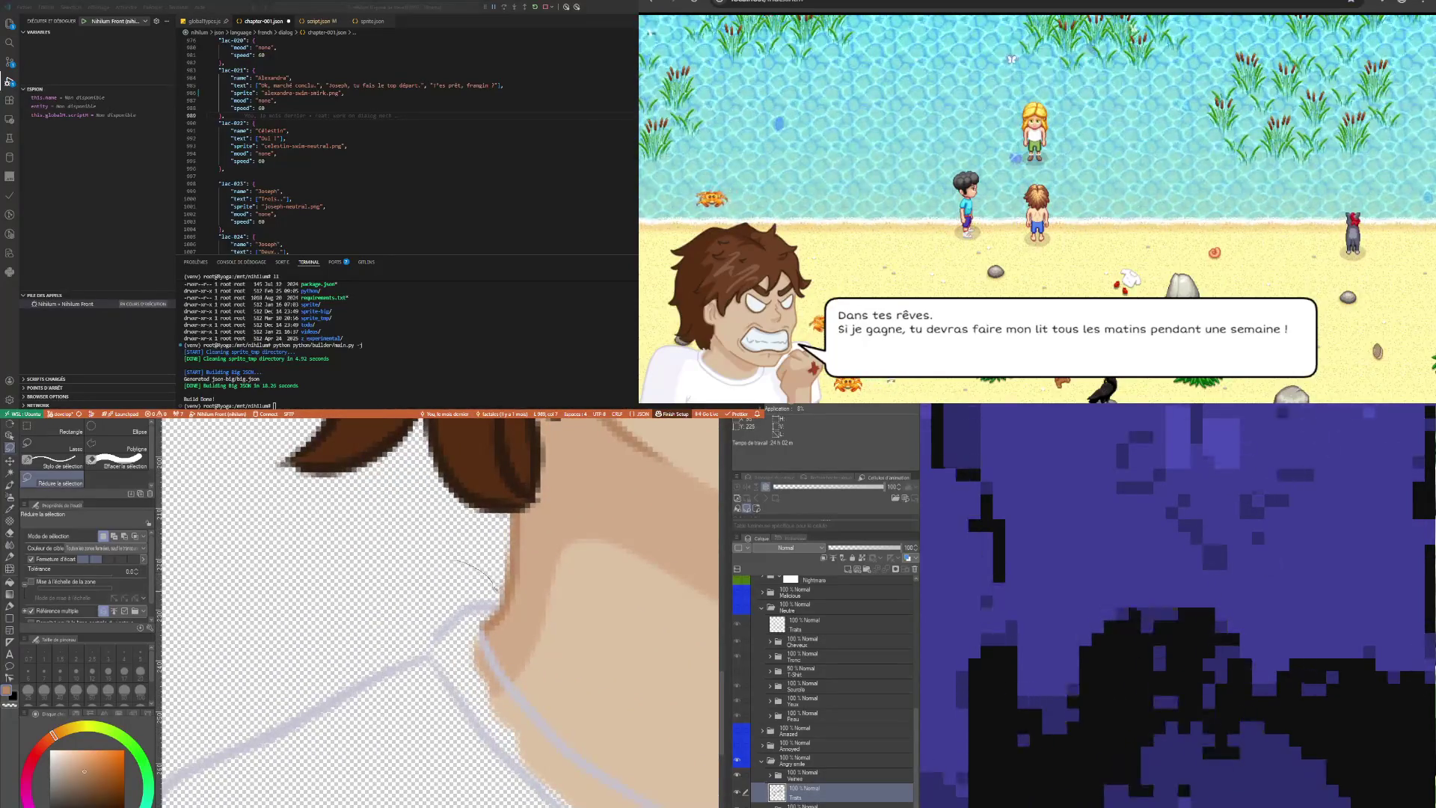
drag(500, 598, 446, 654)
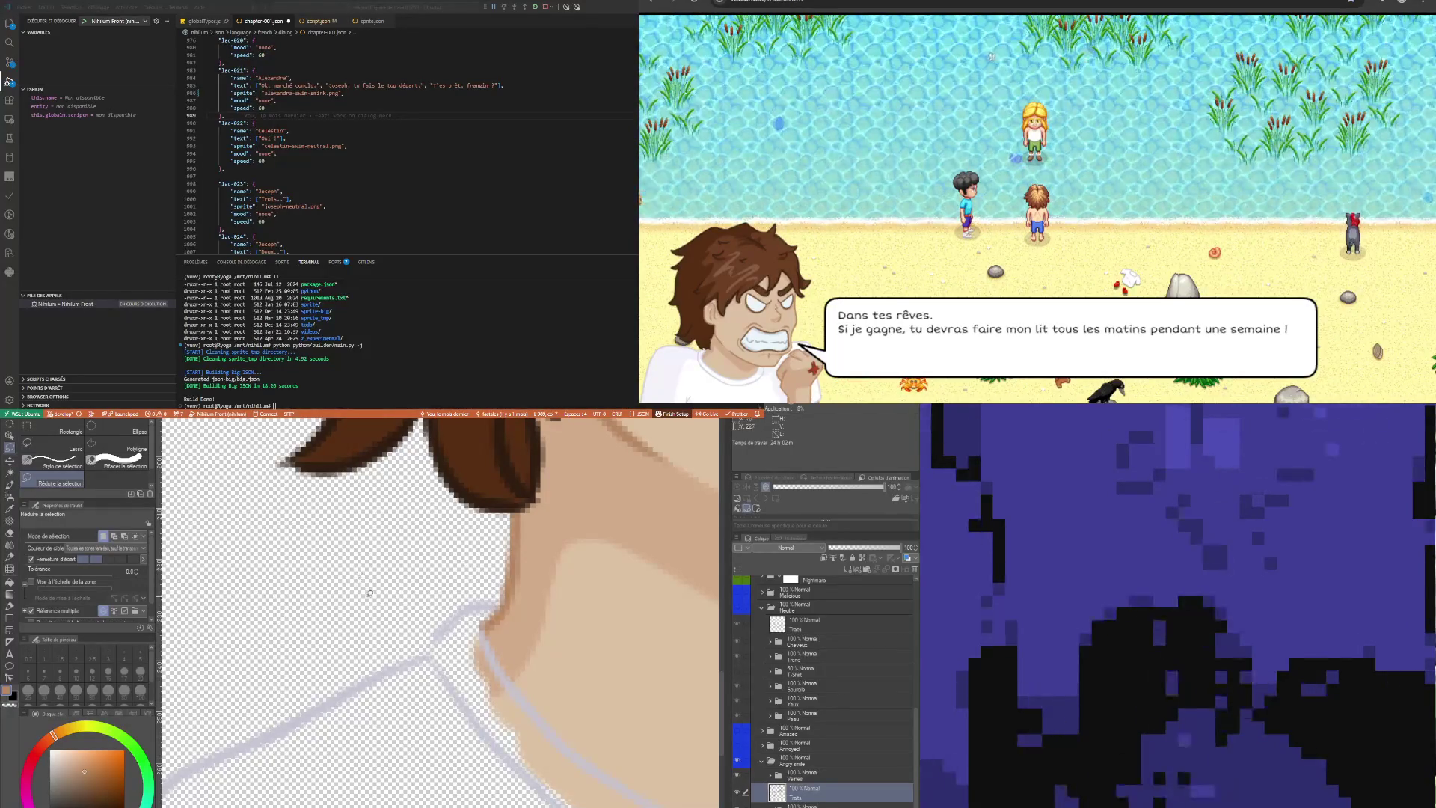
scroll(209, 514, down, 3)
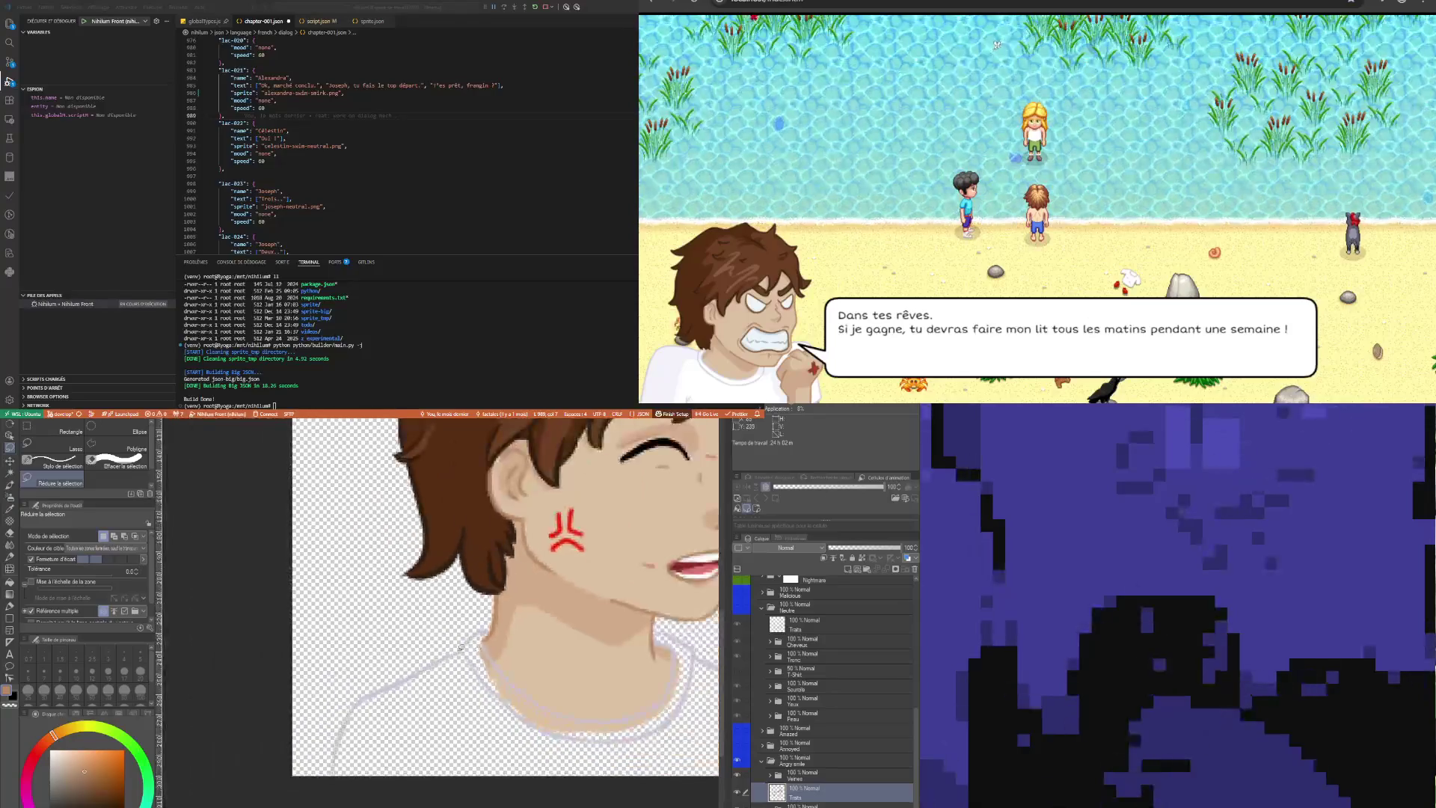
mouse_move(408, 645)
mouse_down()
mouse_move(441, 682)
mouse_move(405, 776)
mouse_move(306, 718)
mouse_move(300, 662)
mouse_up()
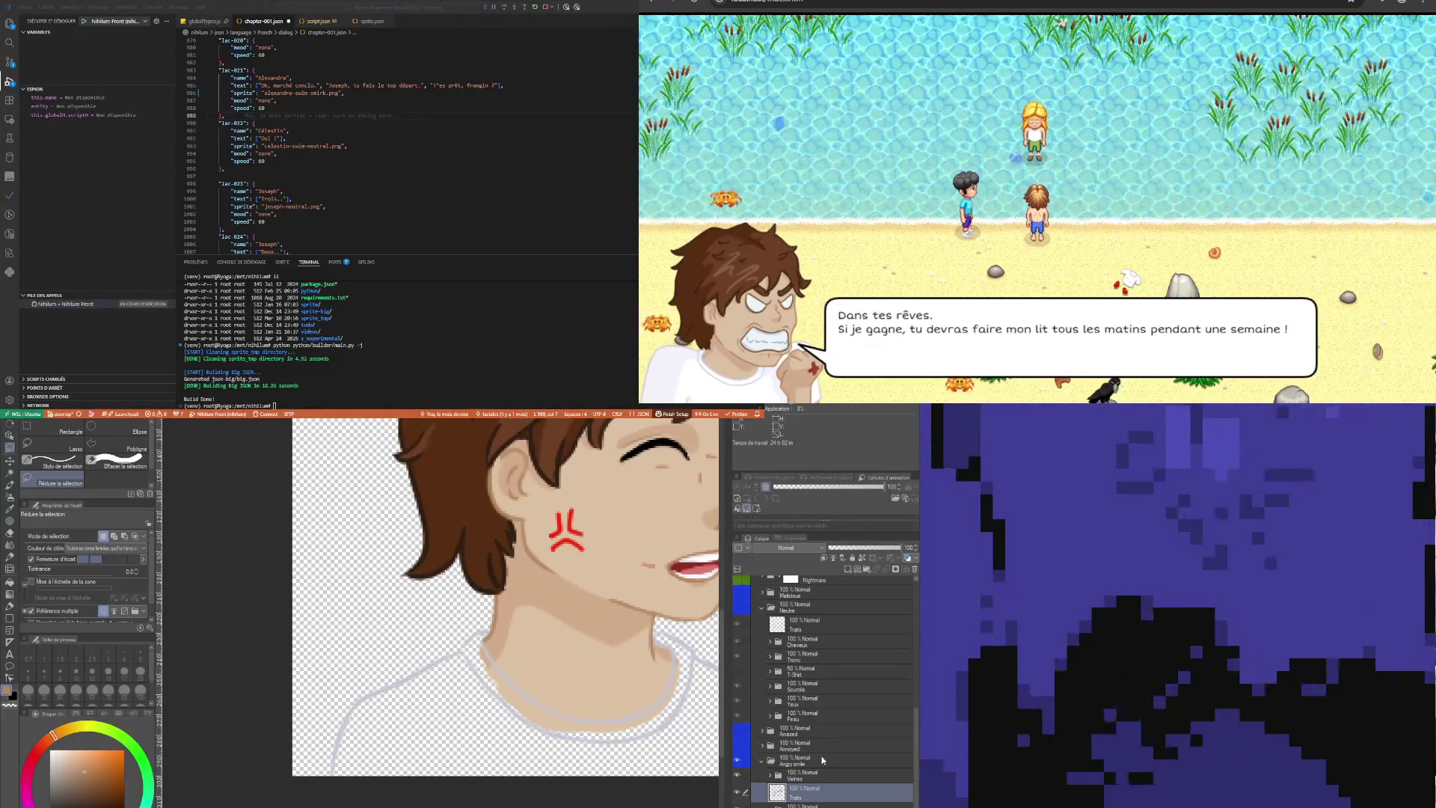
click(823, 776)
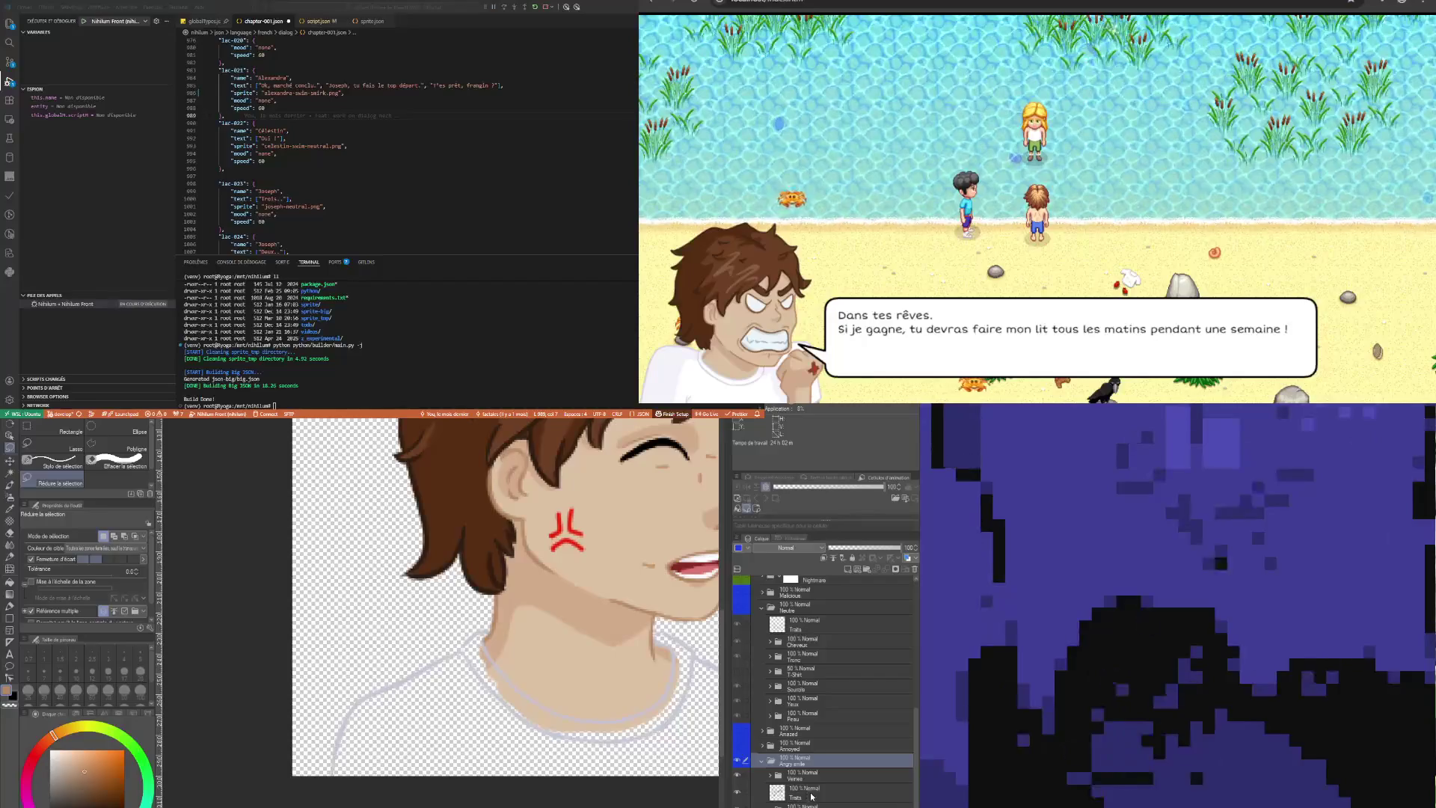
click(811, 793)
scroll(483, 730, down, 2)
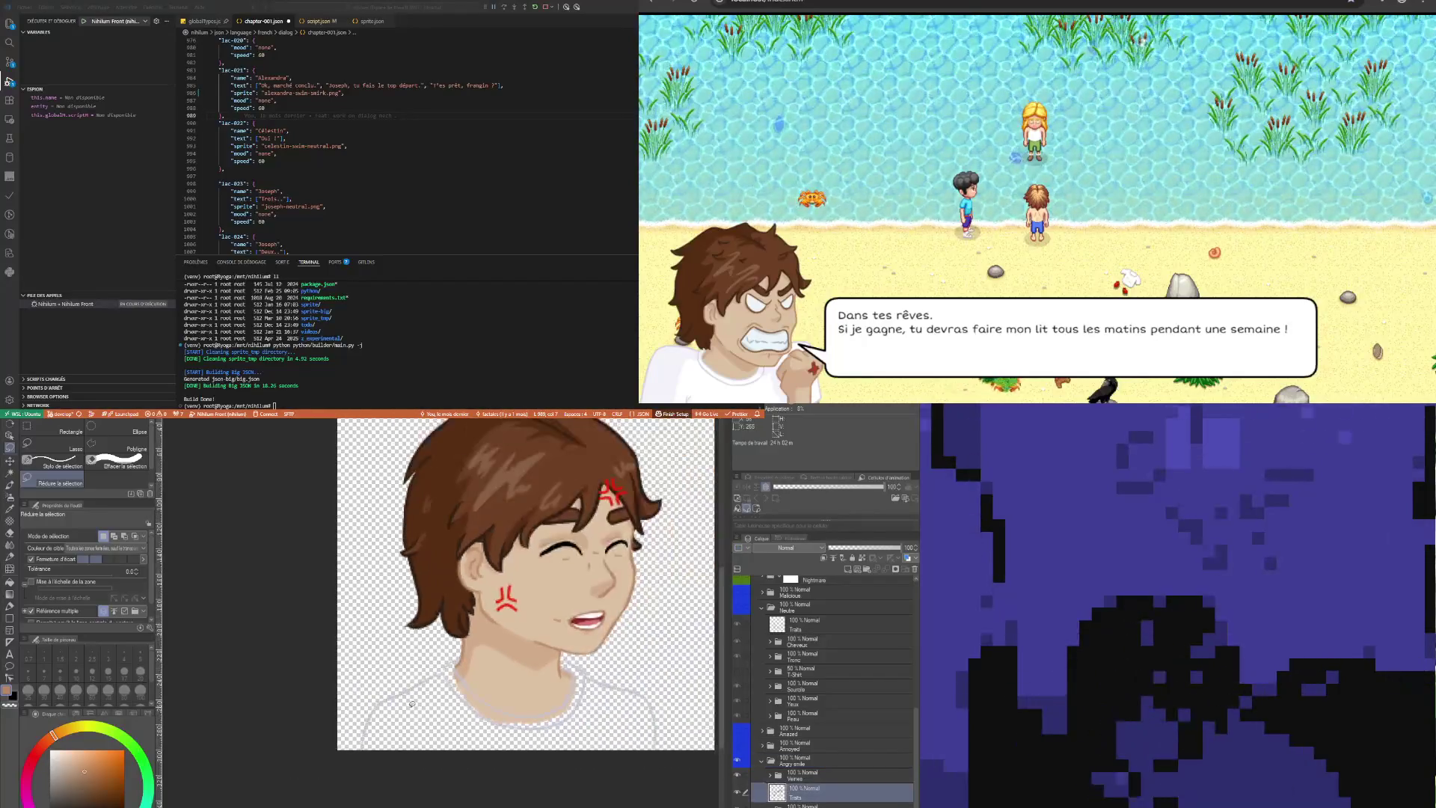
click(739, 791)
click(739, 791)
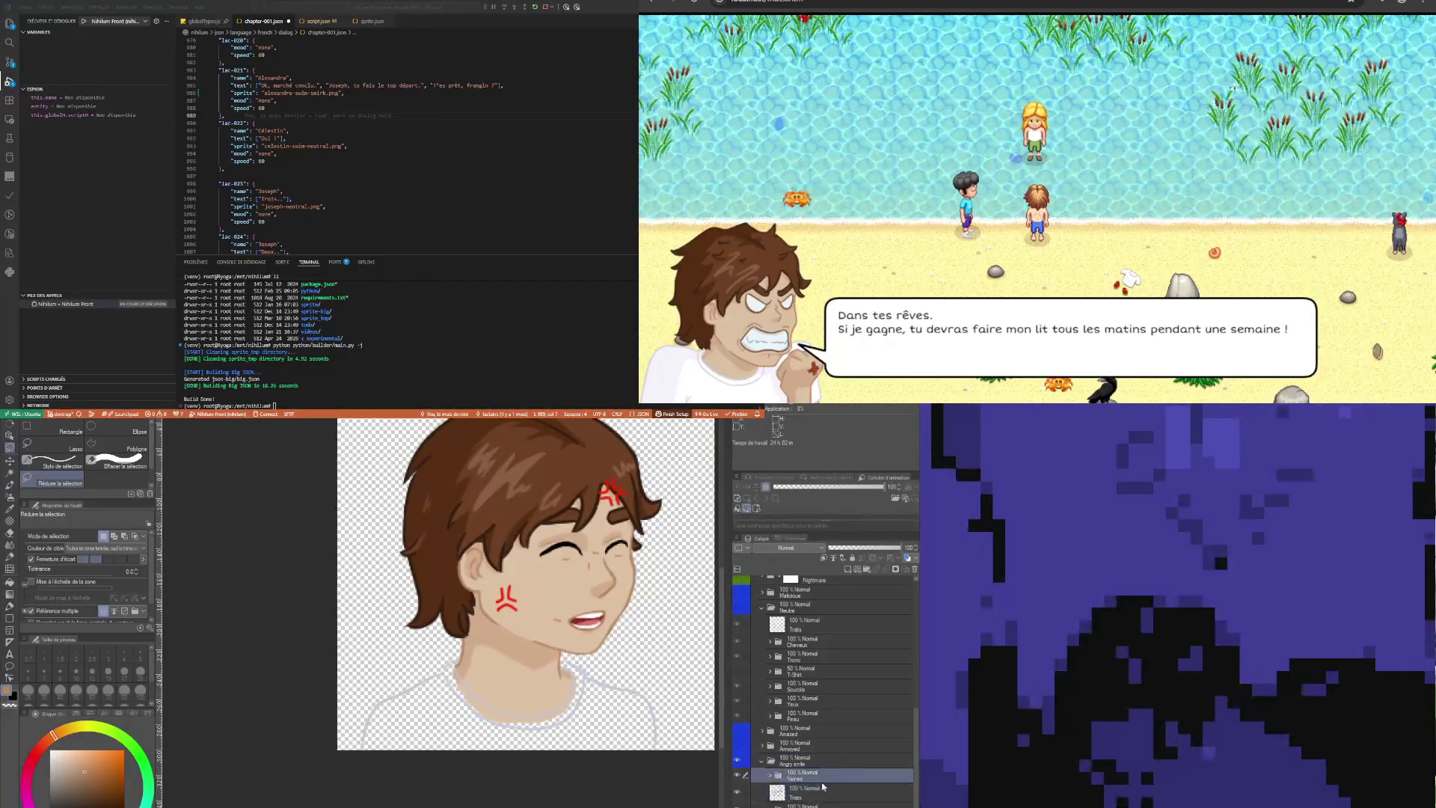
scroll(555, 657, up, 2)
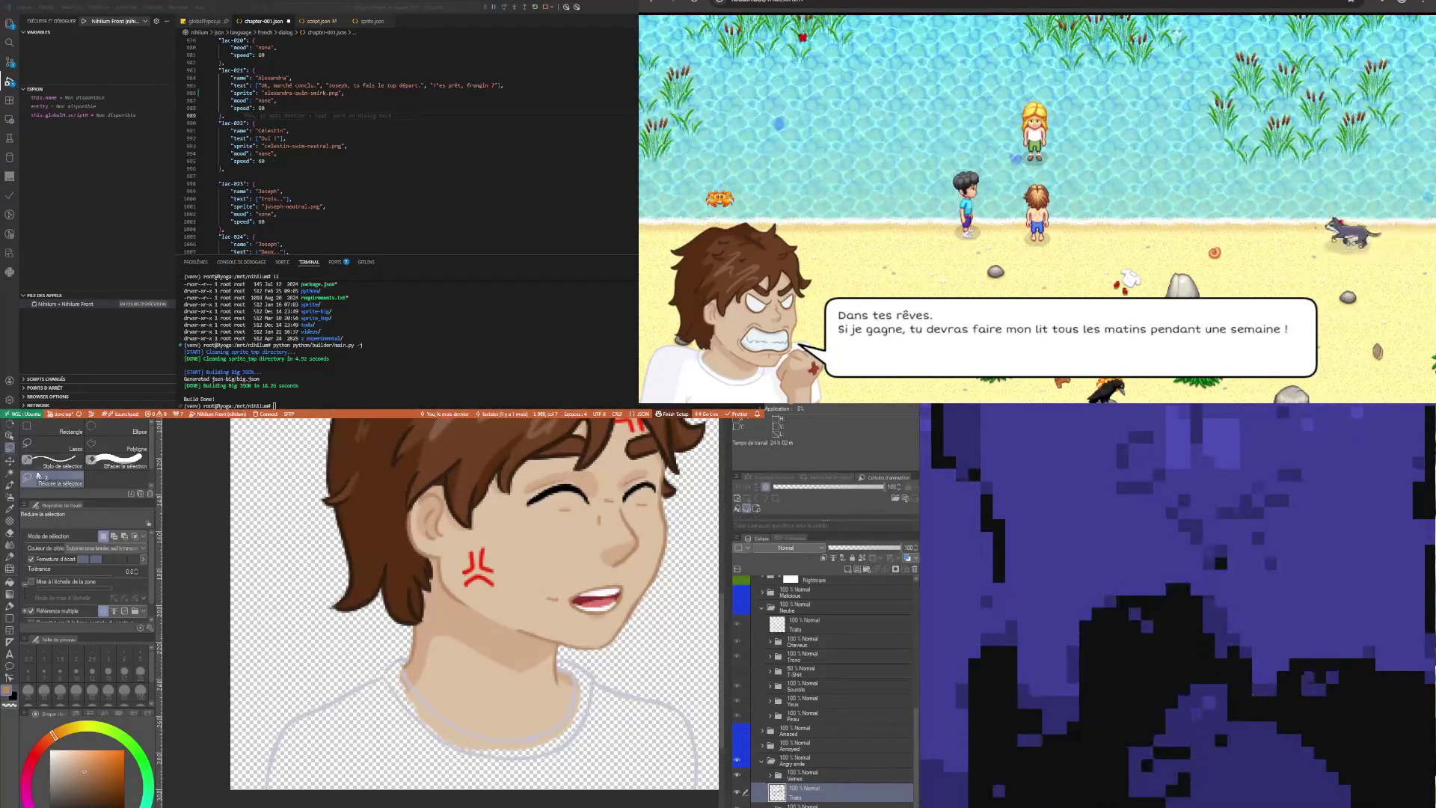
click(812, 797)
scroll(417, 632, up, 2)
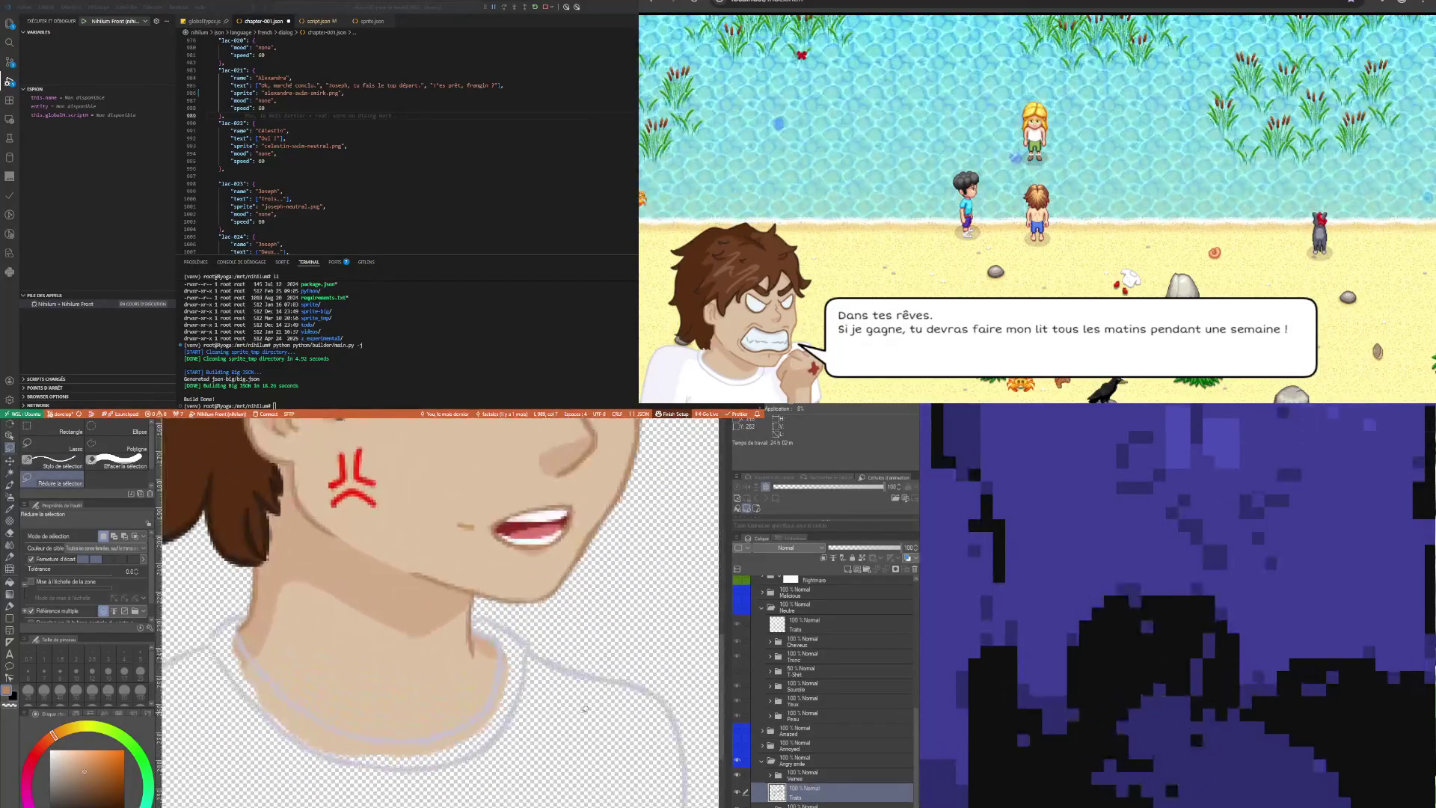
mouse_move(581, 707)
mouse_down()
mouse_move(703, 677)
mouse_move(712, 800)
mouse_up()
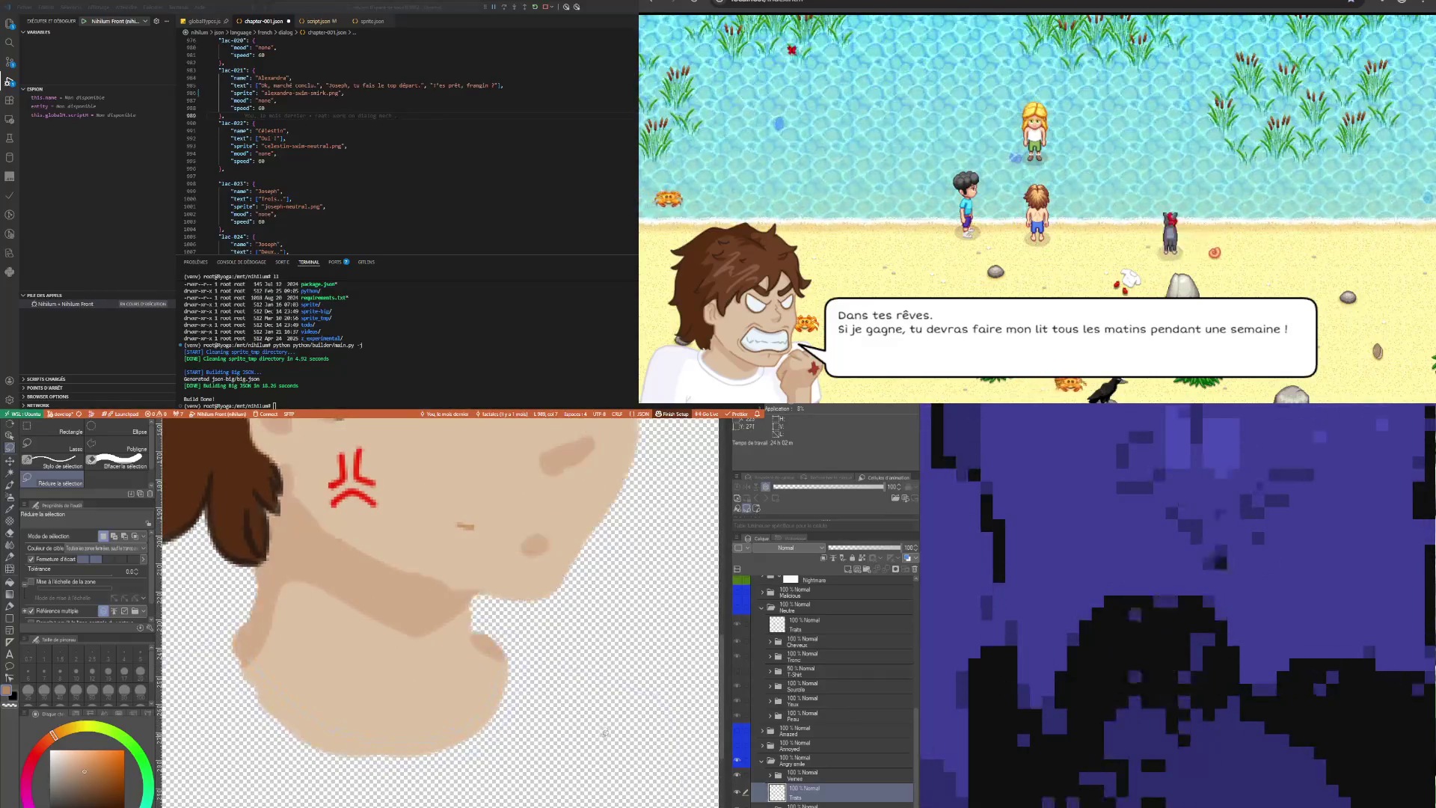
click(801, 804)
click(802, 805)
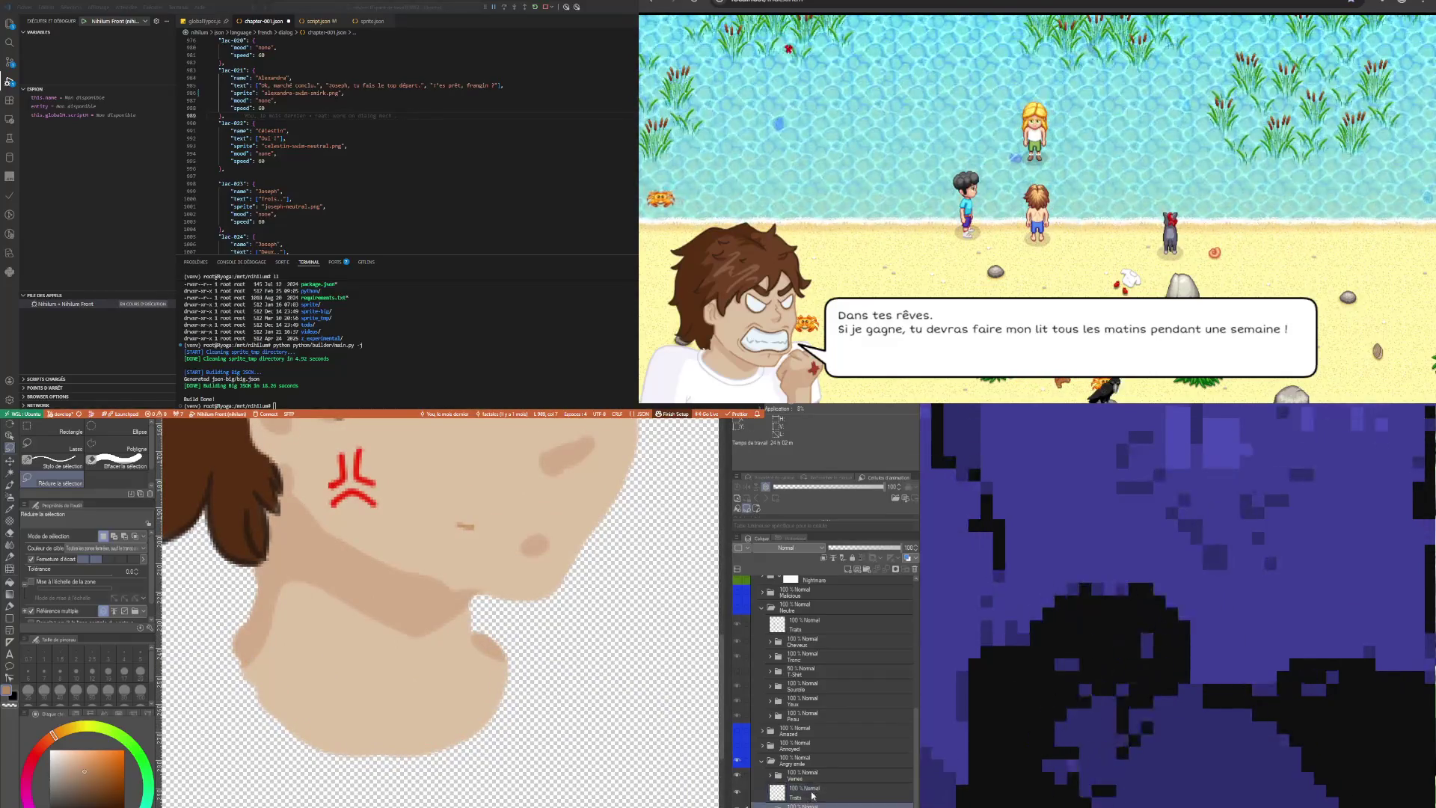
click(813, 795)
scroll(246, 679, down, 3)
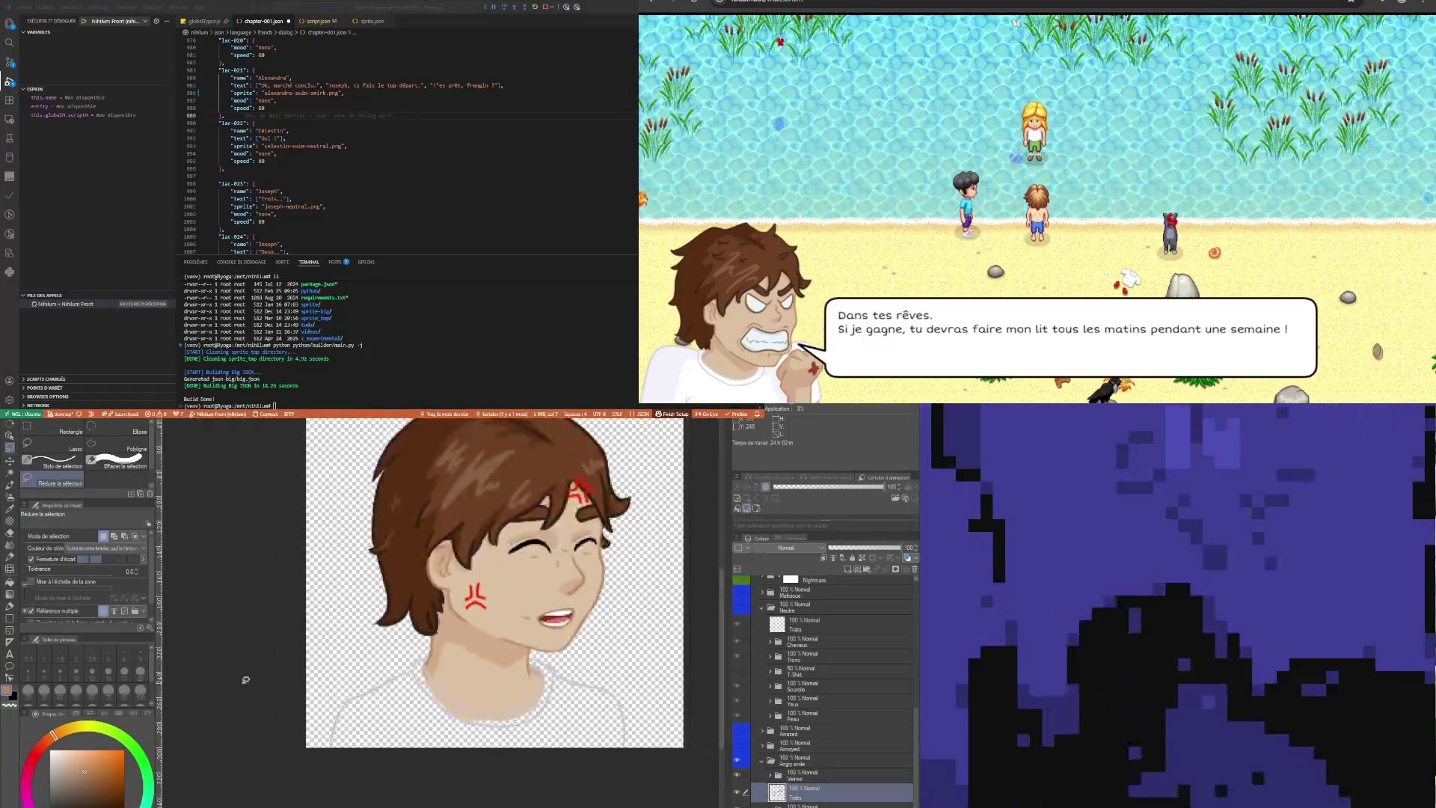
click(47, 446)
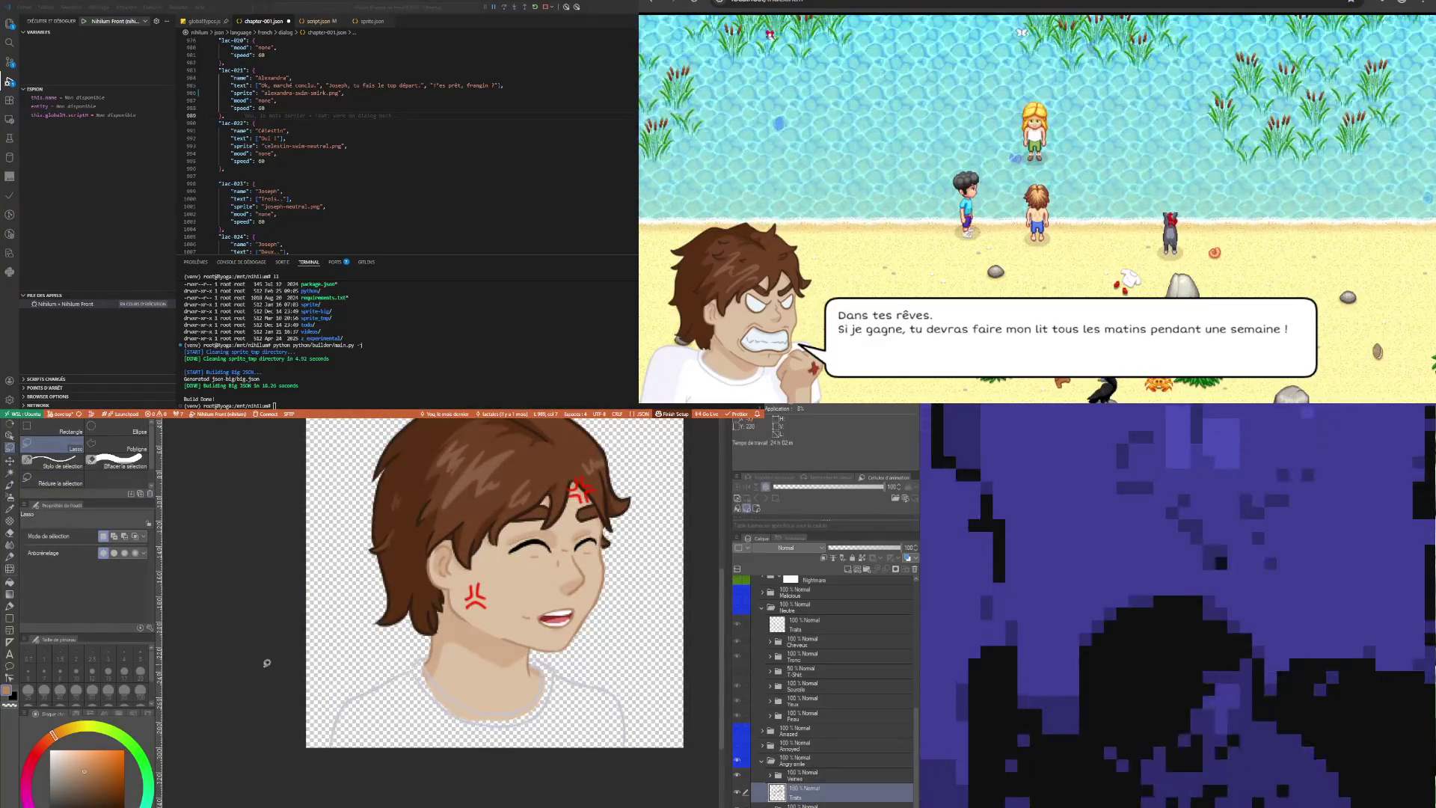
Try lasso selections around the shoulder and collar edge, deselecting each attempt
drag(315, 750, 341, 681)
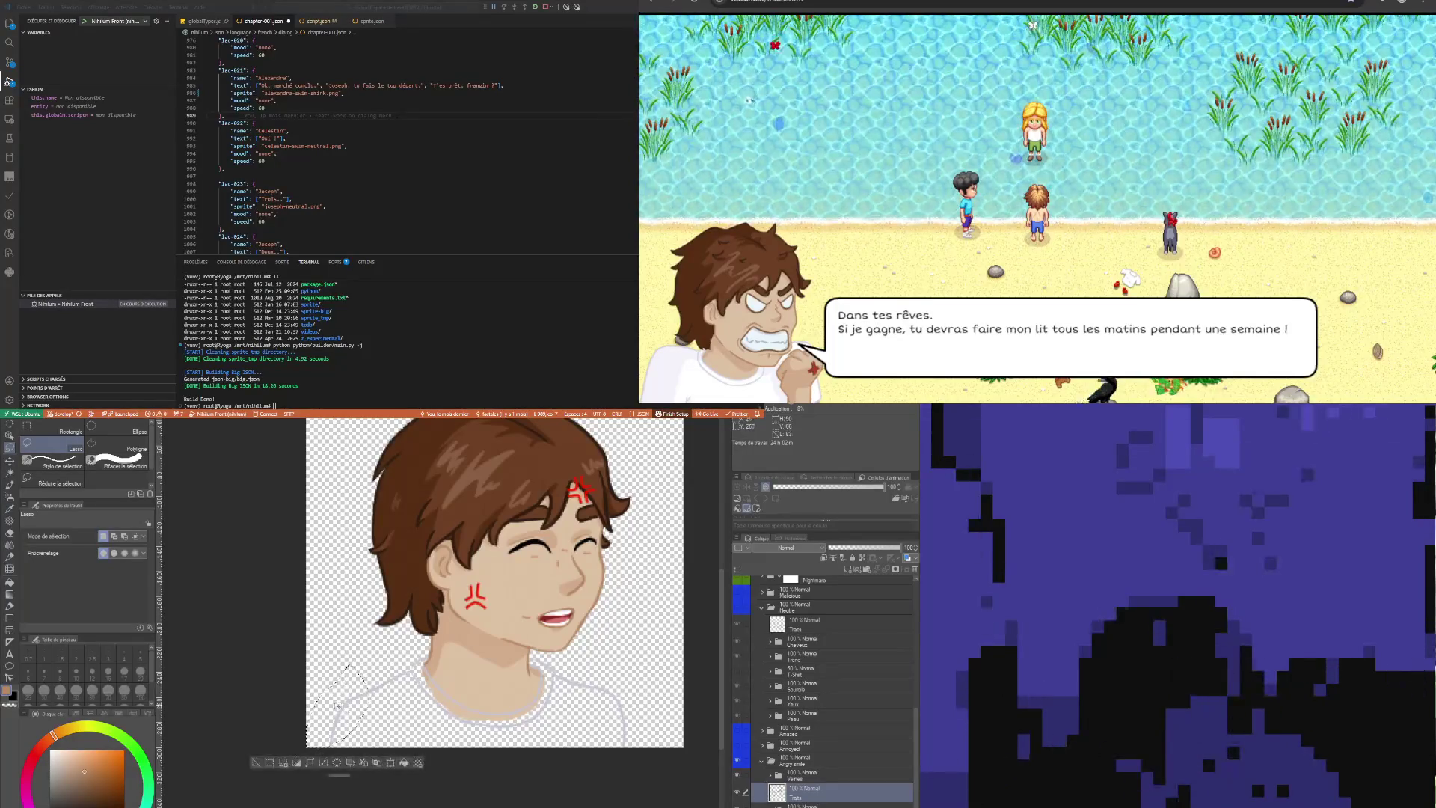
key(ctrl+d)
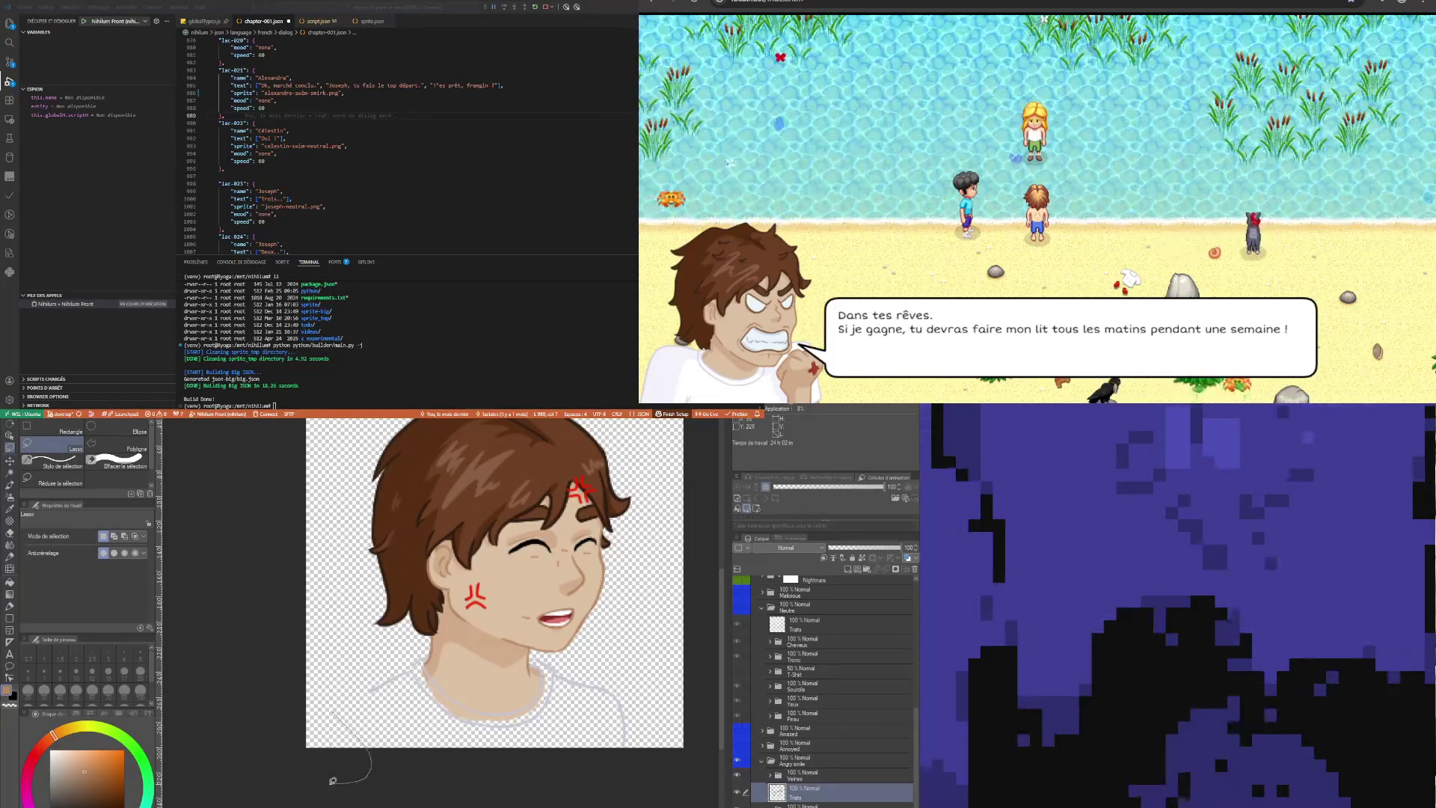
drag(332, 780, 350, 698)
scroll(428, 731, up, 4)
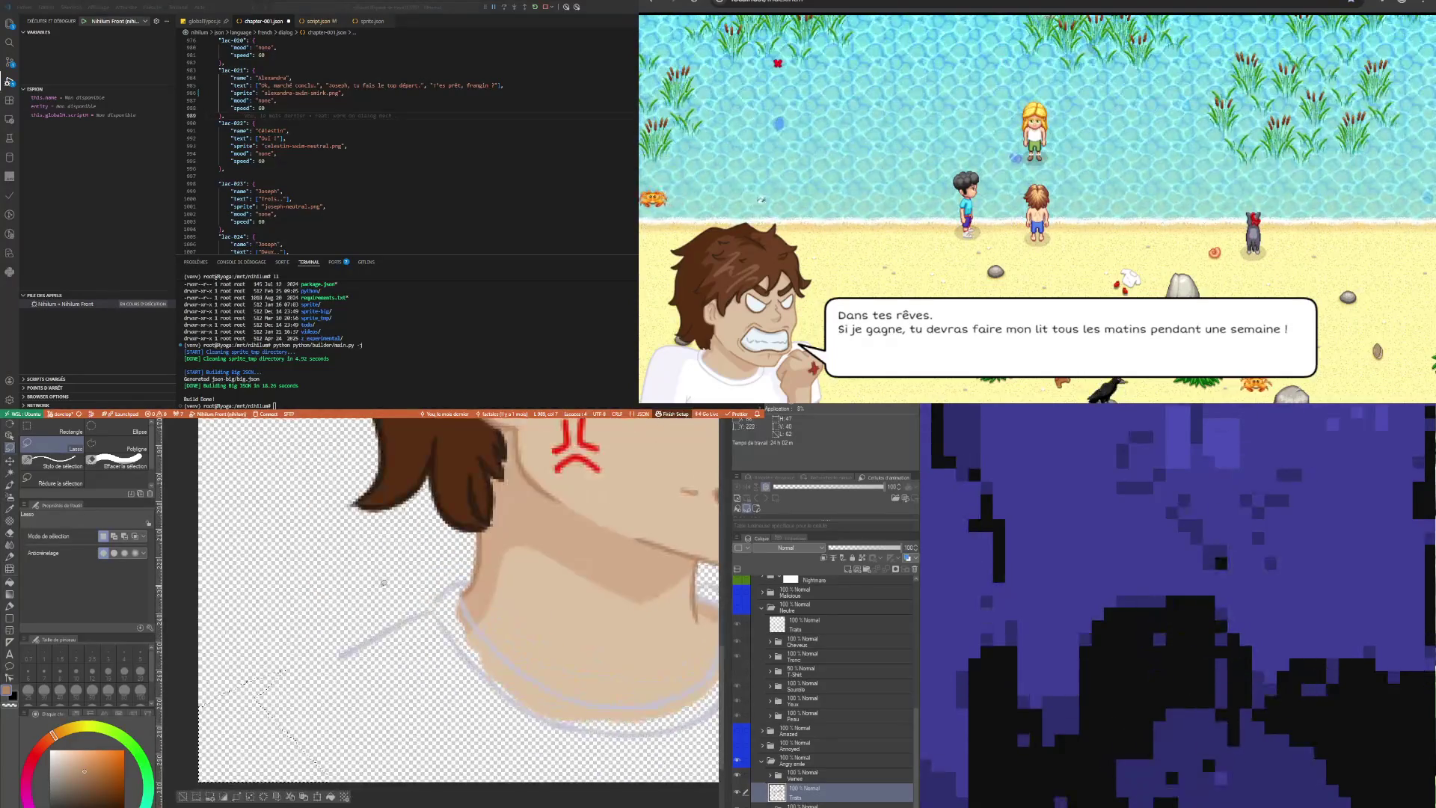
scroll(452, 608, up, 2)
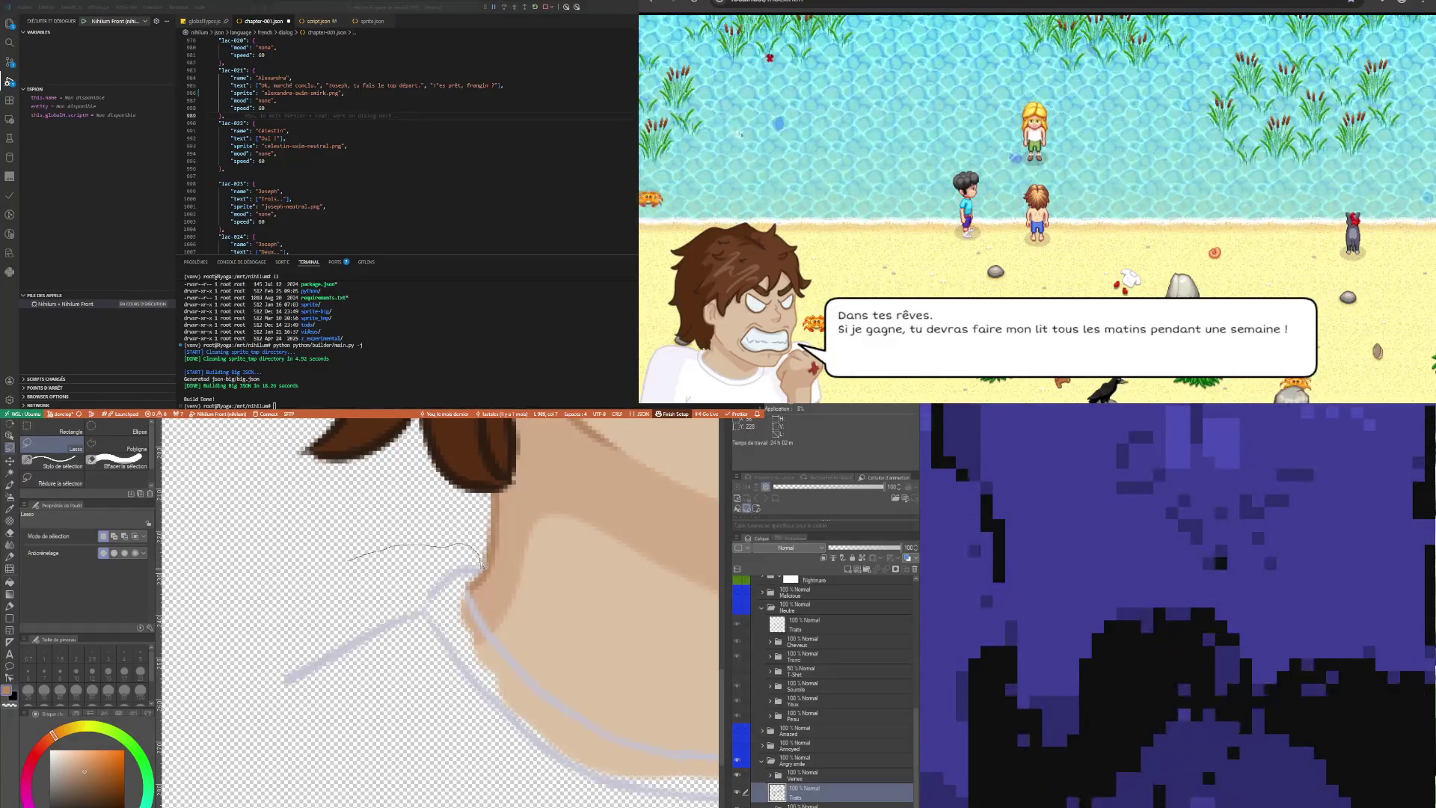
mouse_move(479, 574)
mouse_down()
mouse_move(287, 718)
mouse_move(225, 568)
mouse_move(292, 548)
mouse_up()
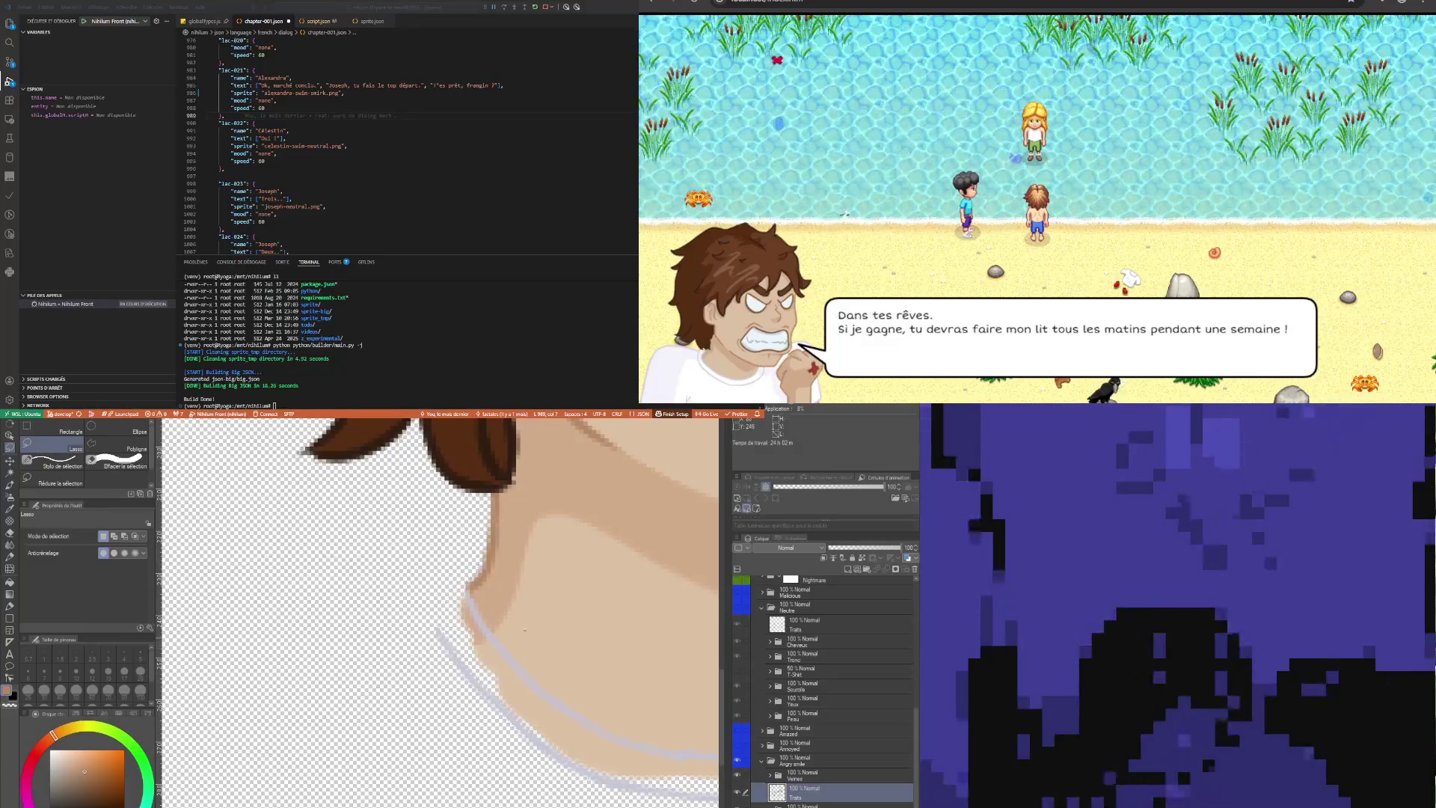
scroll(431, 598, up, 2)
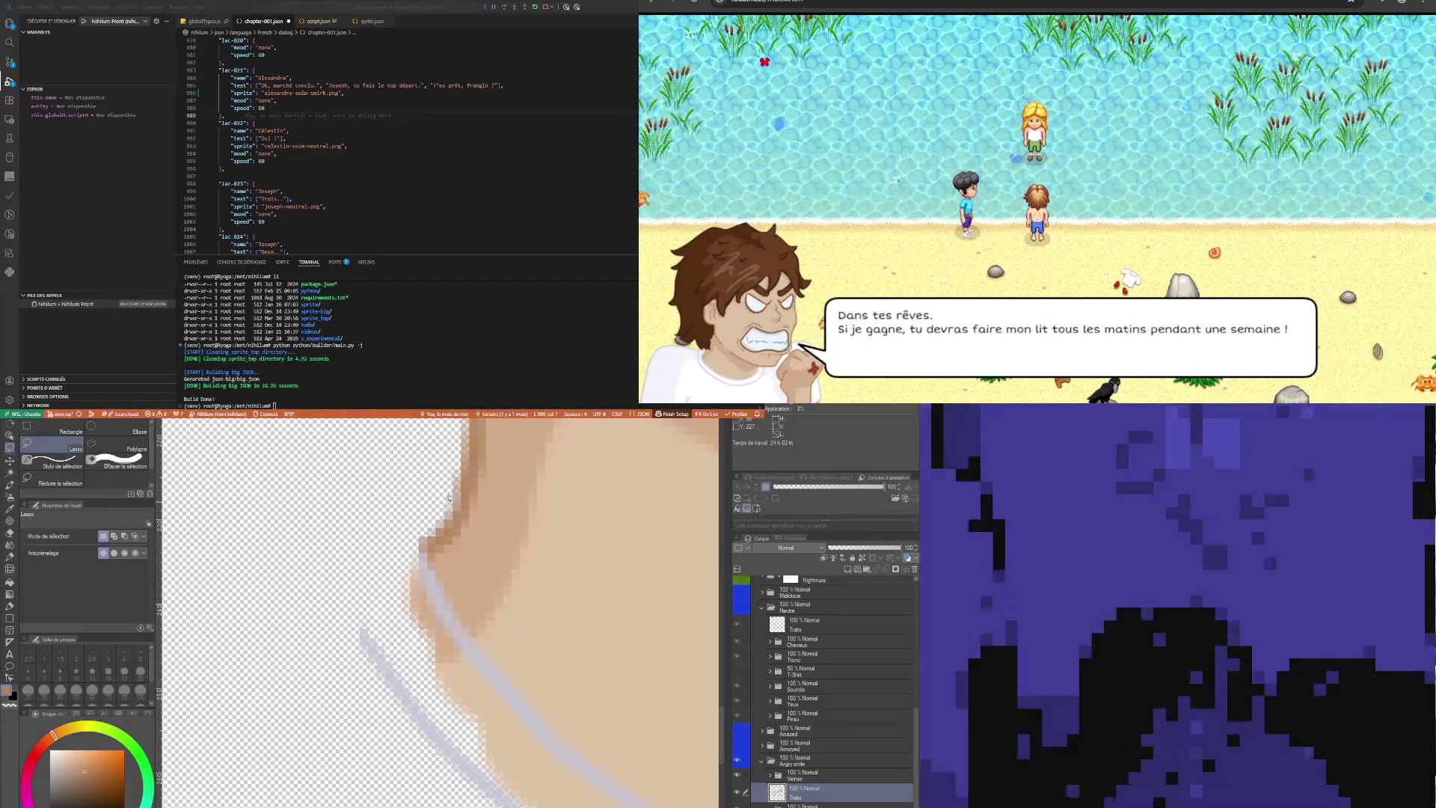
drag(410, 490, 404, 500)
key(ctrl+d)
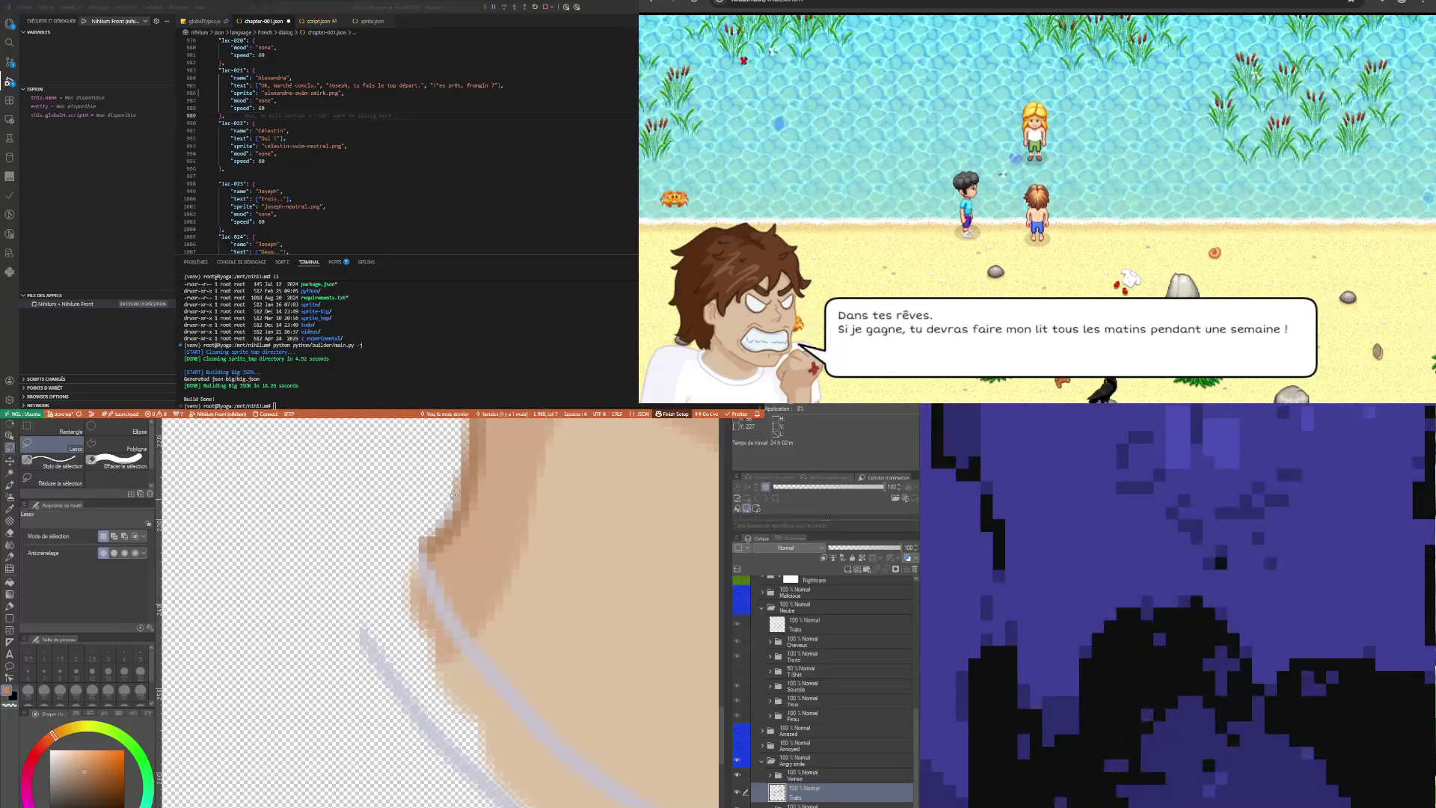
drag(450, 511, 428, 486)
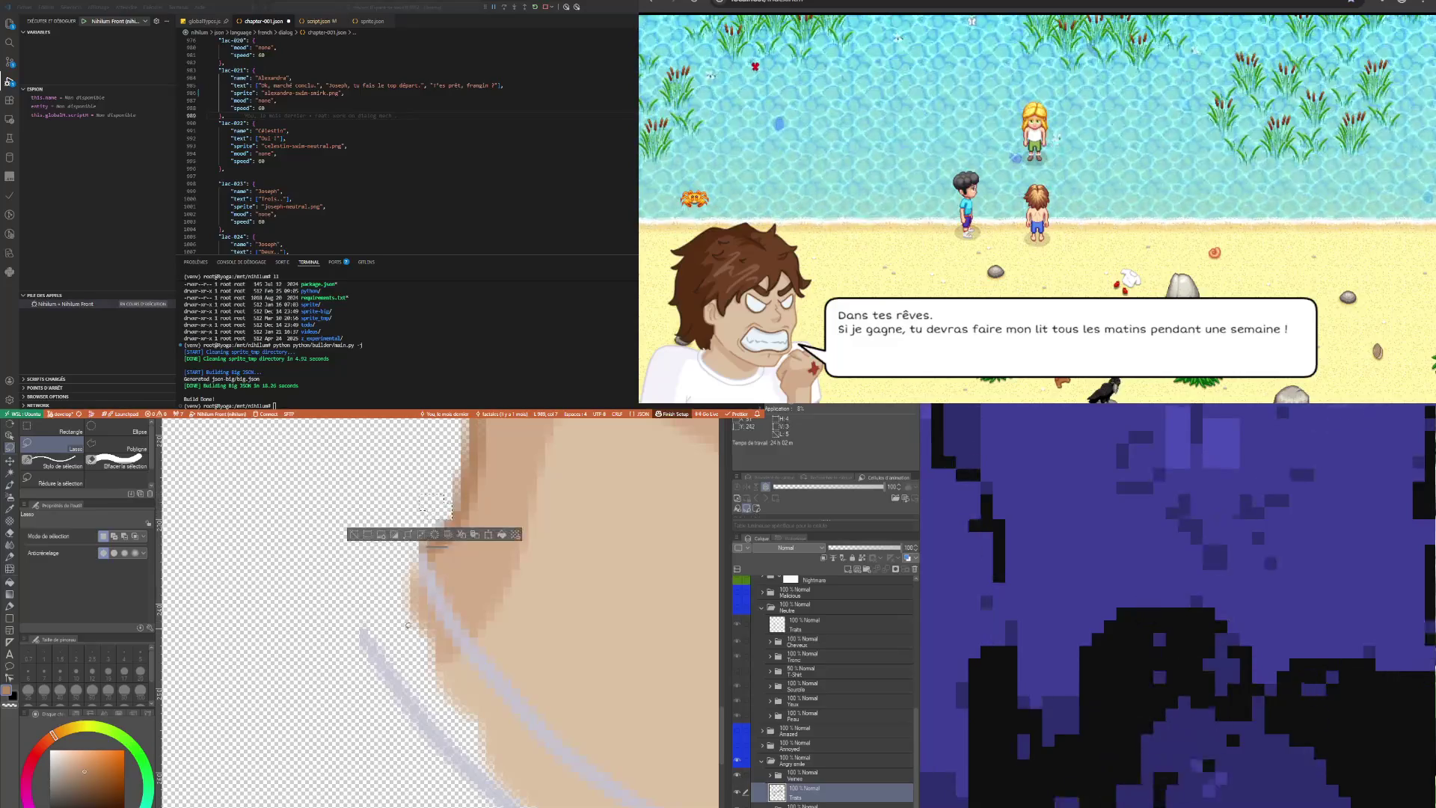
key(ctrl+d)
drag(451, 516, 422, 496)
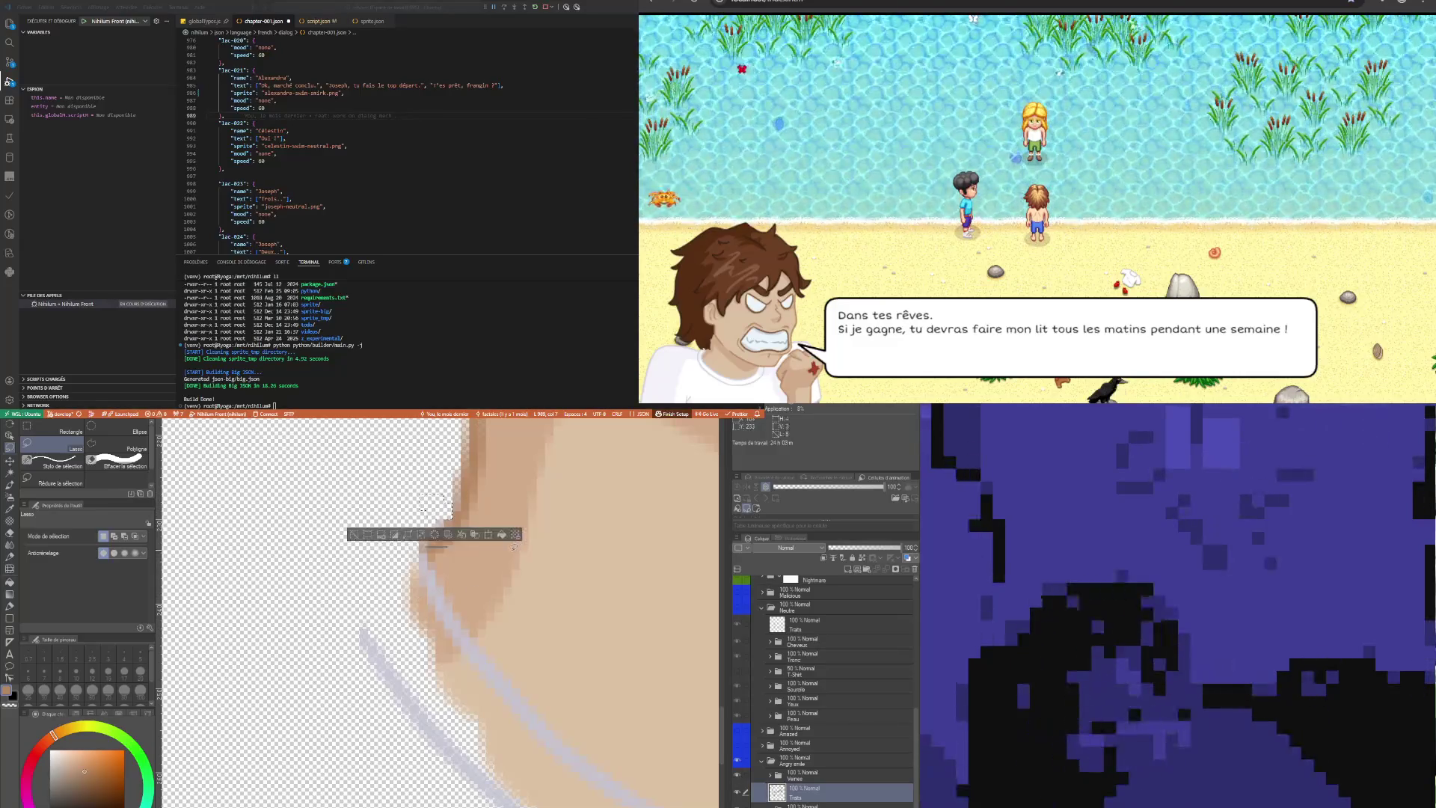
key(ctrl+d)
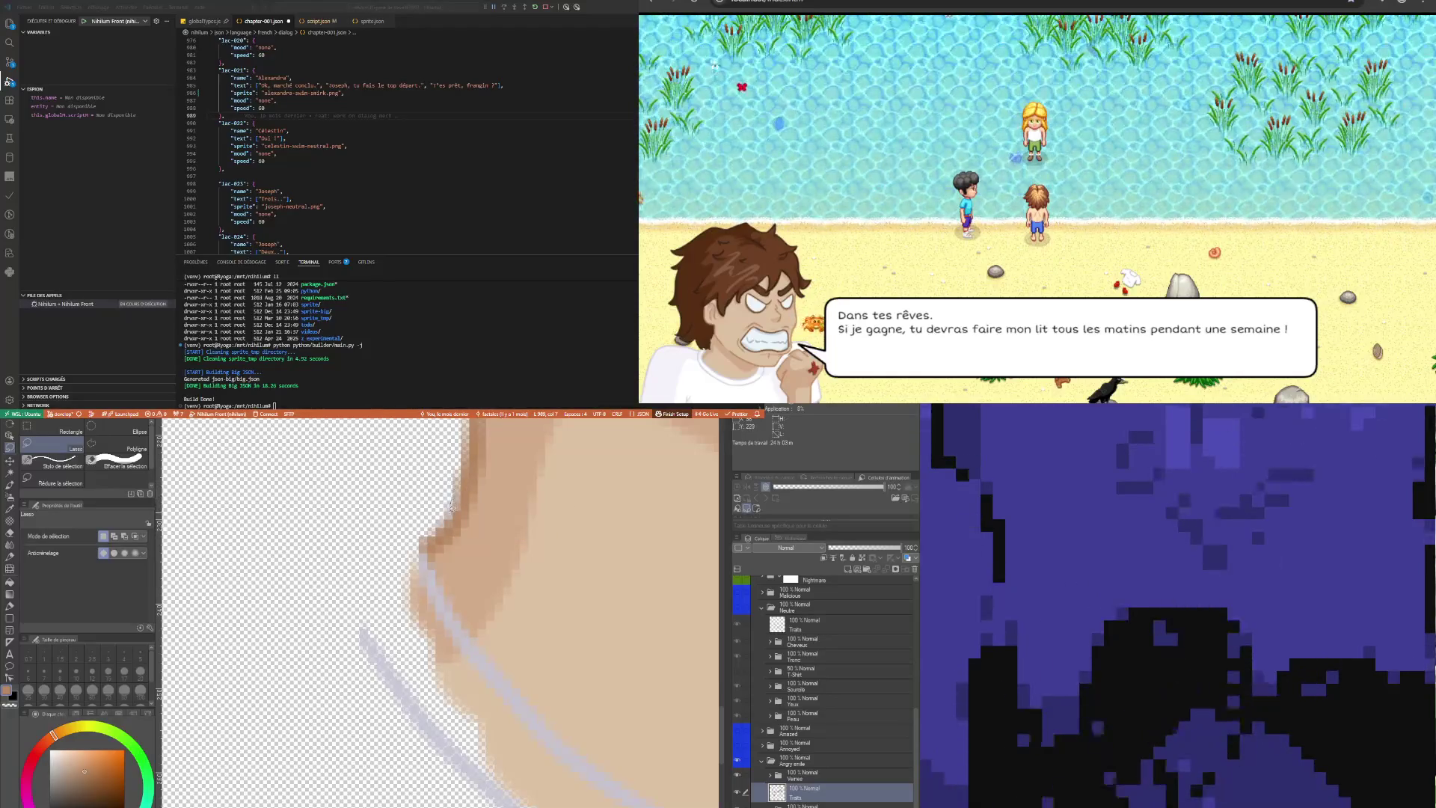
drag(451, 507, 447, 492)
key(ctrl+d)
Try lasso selections around the stray lines near the neck, deselecting each attempt
scroll(421, 633, down, 2)
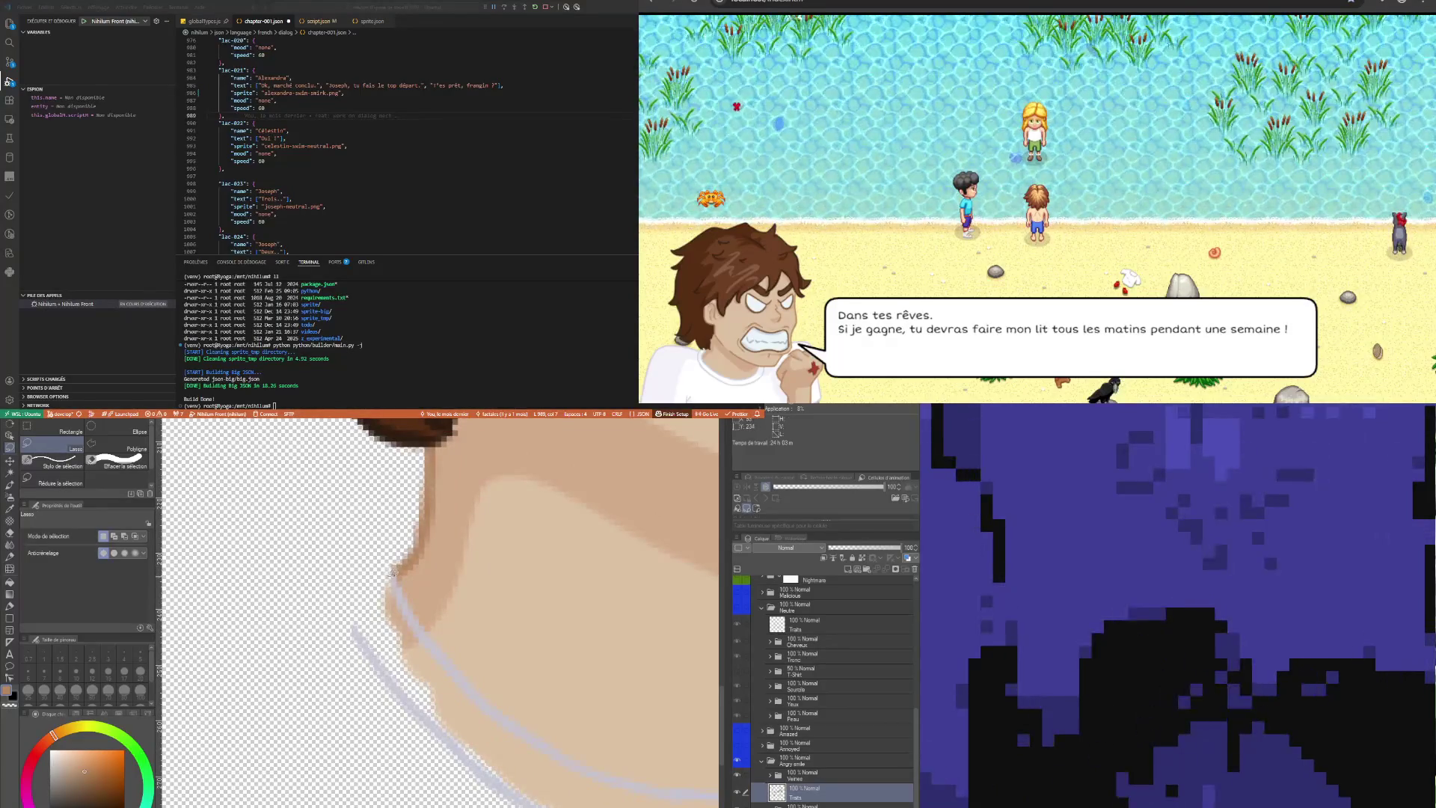
mouse_move(508, 632)
mouse_down()
mouse_move(449, 710)
mouse_move(374, 576)
mouse_up()
scroll(365, 566, down, 3)
scroll(462, 614, up, 2)
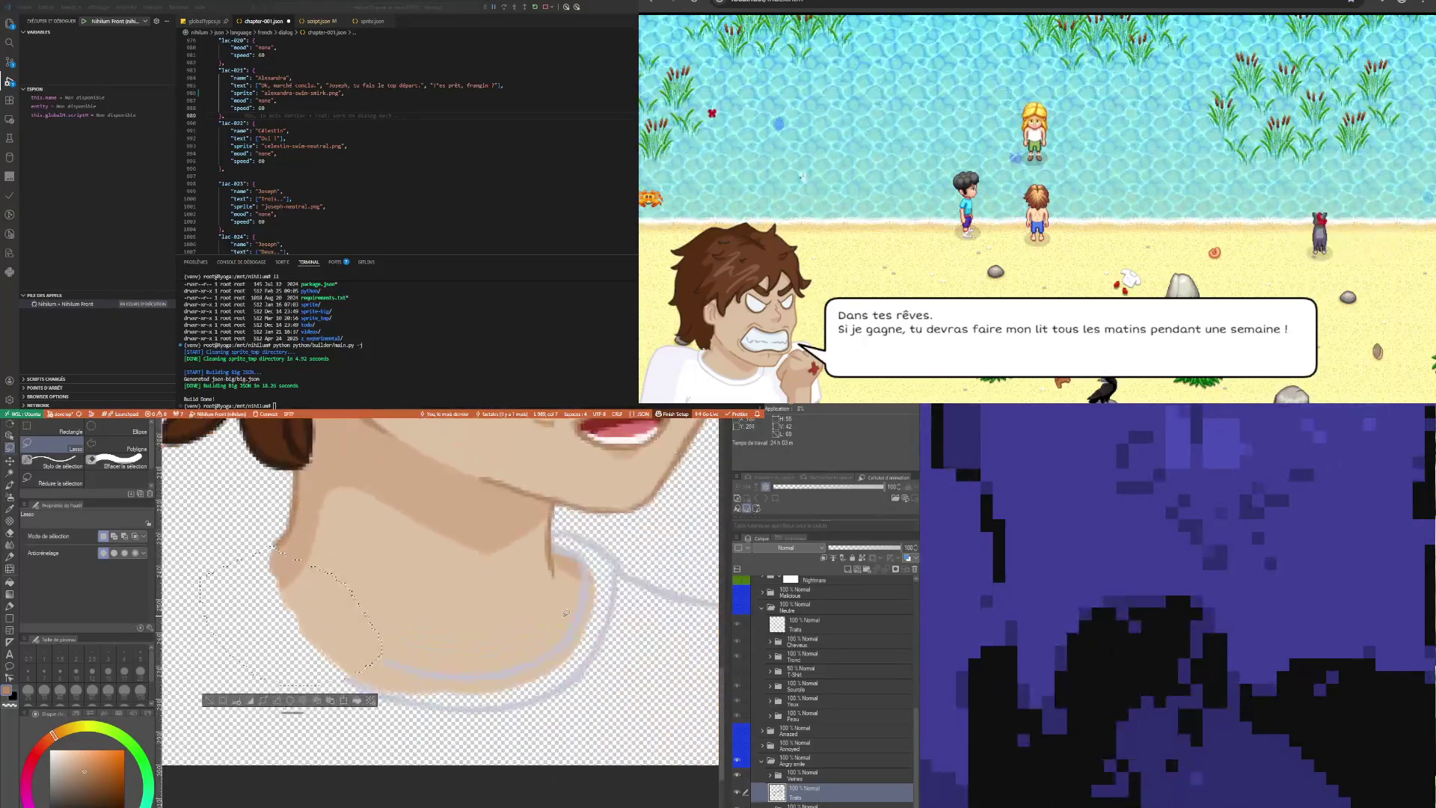
key(ctrl+d)
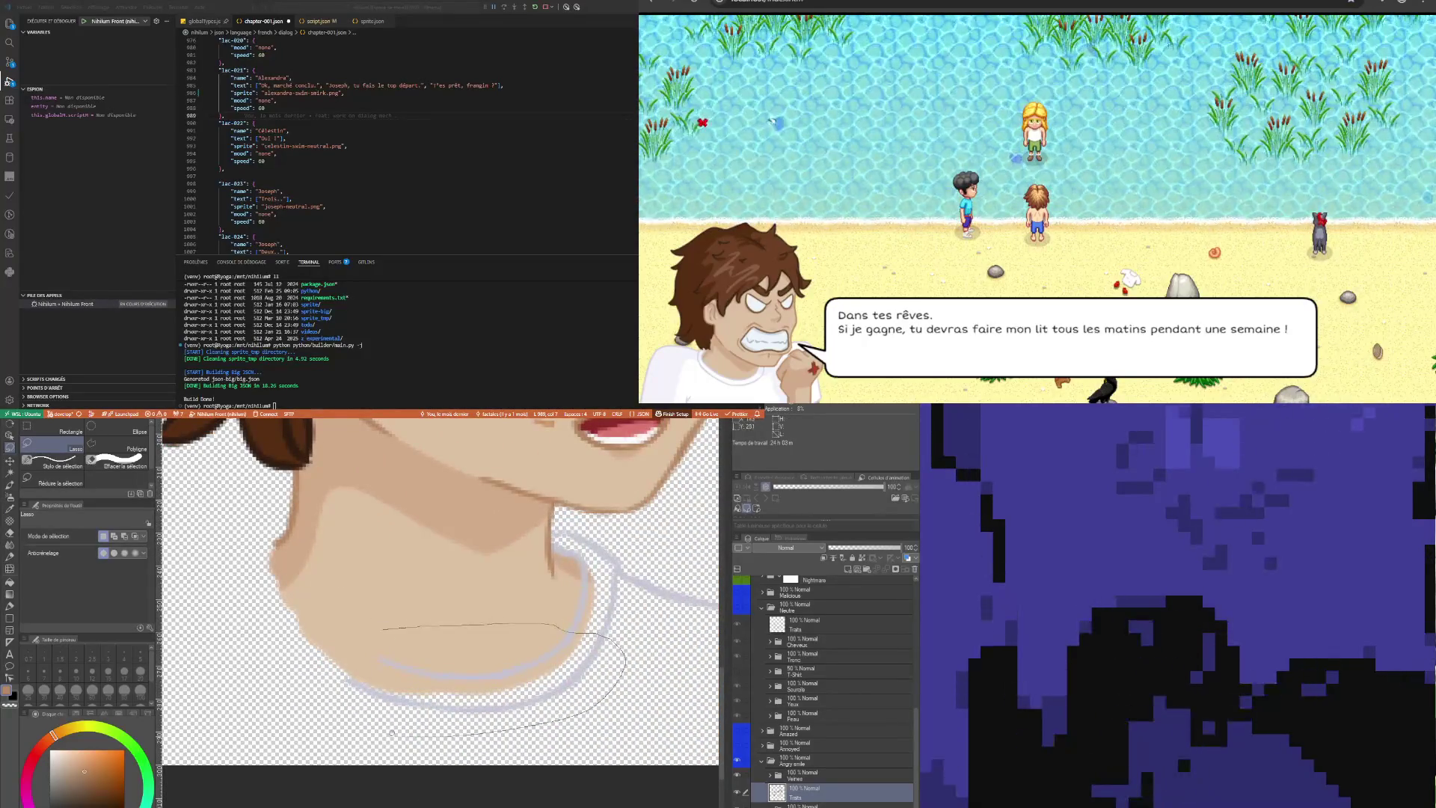
drag(392, 733, 378, 643)
scroll(671, 534, up, 3)
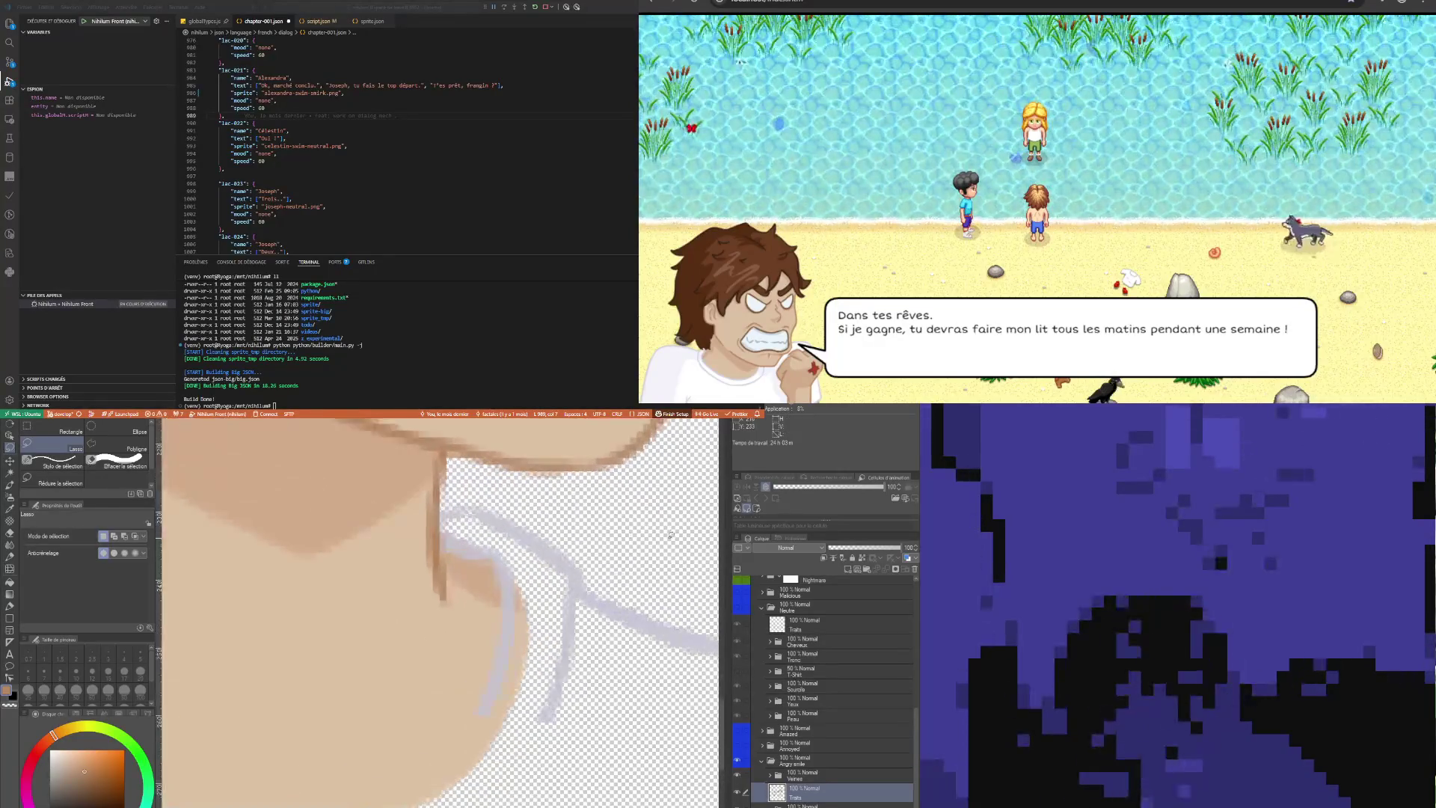
scroll(671, 534, up, 1)
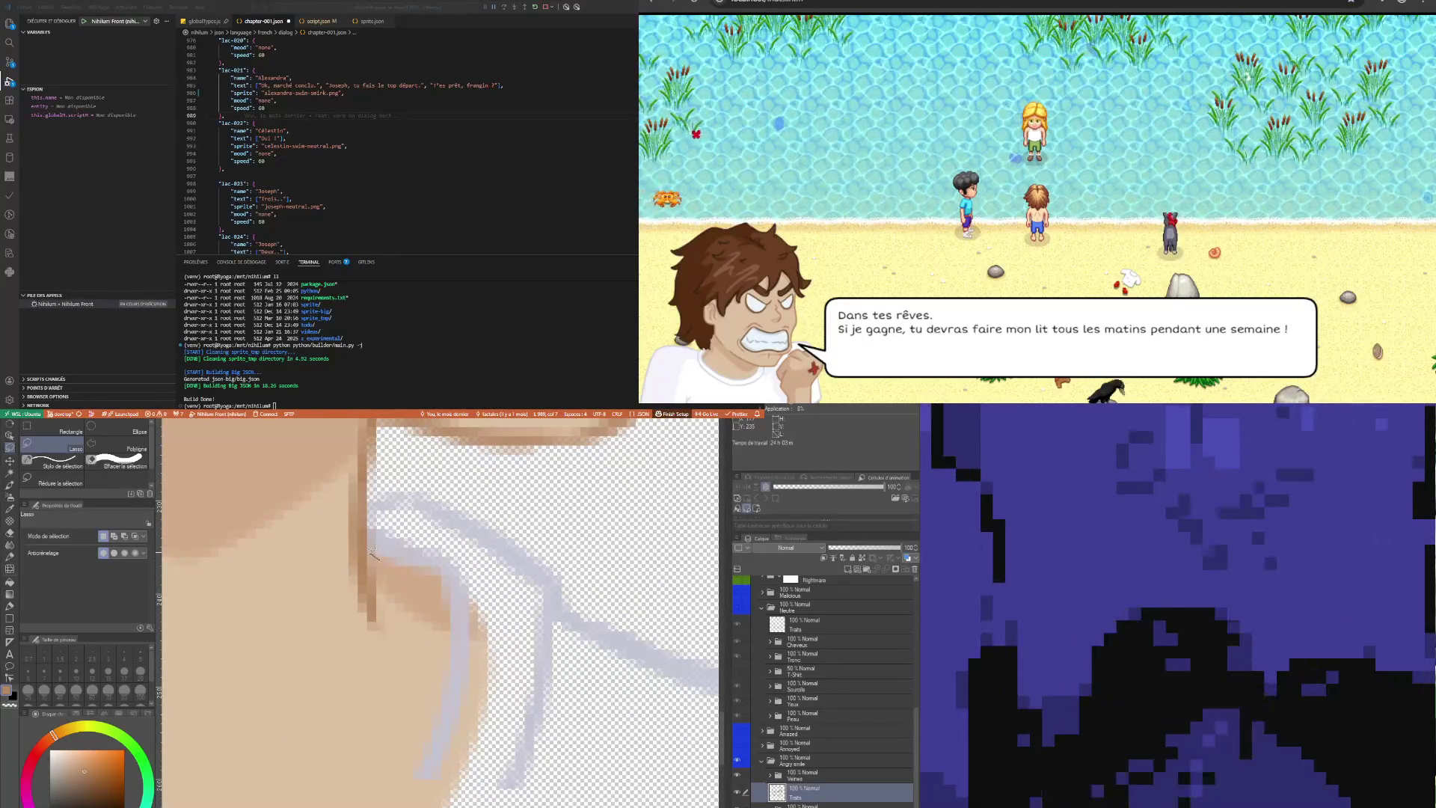
drag(367, 509, 368, 512)
key(ctrl+d)
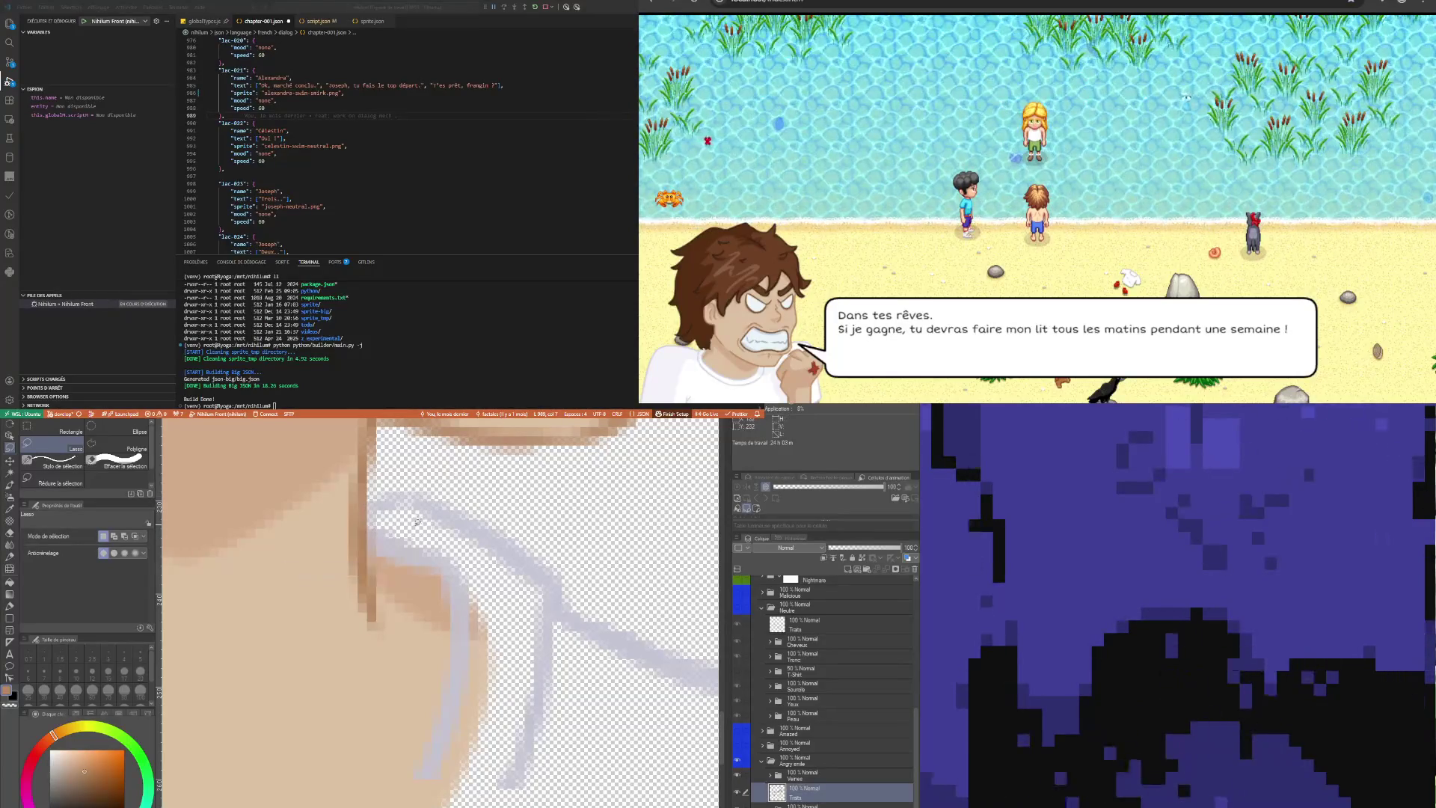
Lasso the lavender strokes on the neck, delete them, and deselect
drag(379, 557, 368, 536)
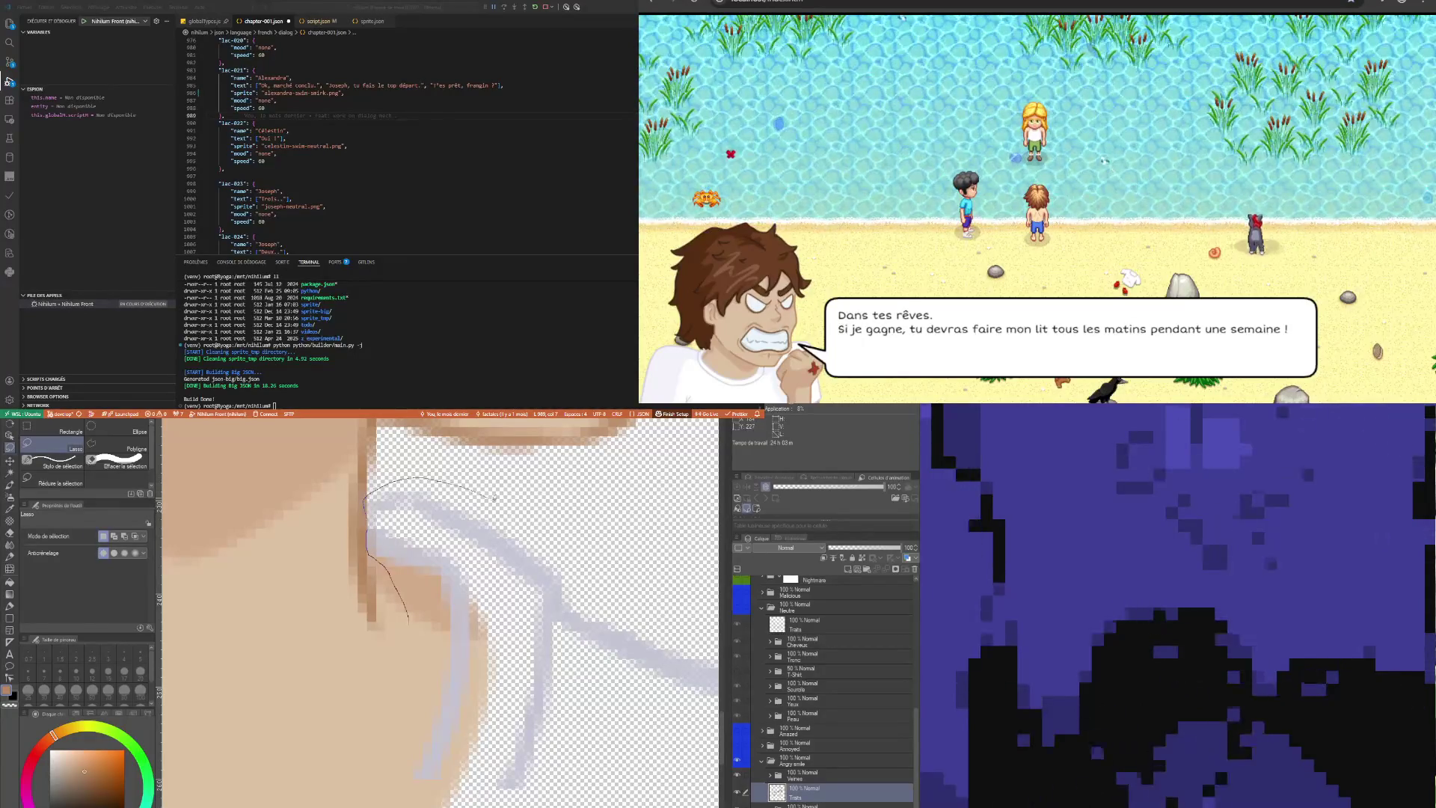
drag(386, 716, 368, 804)
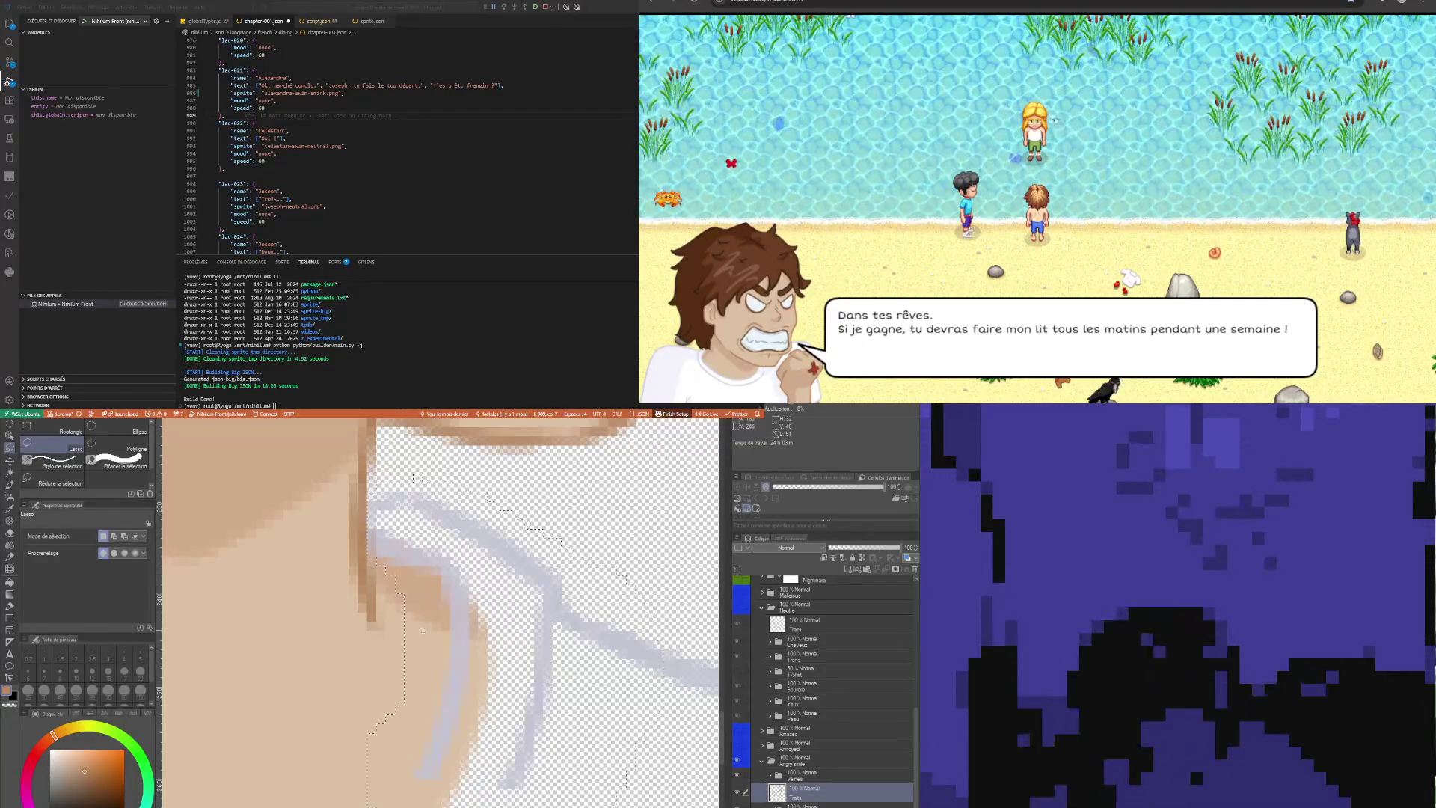
key(Delete)
scroll(415, 612, down, 5)
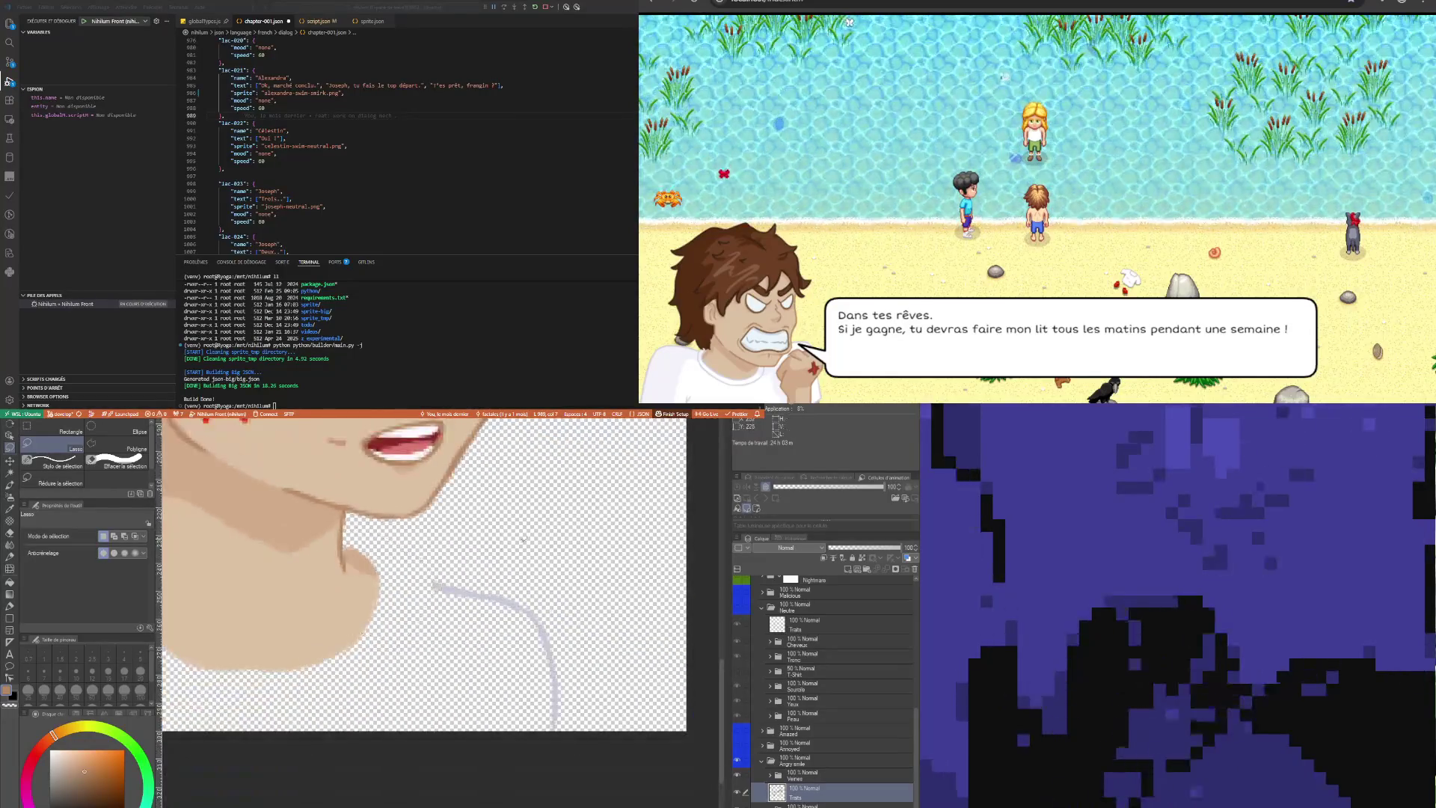
key(Delete)
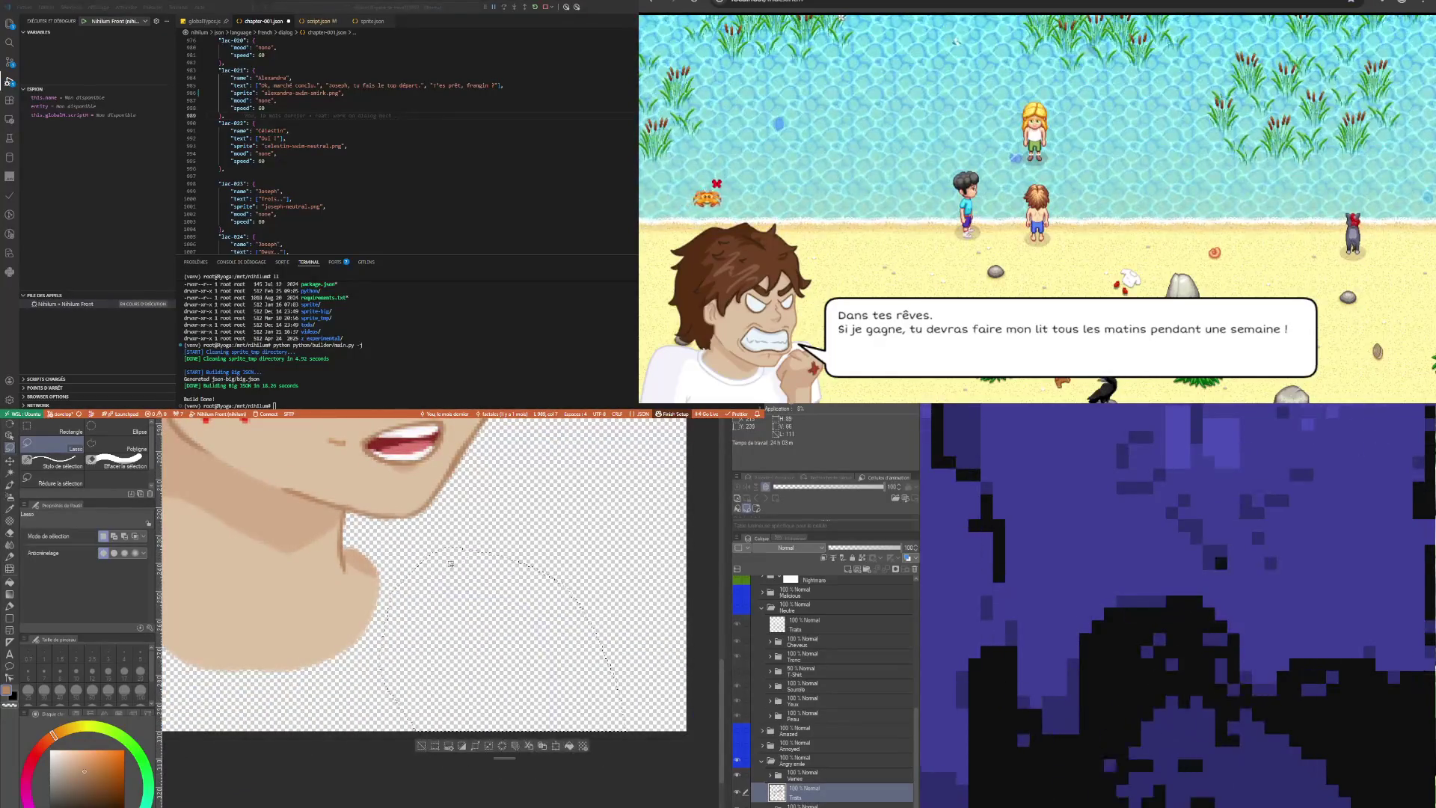
key(ctrl+d)
scroll(301, 523, down, 5)
scroll(301, 522, up, 2)
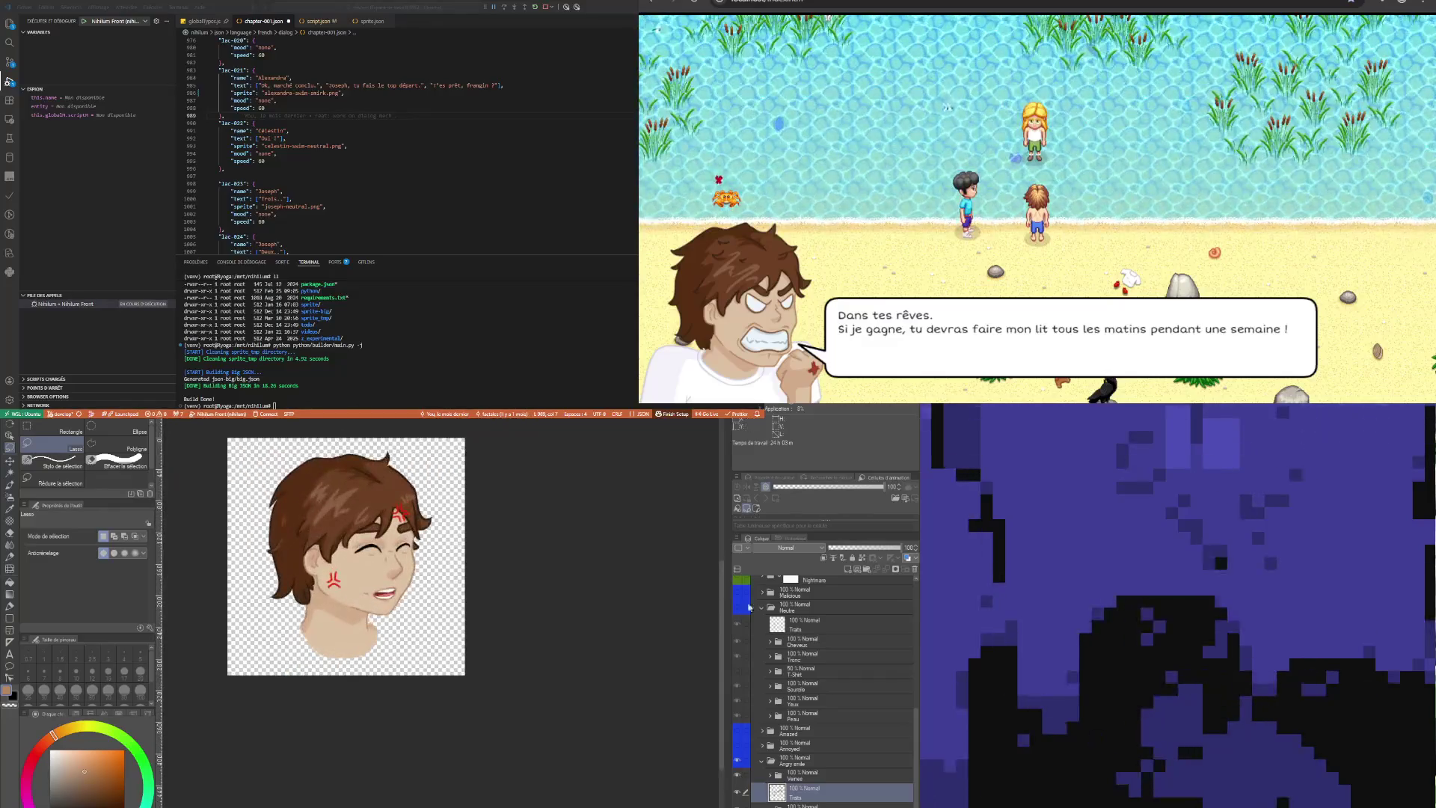
Raise the T-shirt layer's opacity from 50 to 100 in the Layer panel
click(799, 777)
click(790, 765)
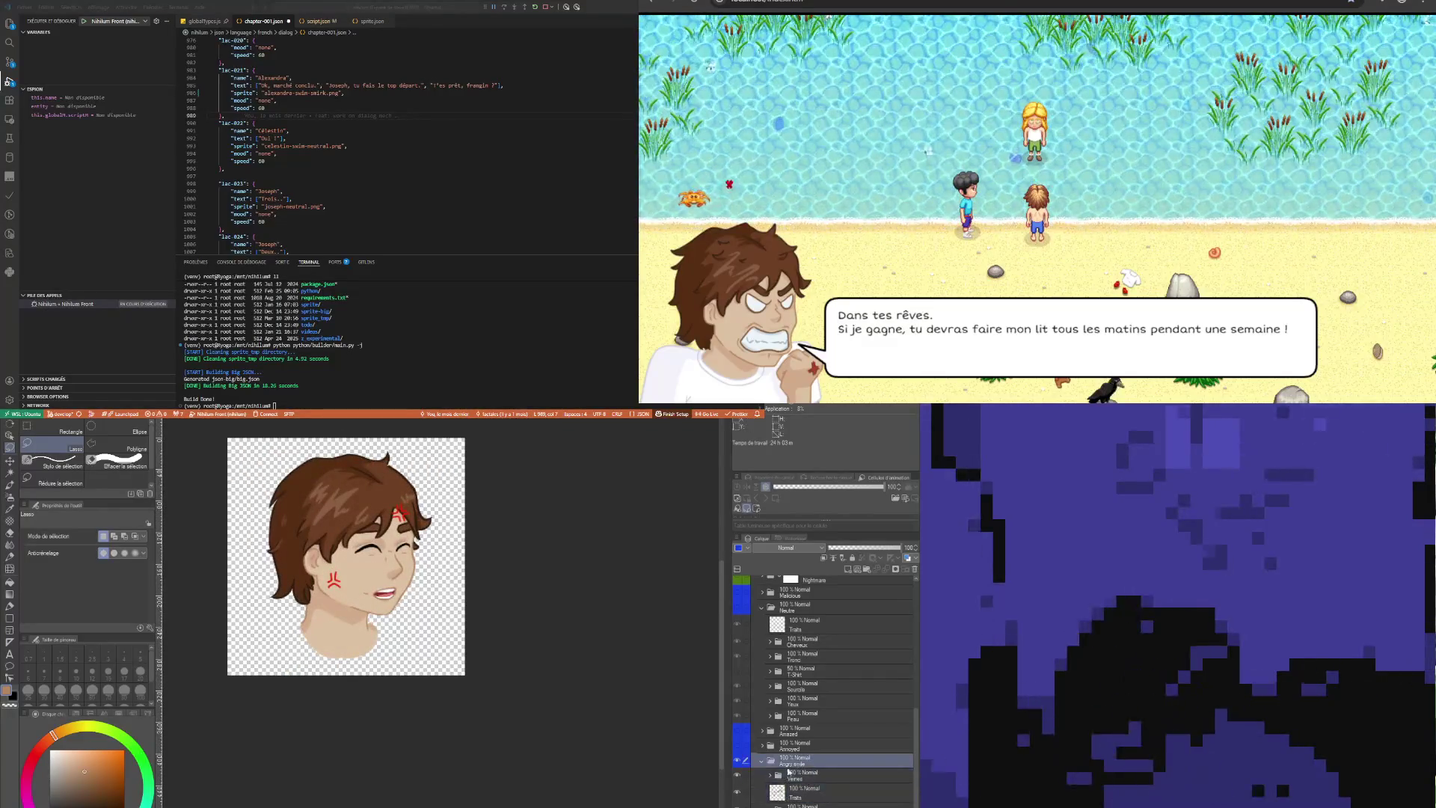
click(819, 791)
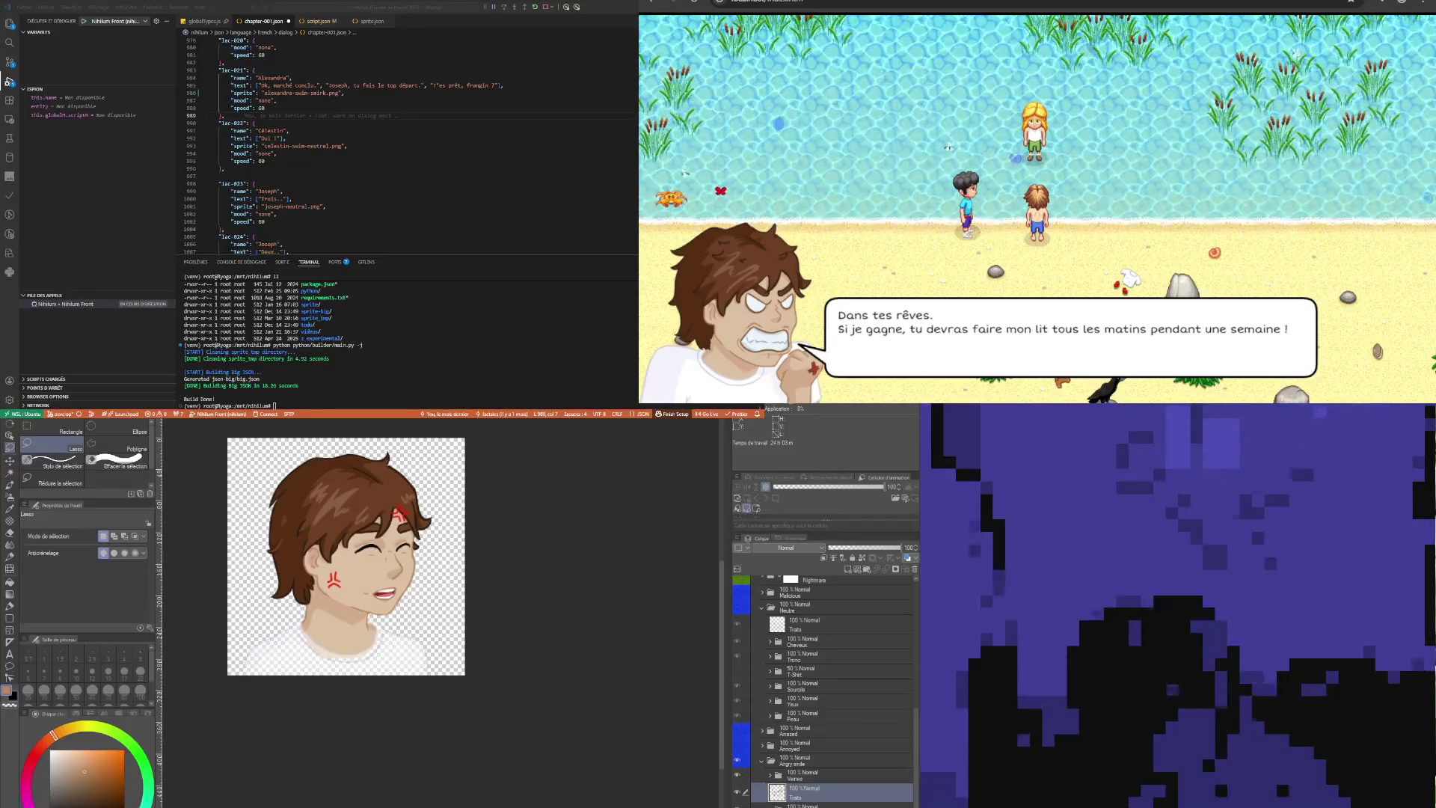
click(807, 805)
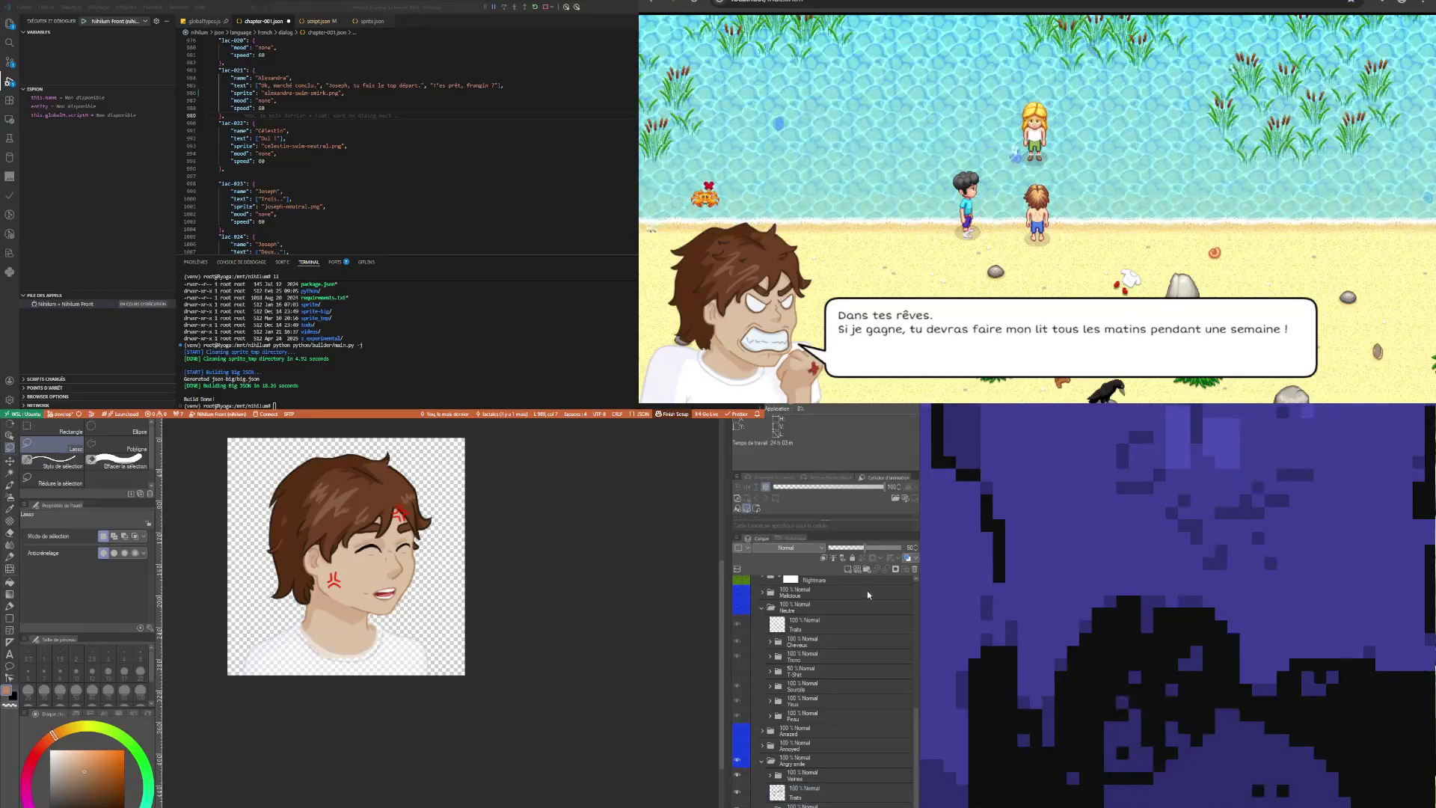
drag(868, 551, 902, 549)
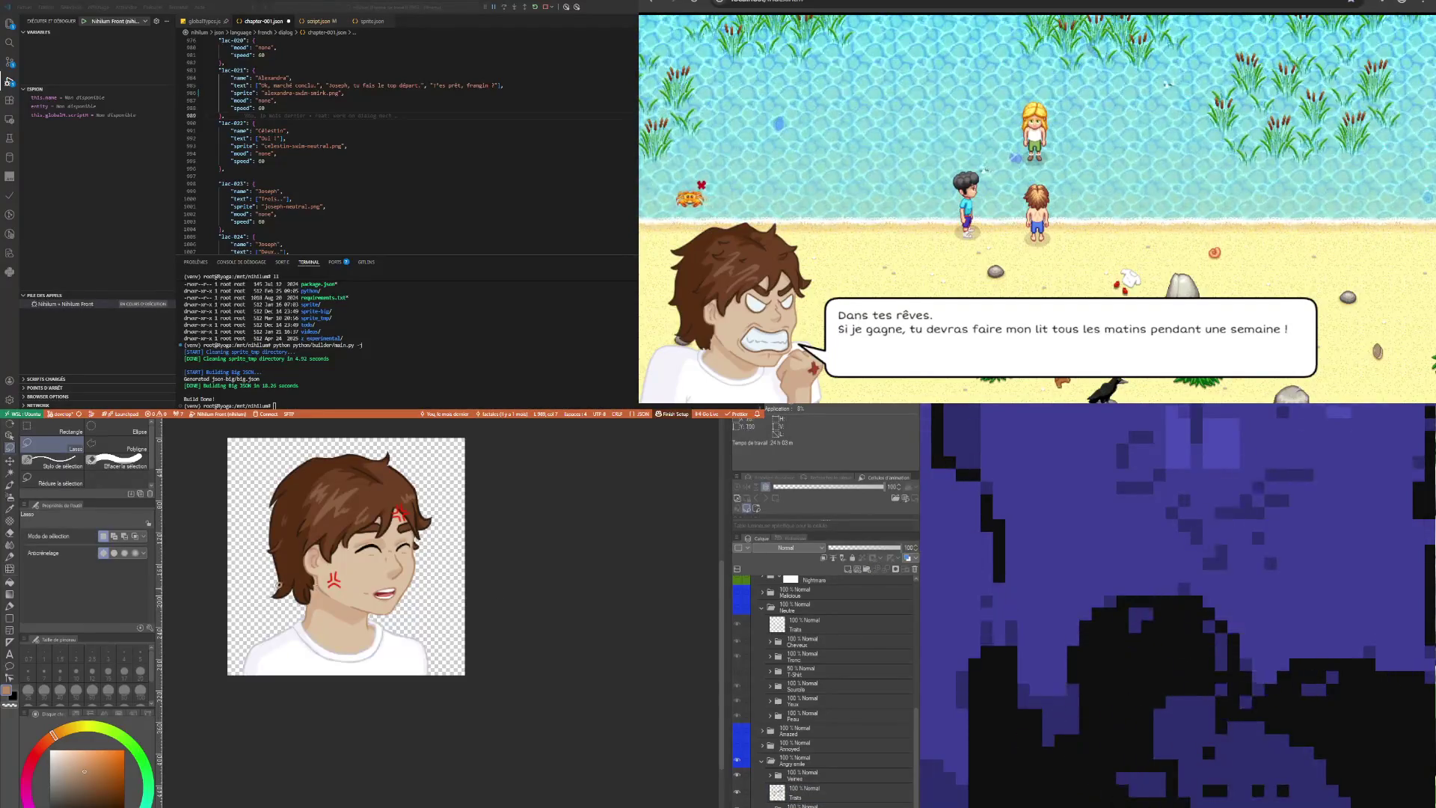
scroll(282, 585, up, 2)
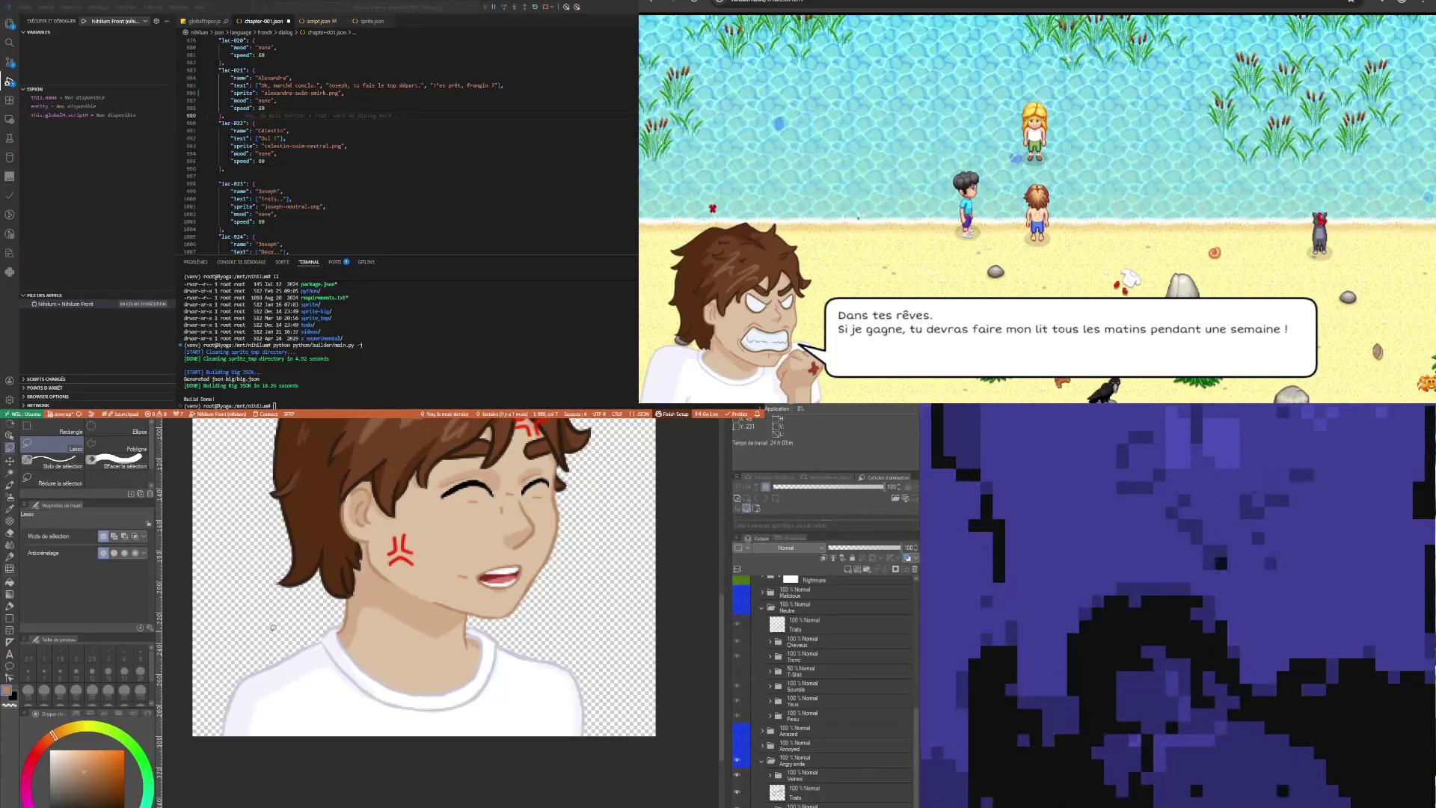
scroll(326, 617, up, 3)
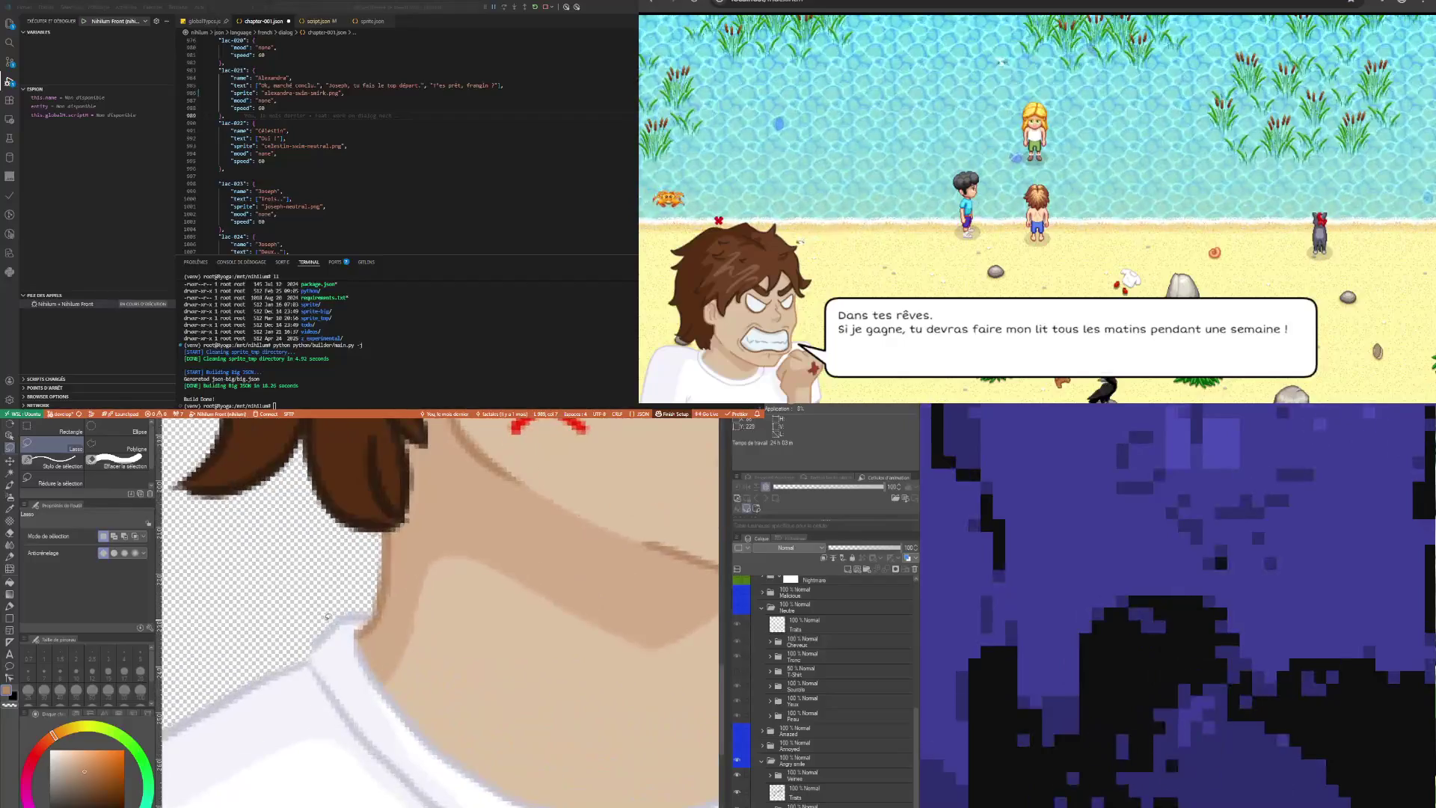
scroll(327, 615, down, 3)
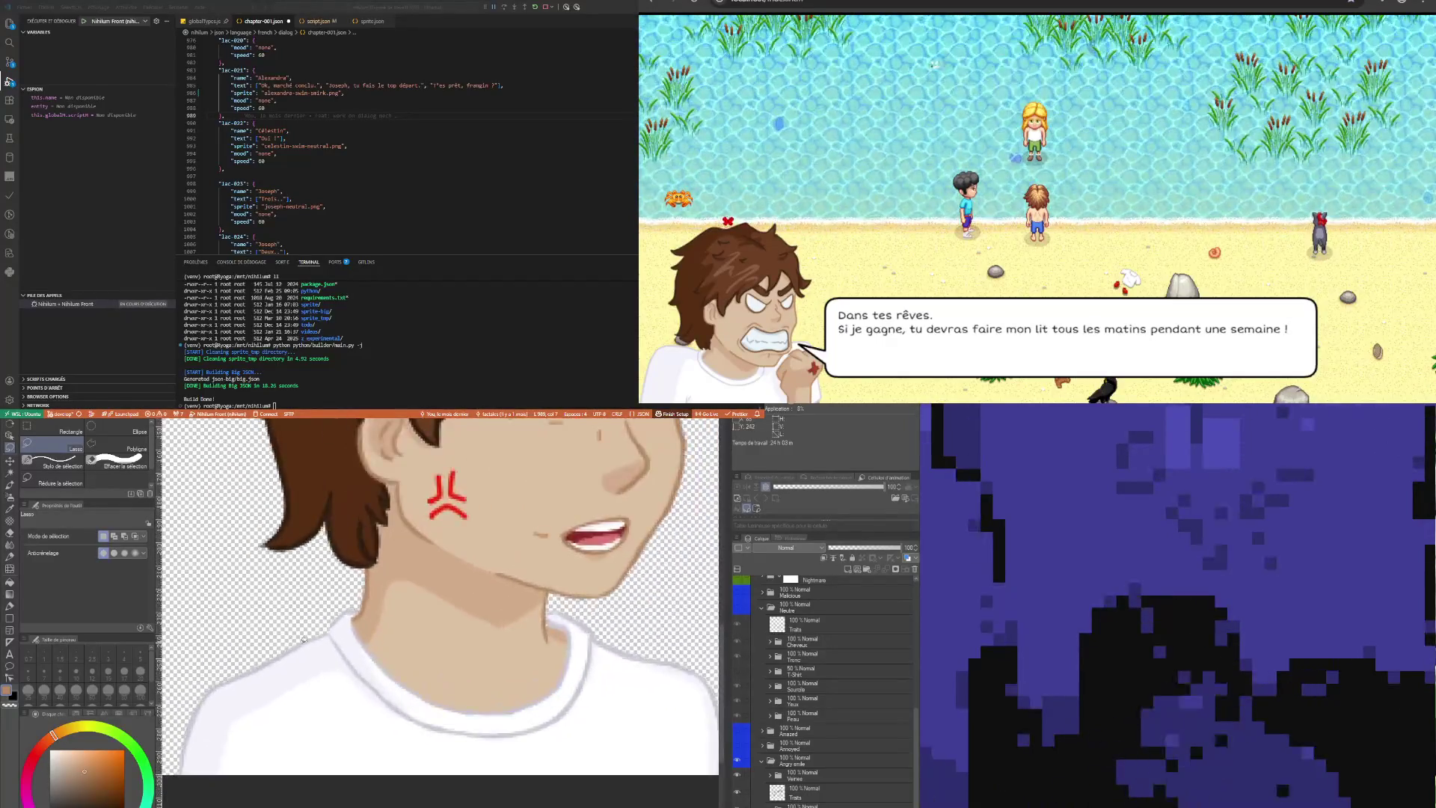
scroll(314, 636, up, 3)
scroll(313, 636, up, 2)
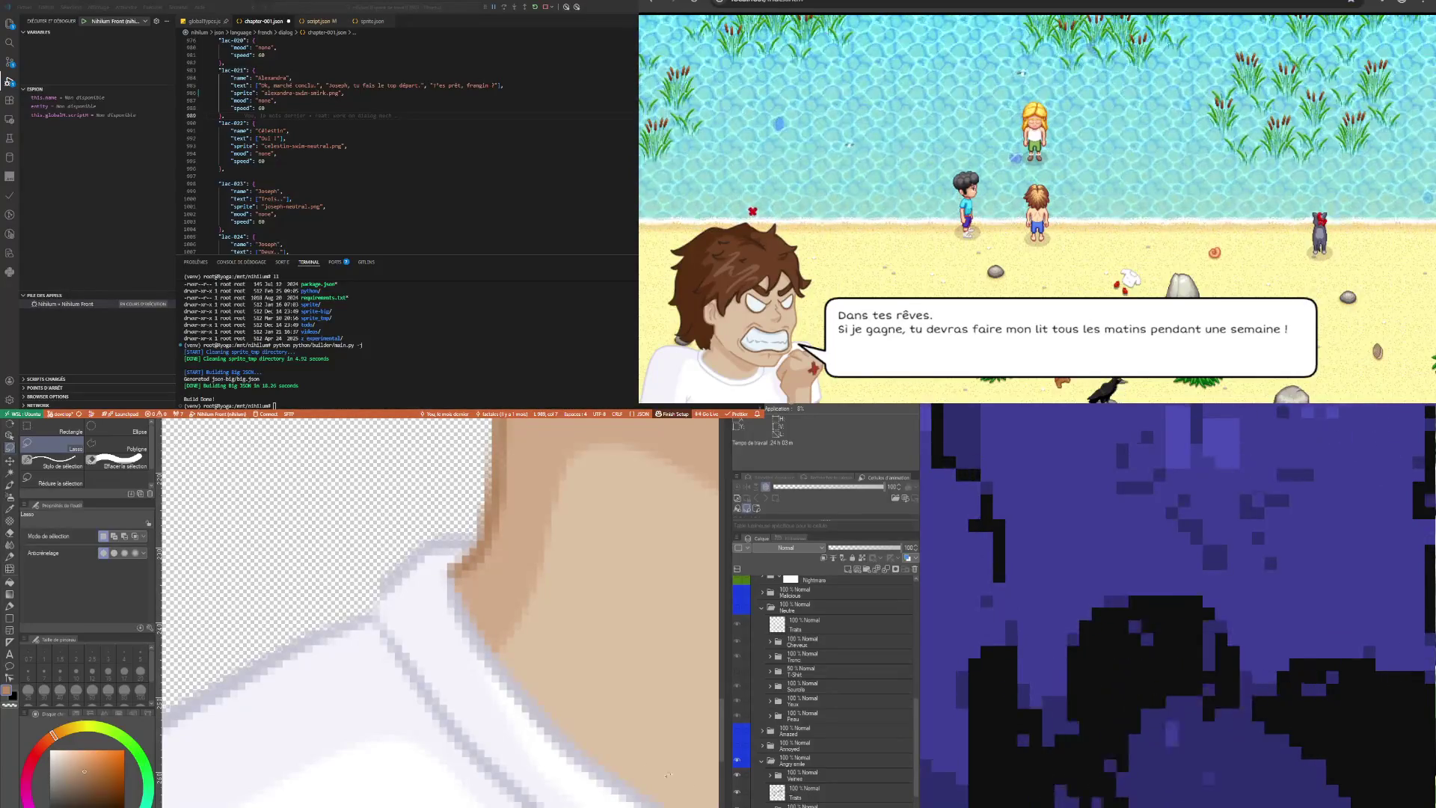
scroll(690, 785, up, 1)
Sample the pale lavender shirt outline colour and switch to the Pen at size 2
key(i)
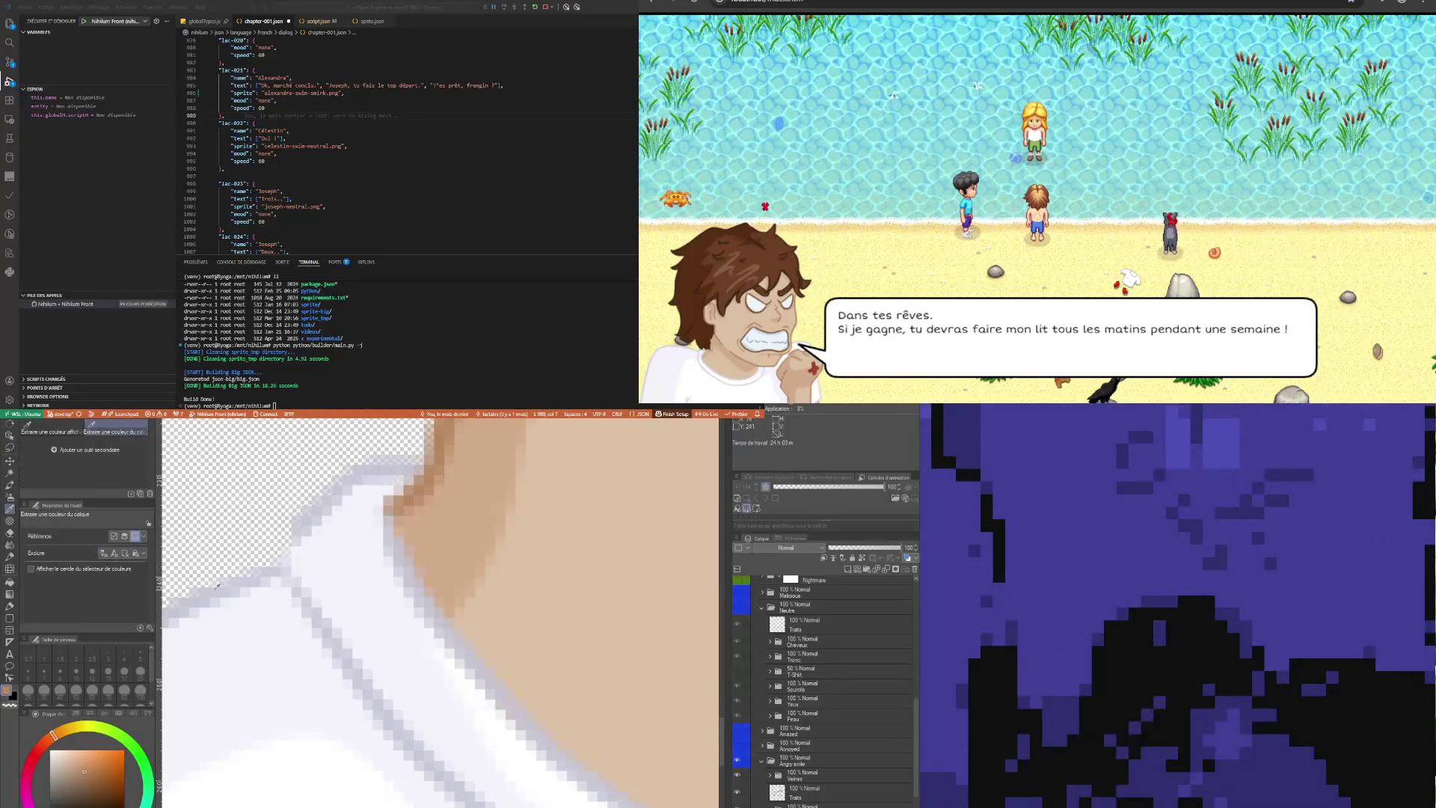
click(205, 589)
key(p)
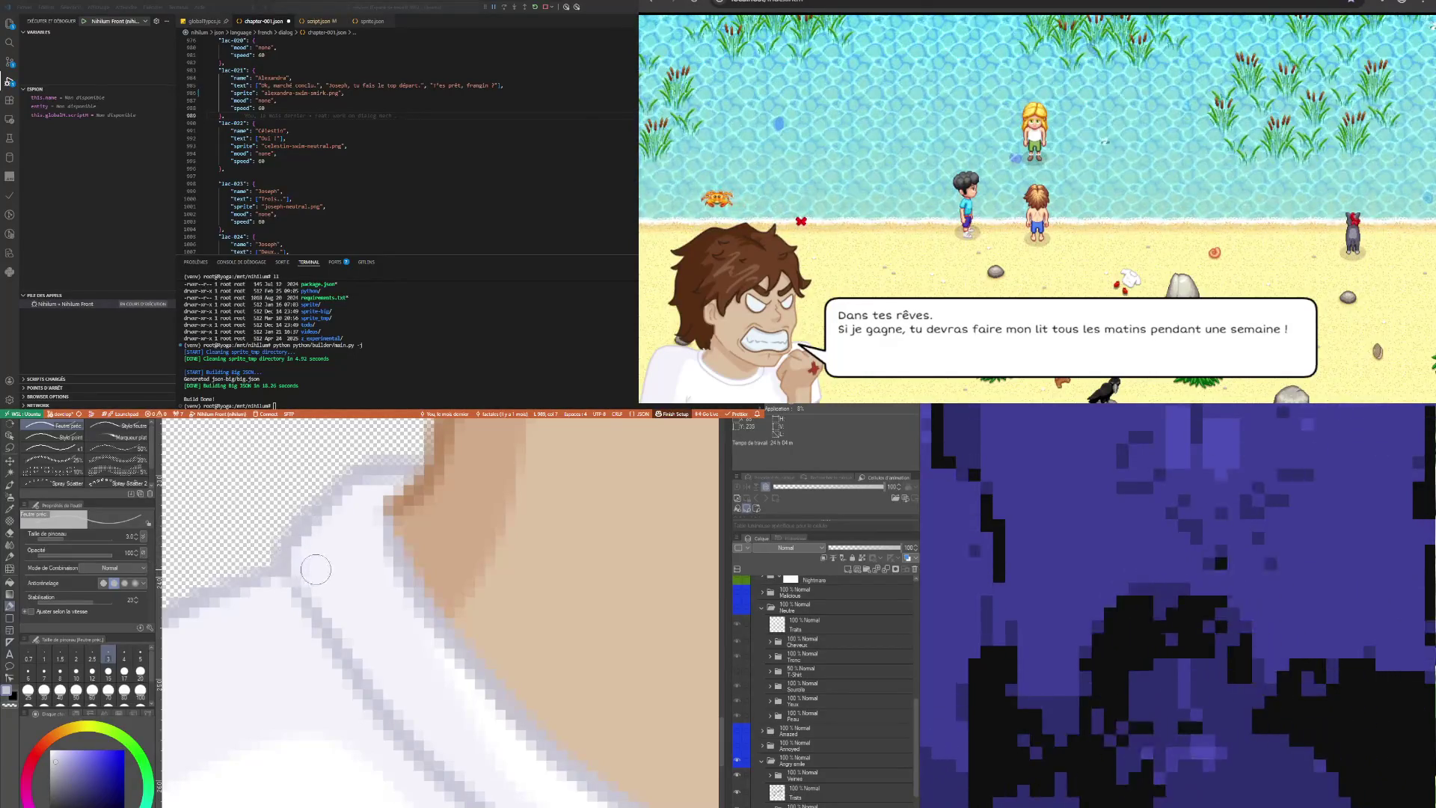
scroll(374, 595, down, 5)
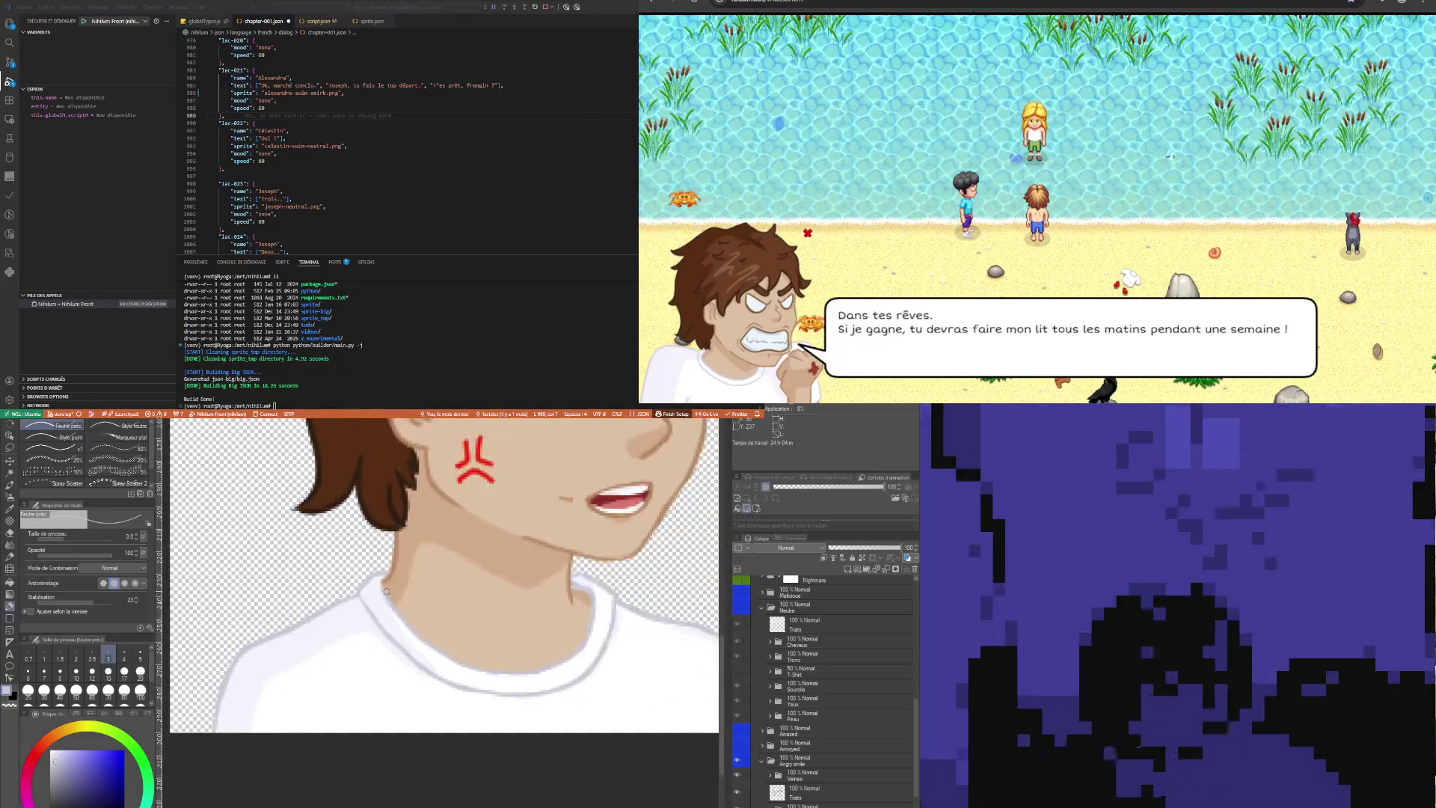
scroll(386, 591, down, 2)
scroll(407, 589, up, 3)
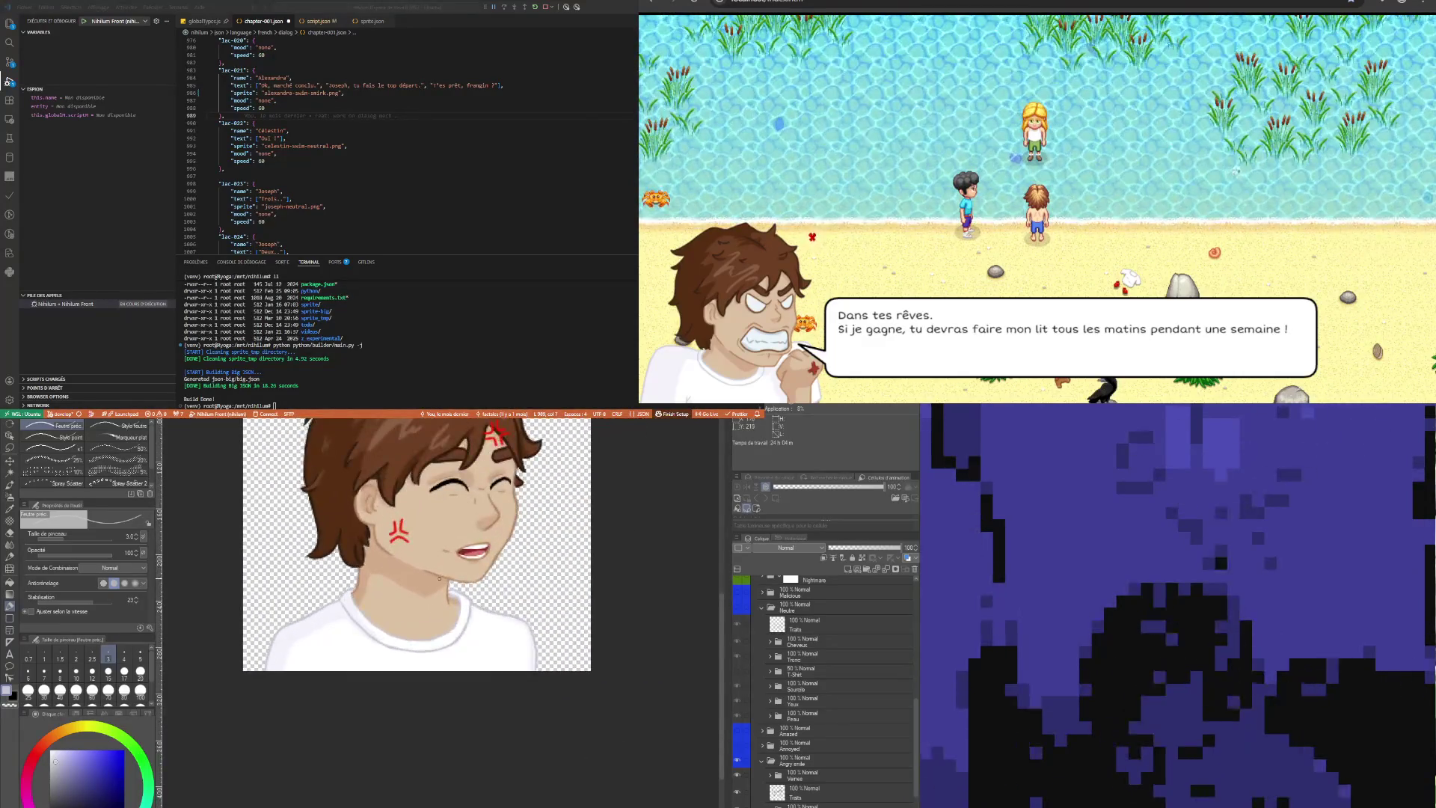
scroll(406, 592, up, 4)
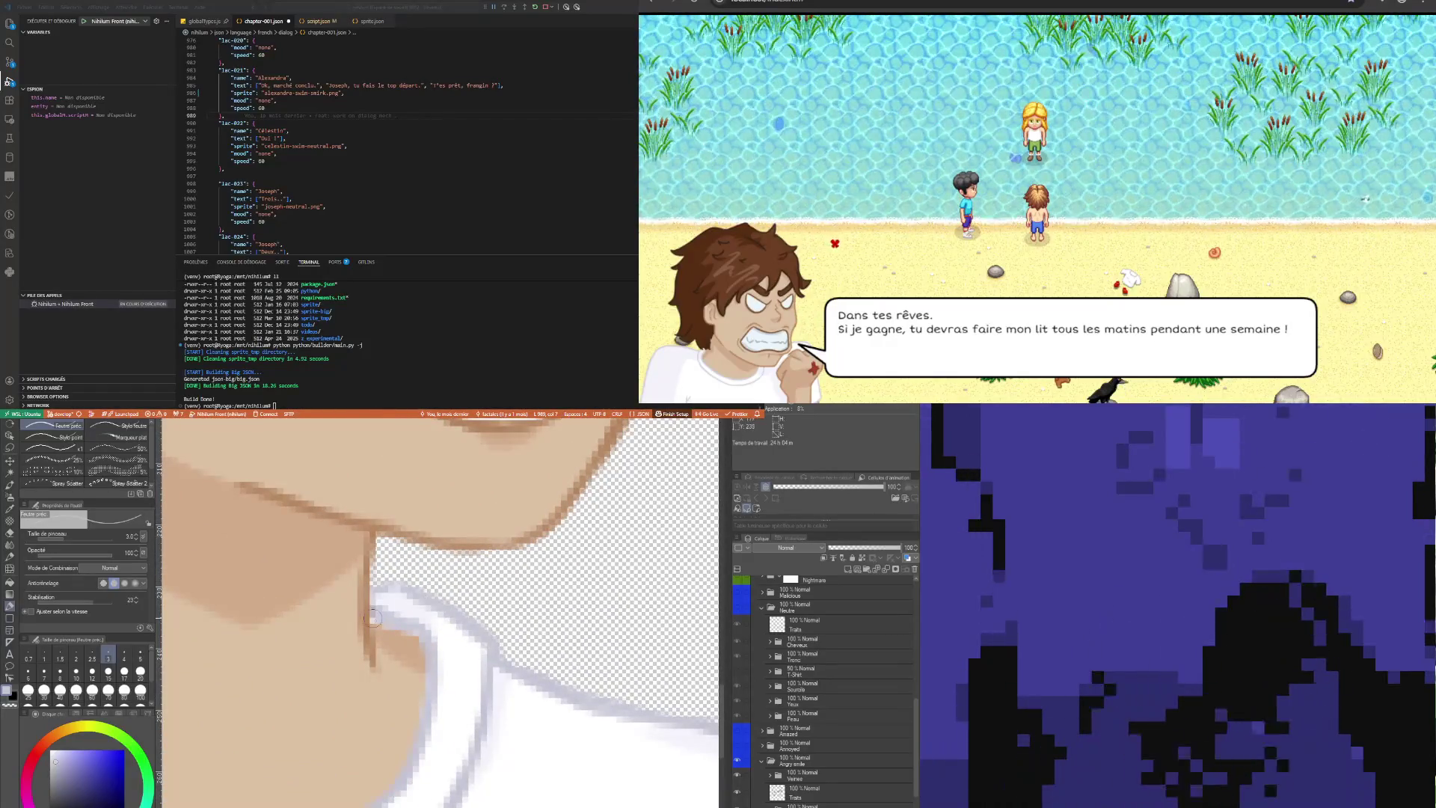
key(bracketleft)
key(bracketleft)
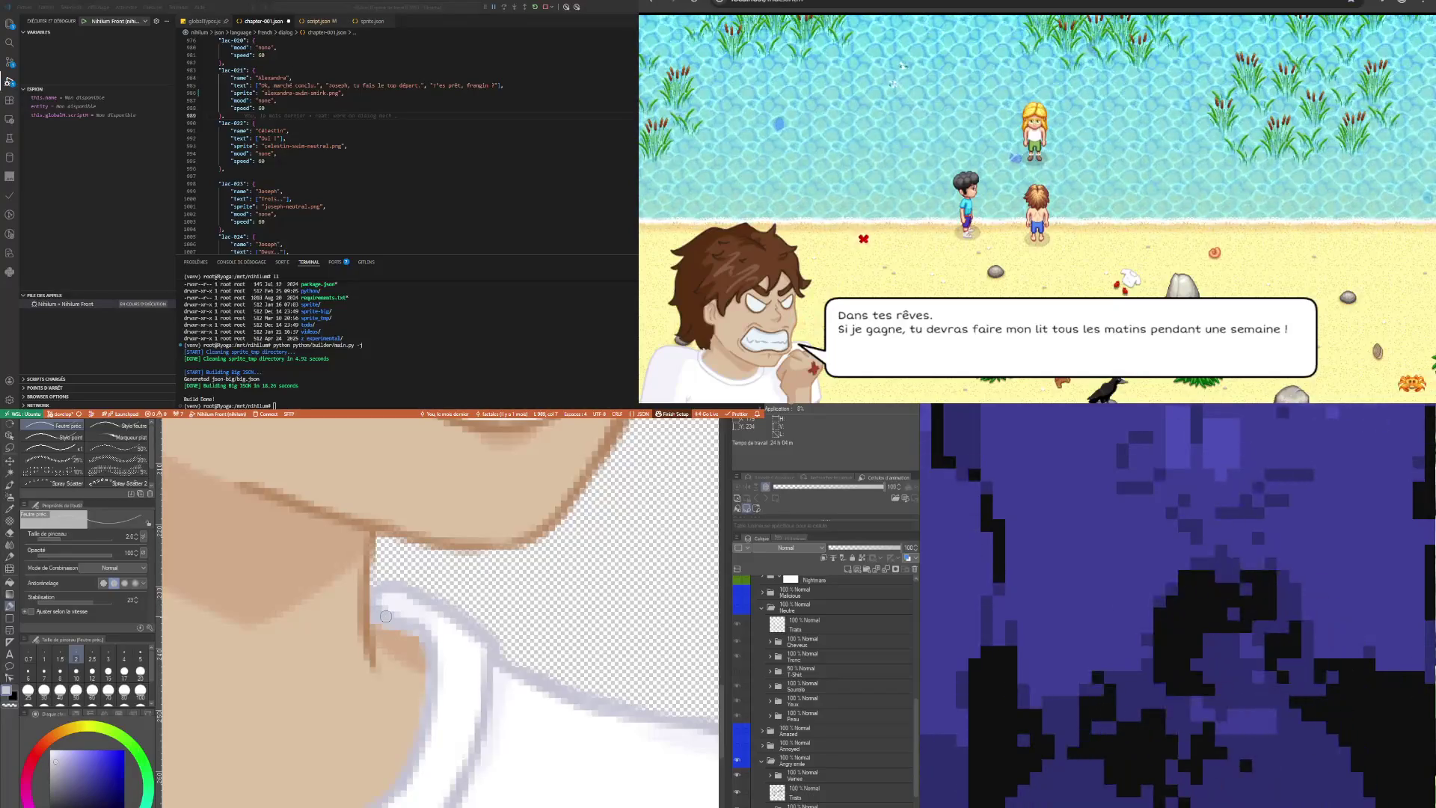
scroll(386, 616, down, 4)
scroll(376, 631, down, 5)
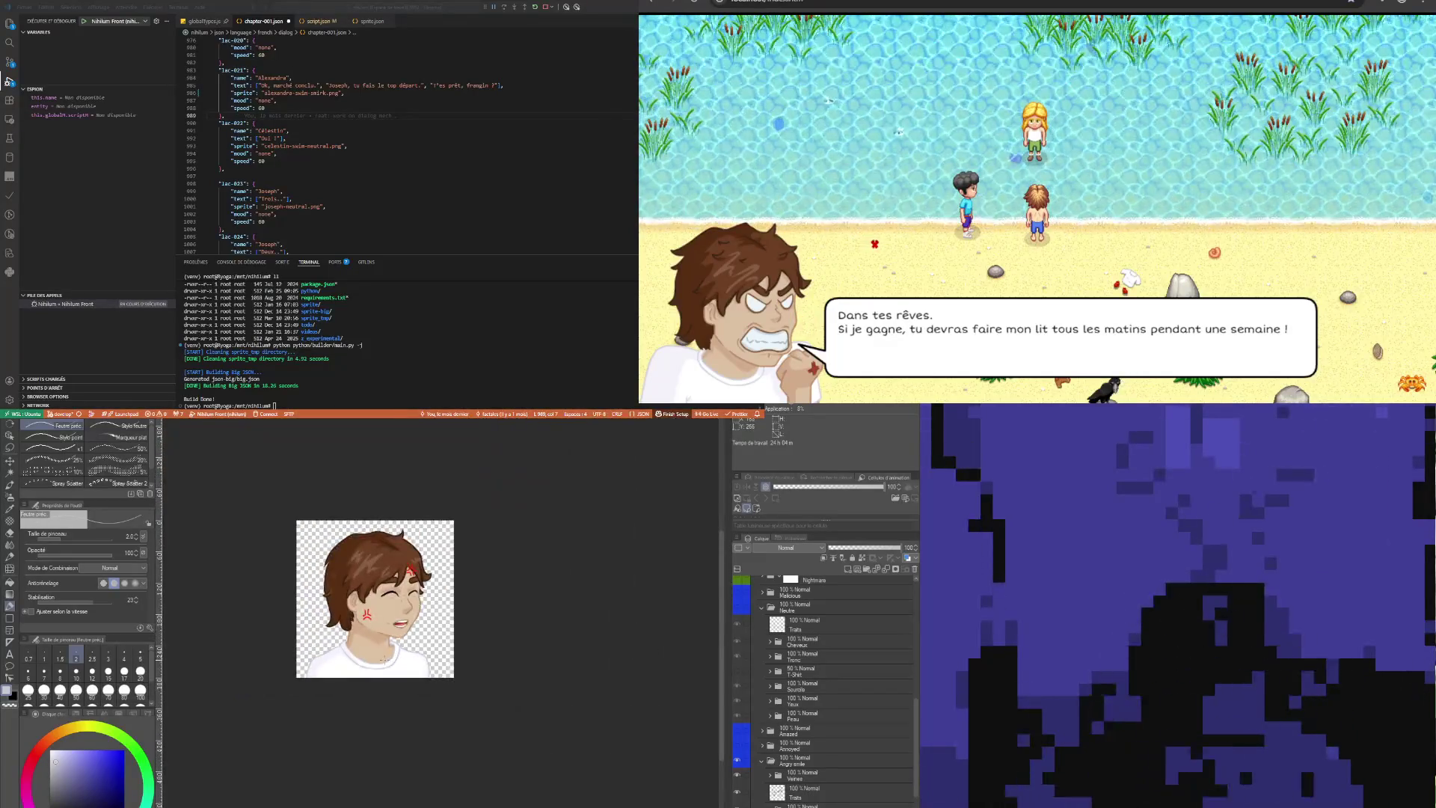
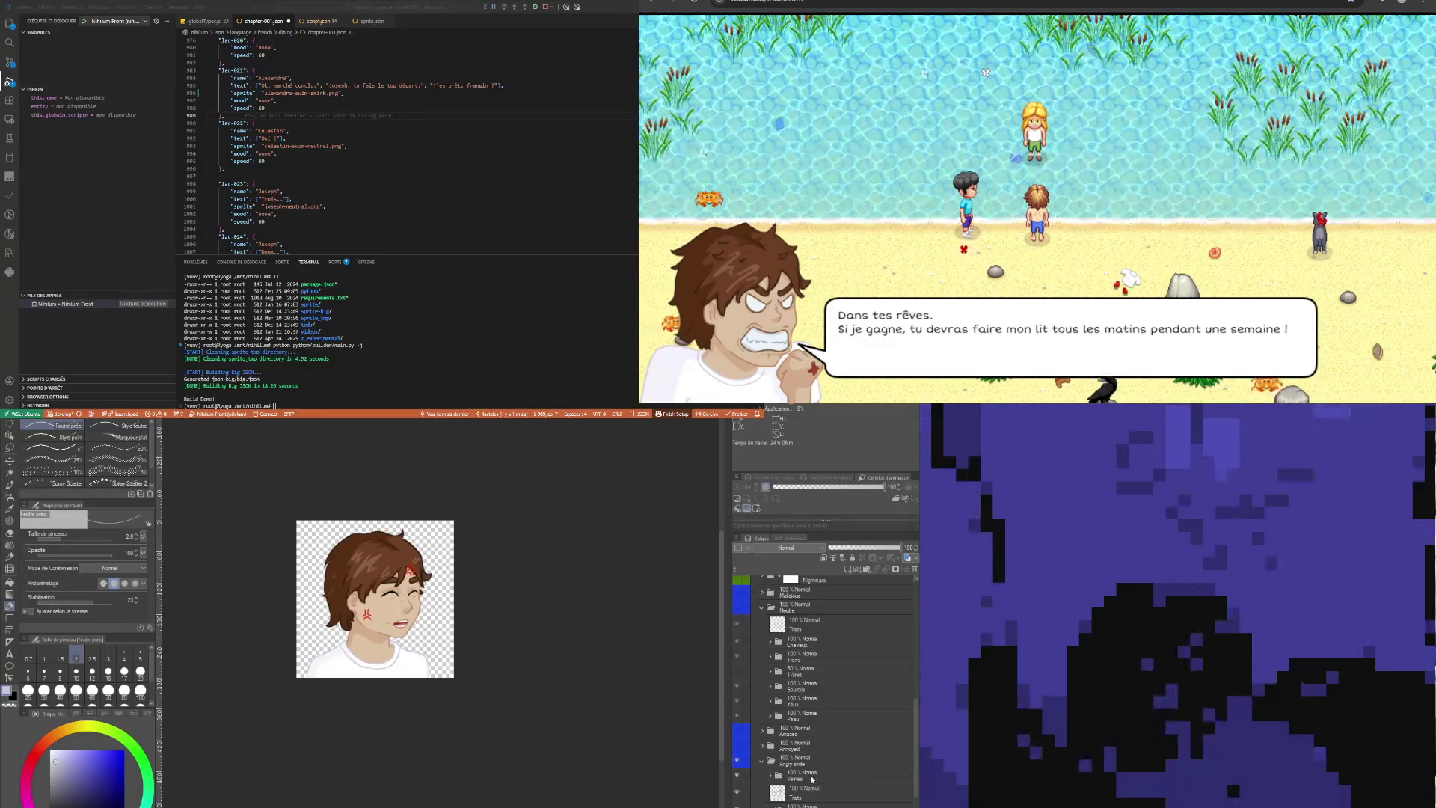
Select the Veines layer and hide it so the red anger marks disappear
click(769, 778)
click(737, 776)
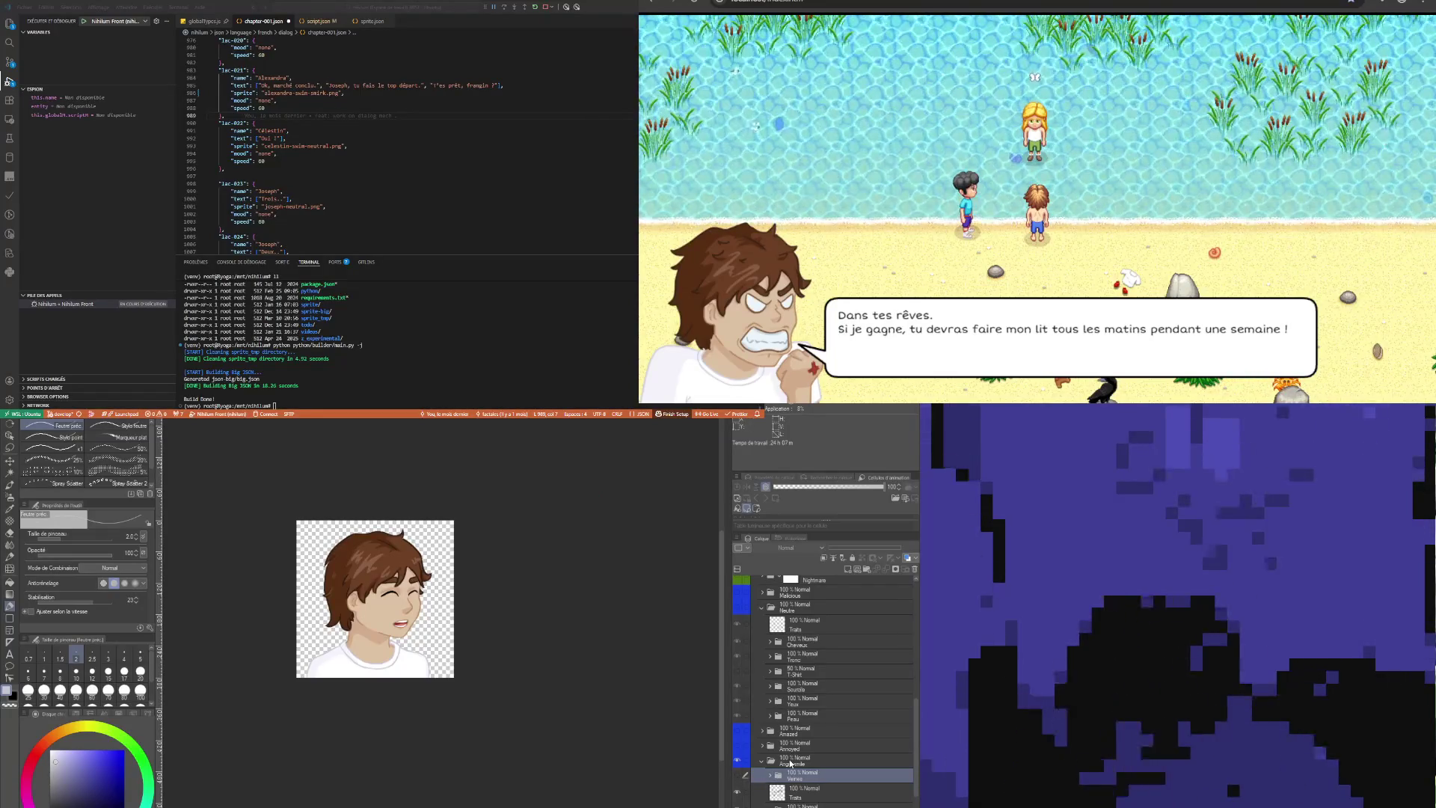
Hide the current expression and make the Angry smile expression folder visible
click(737, 759)
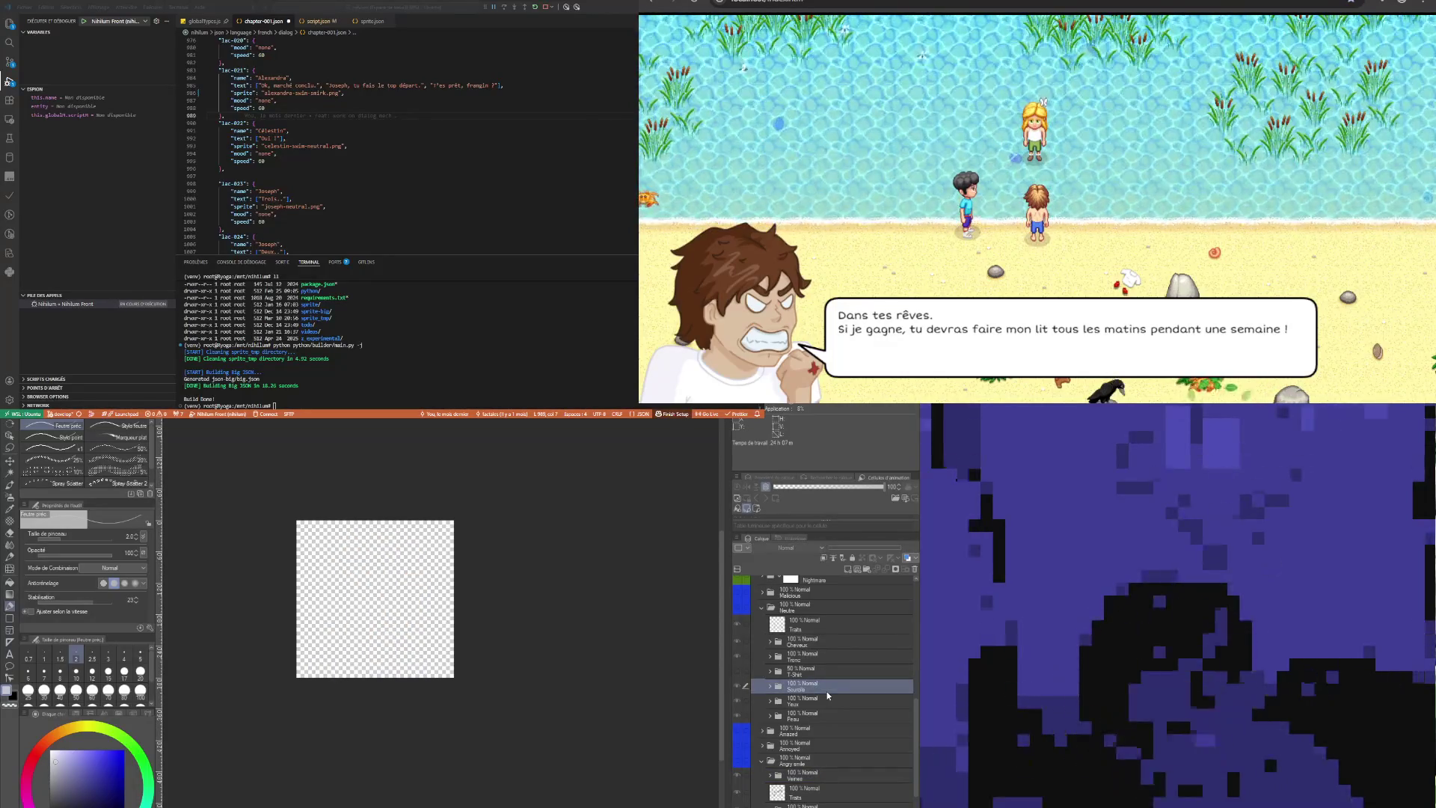
click(814, 624)
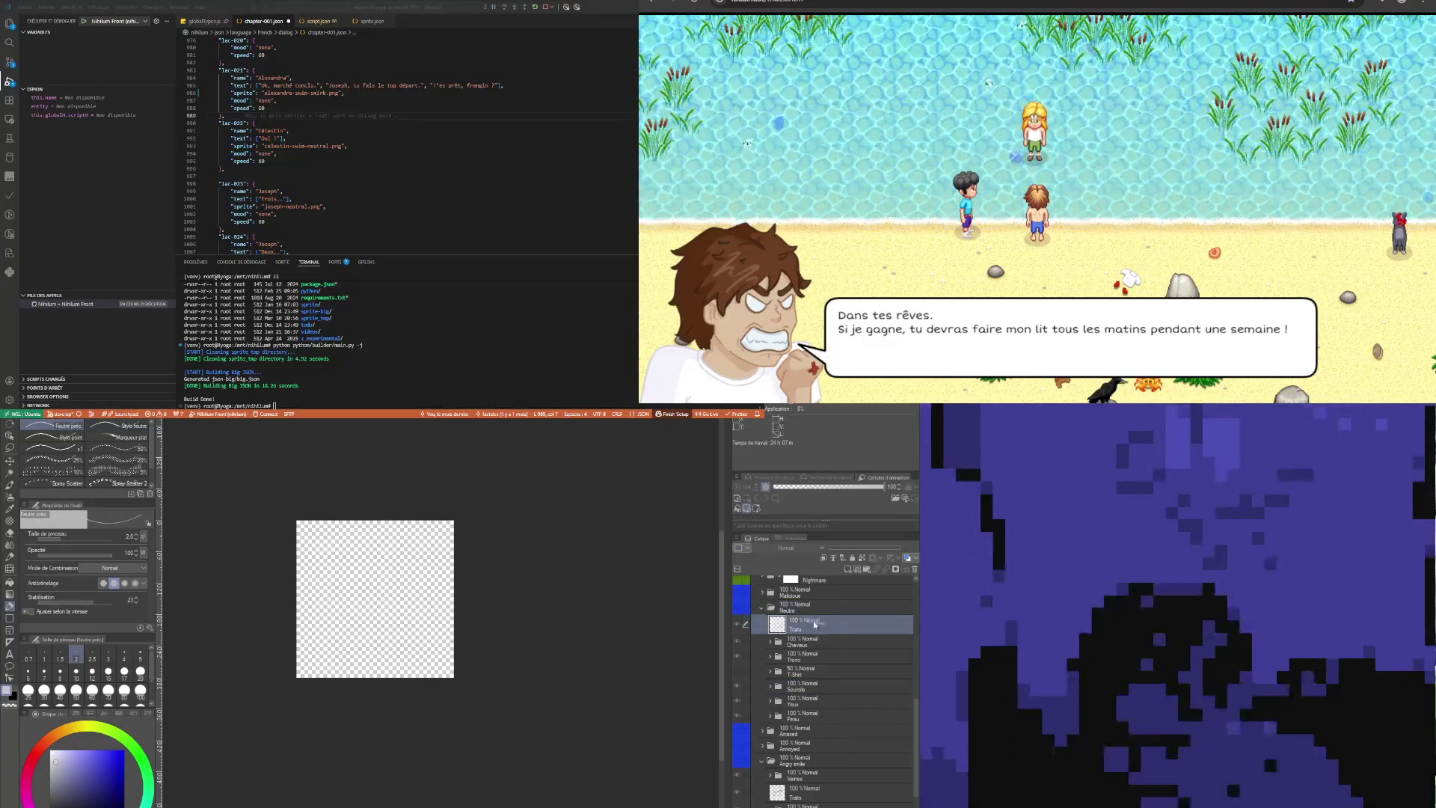
click(770, 607)
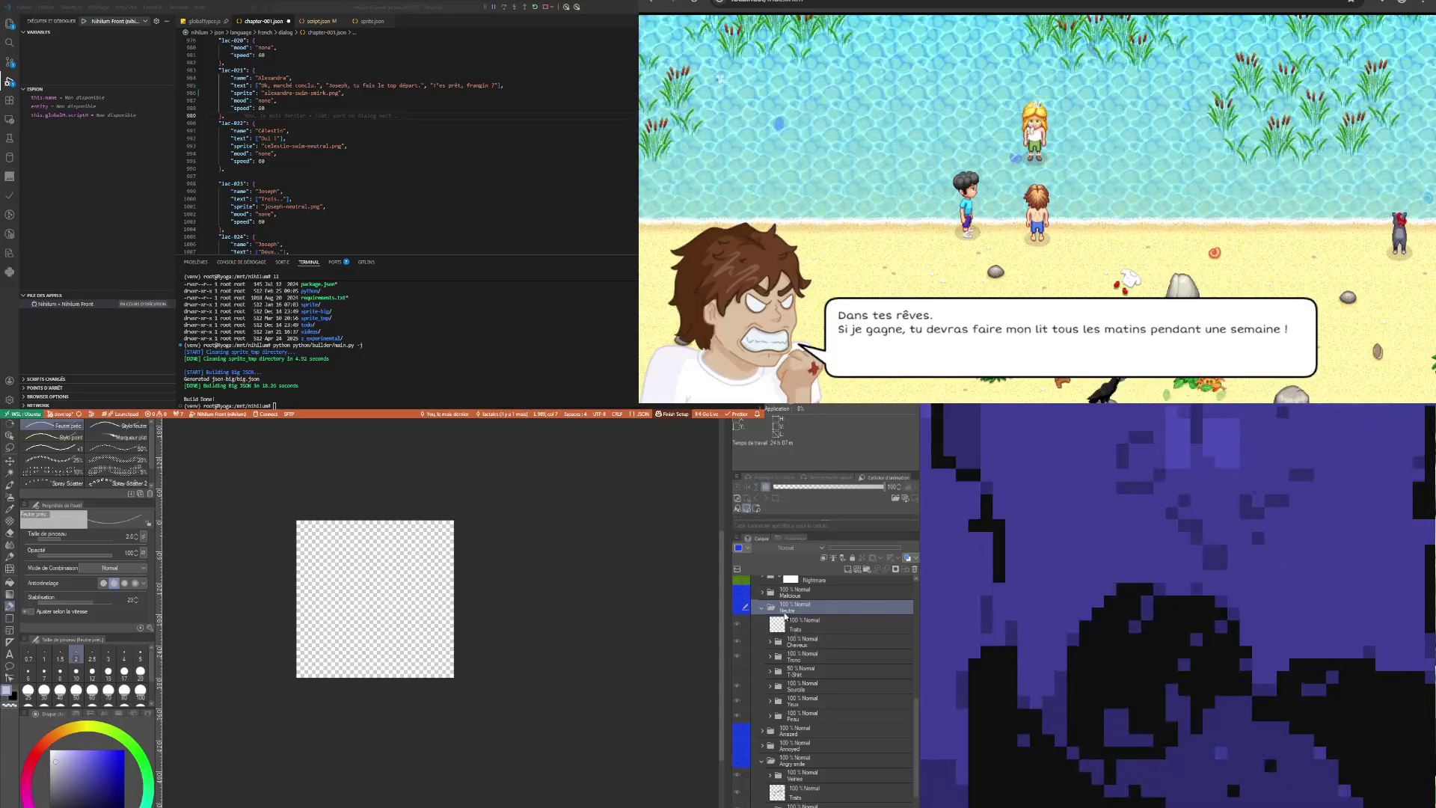
click(762, 610)
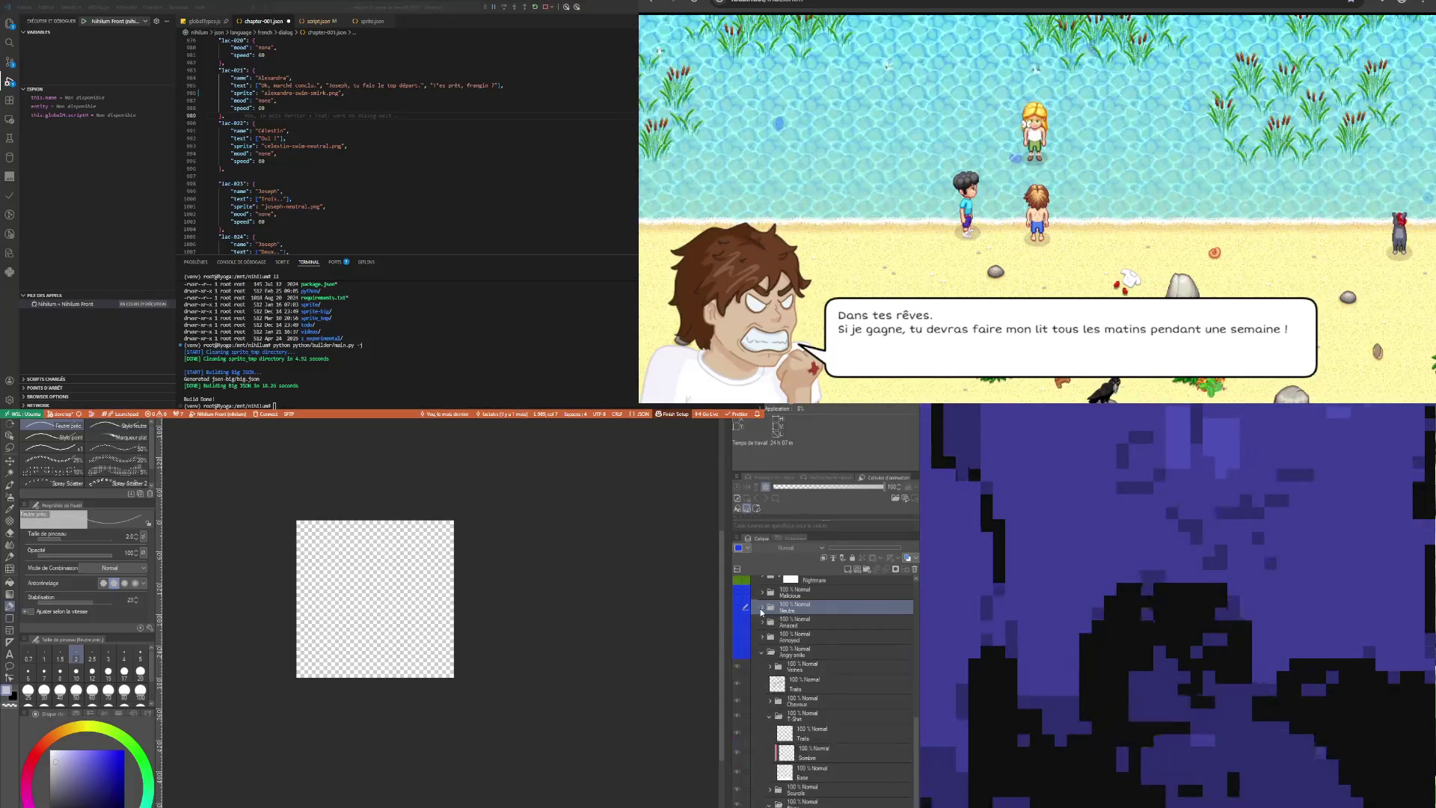
click(797, 624)
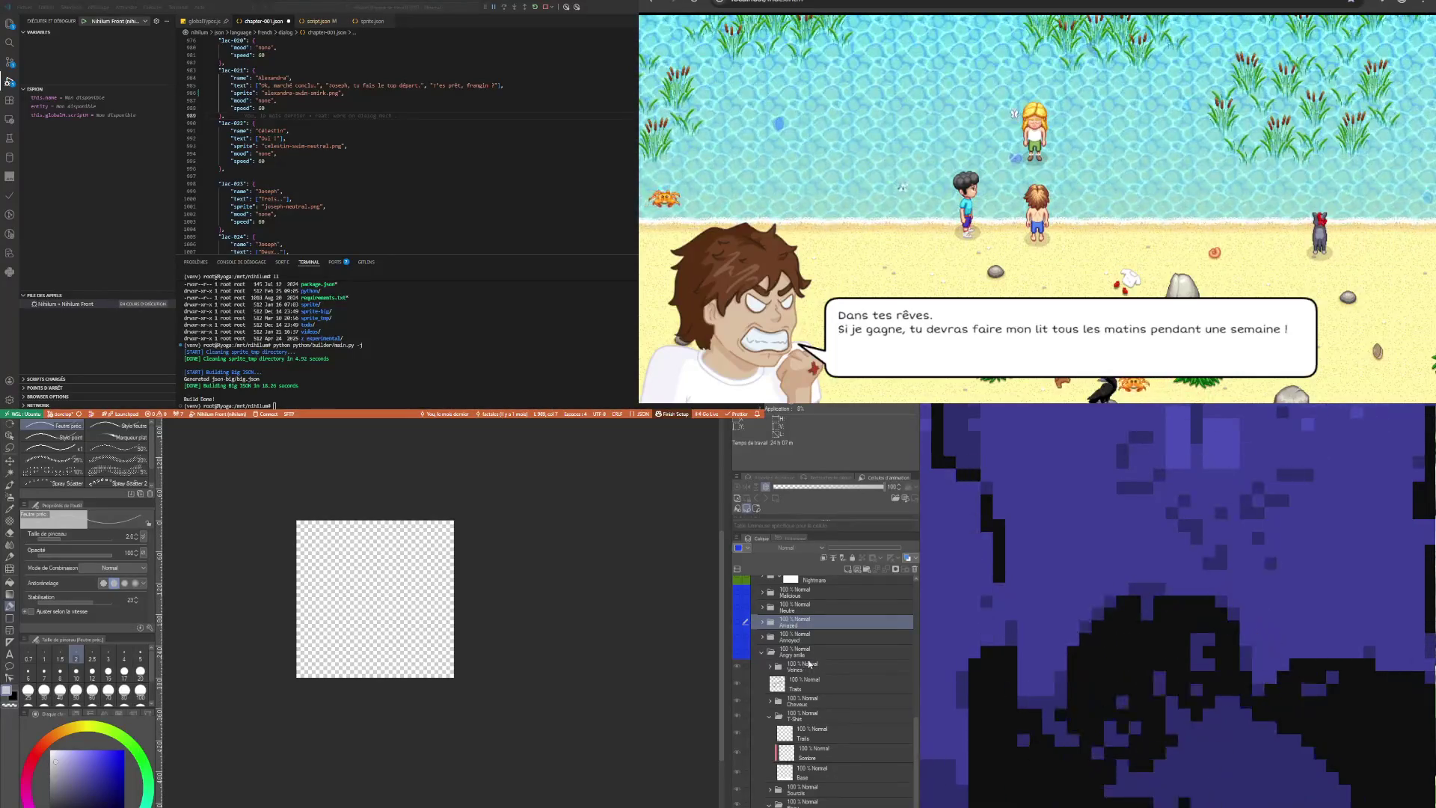
click(806, 655)
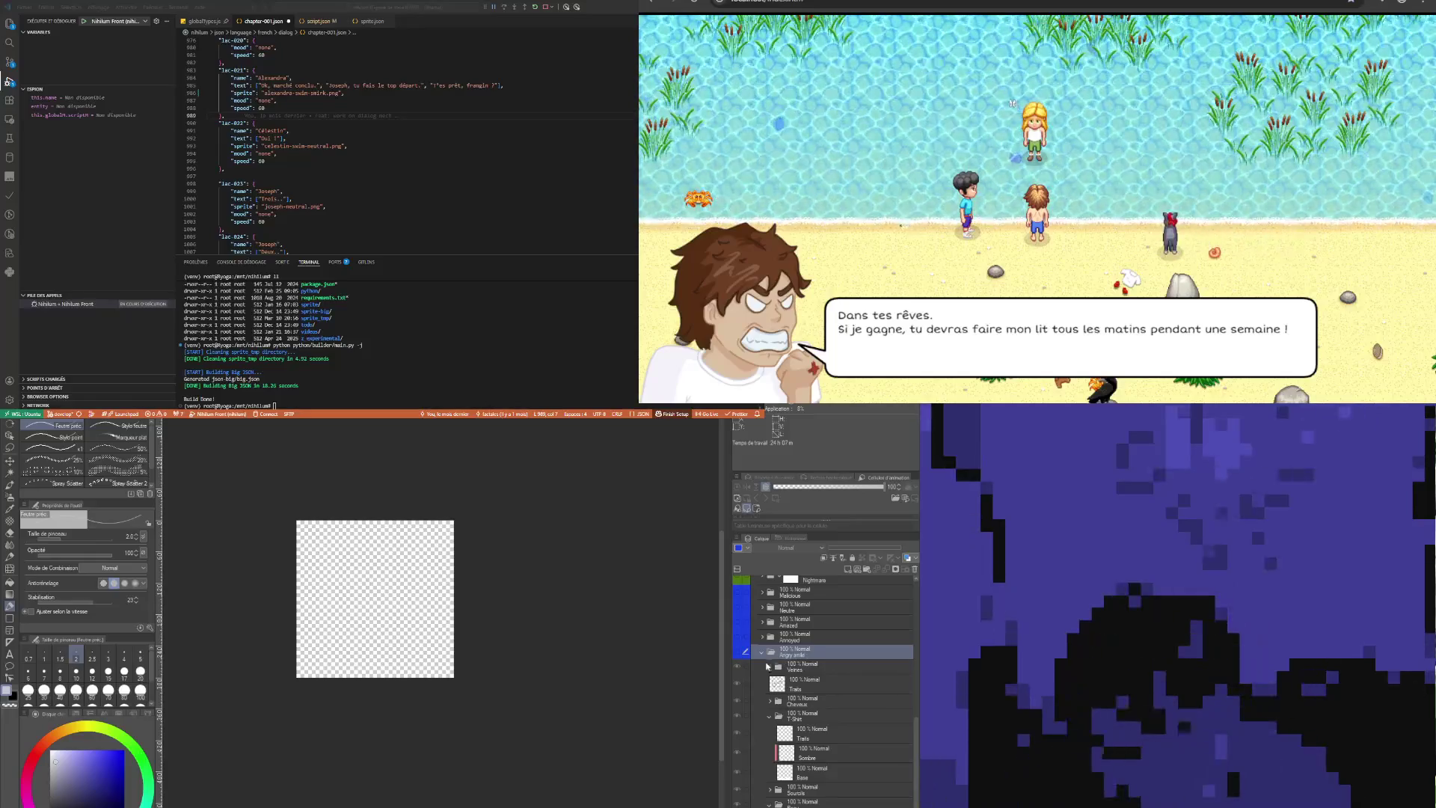
click(736, 653)
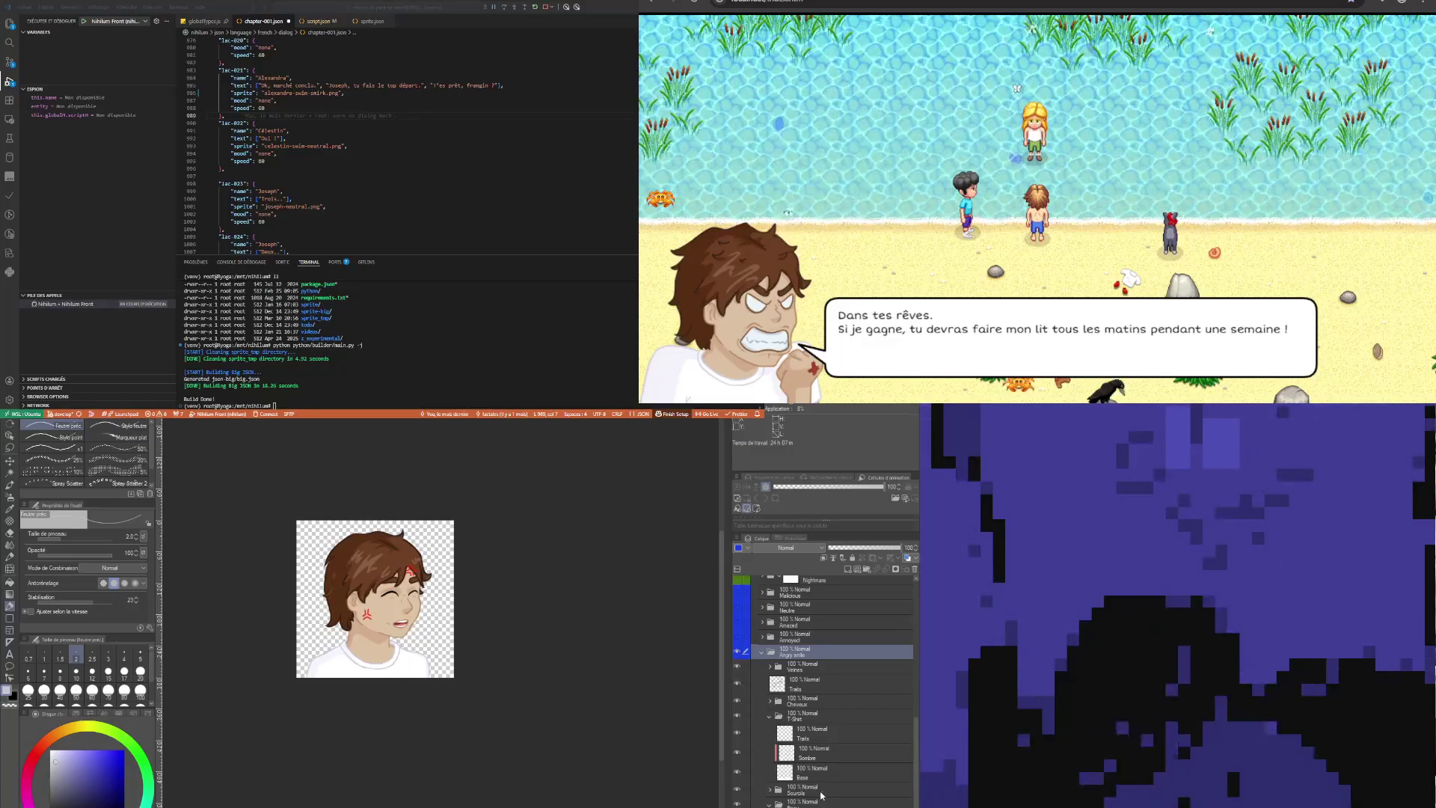
Hide the white T-shirt and bring back the Neutre expression to inspect its layers
scroll(822, 795, down, 2)
click(740, 655)
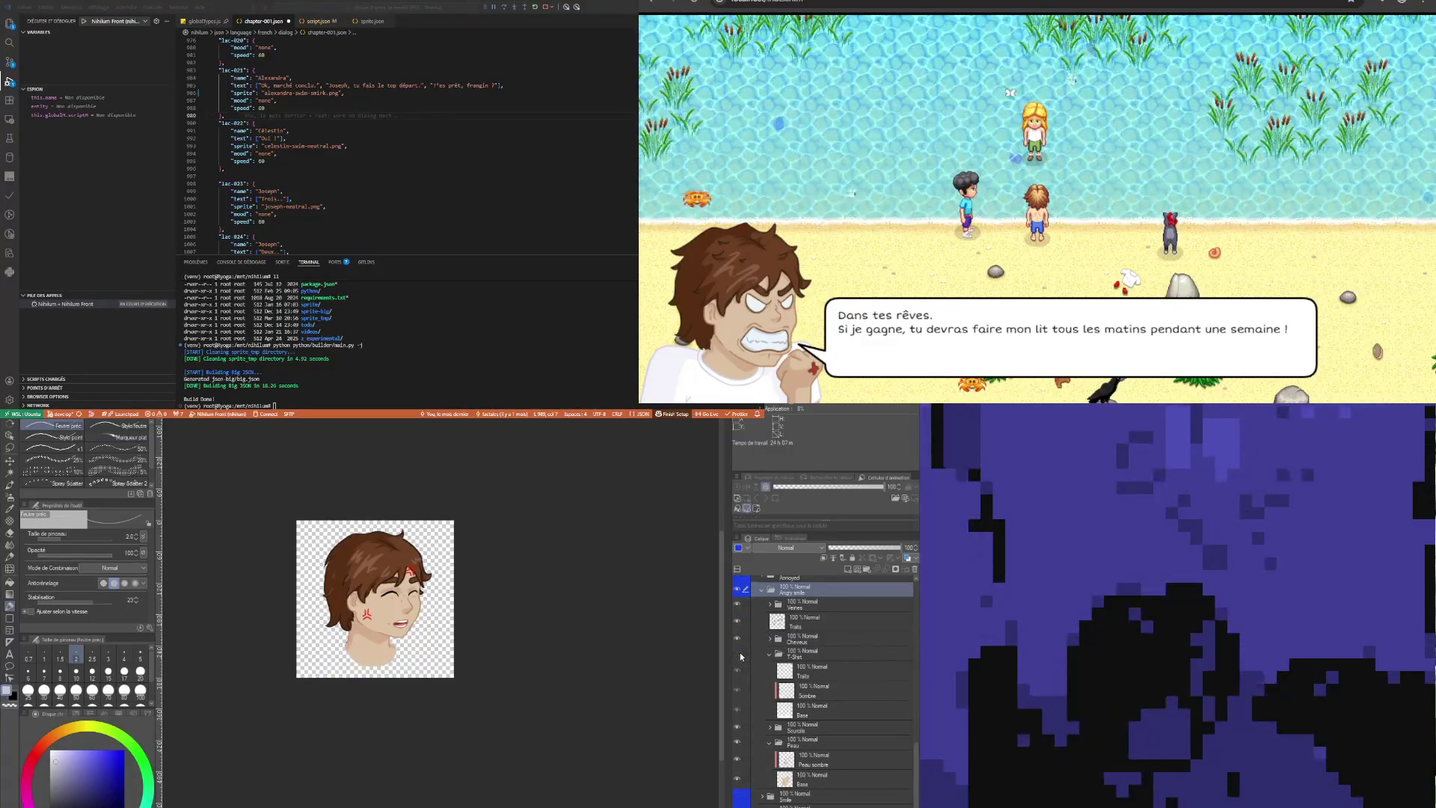
scroll(823, 662, up, 4)
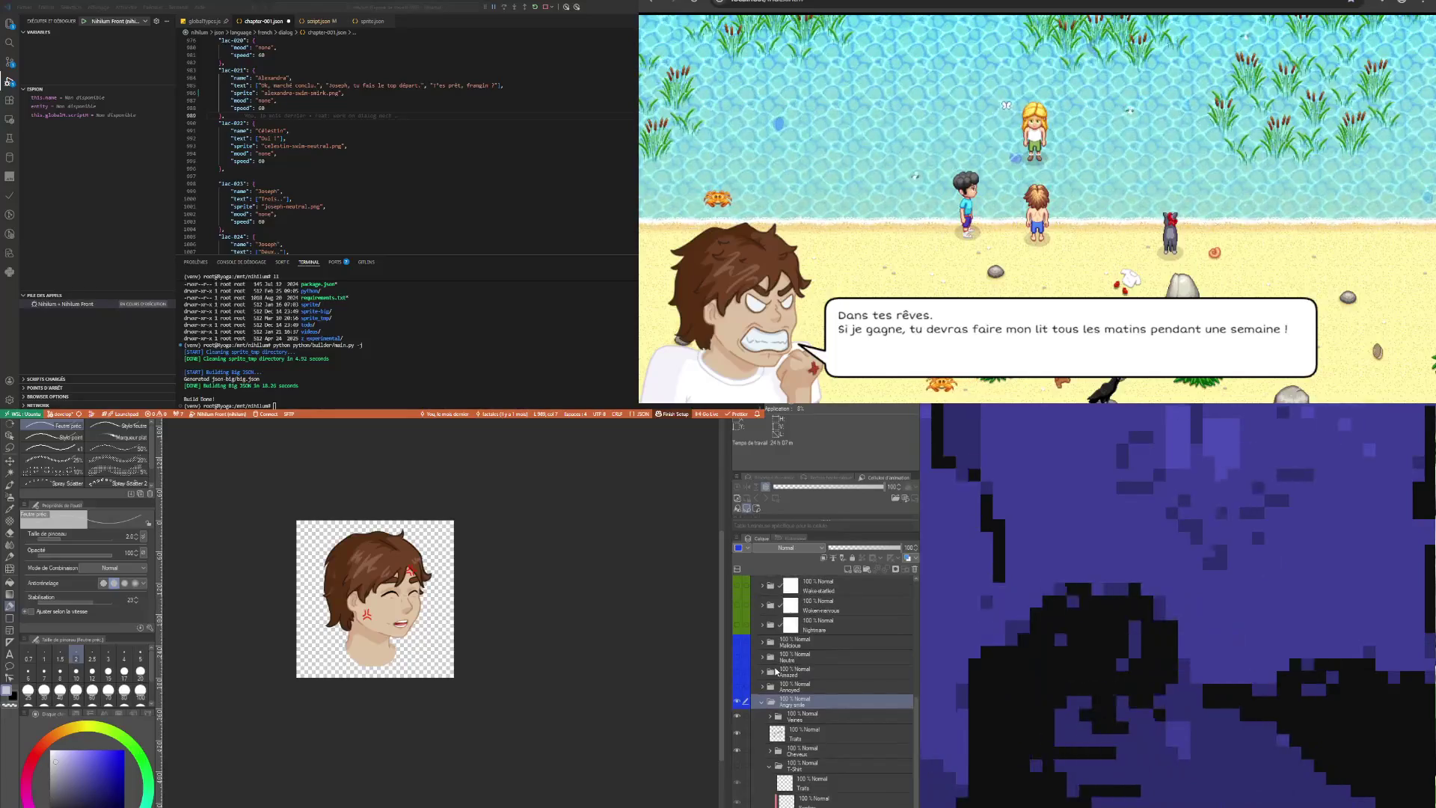
click(738, 658)
click(763, 658)
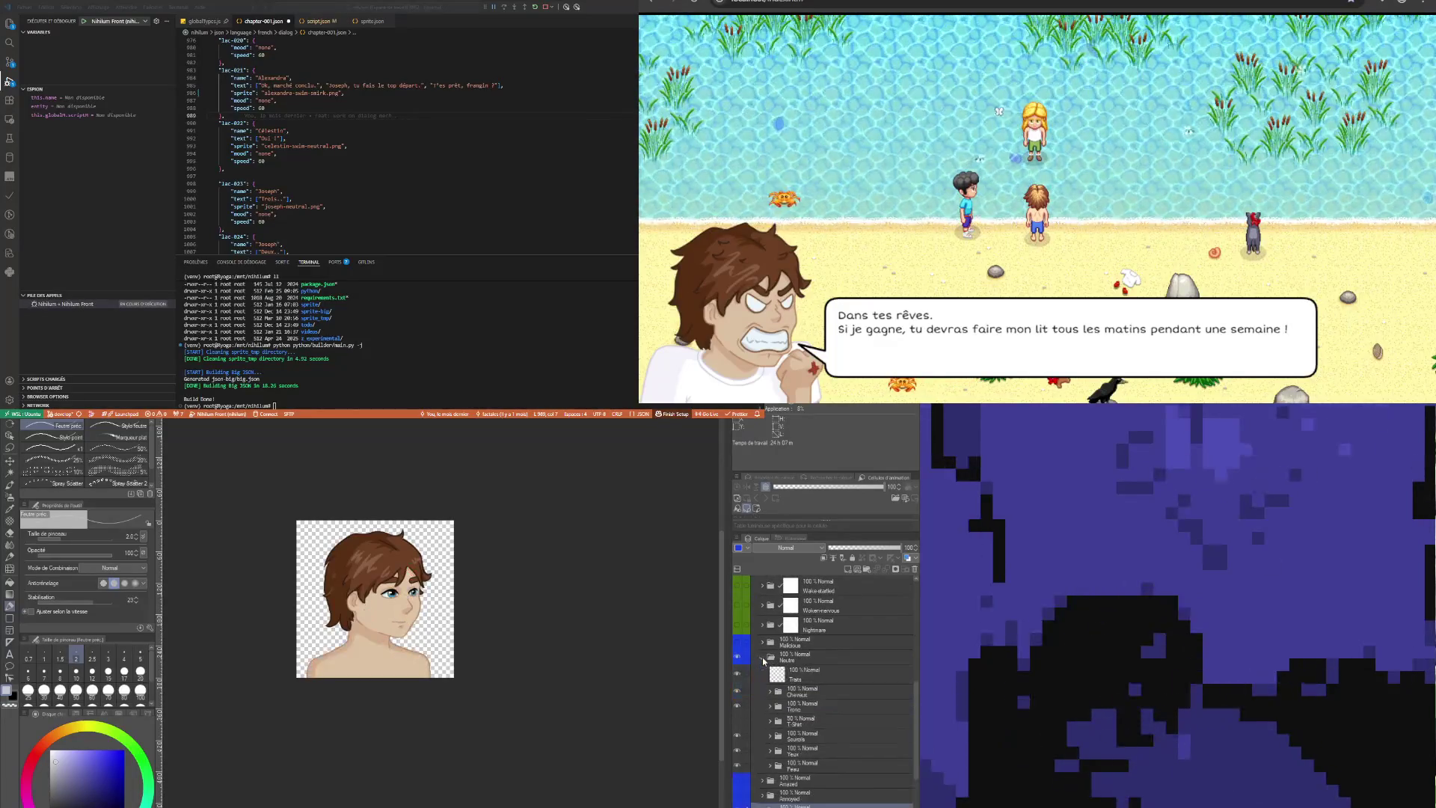
Check the Neutre skin and torso layers, hide Neutre again, and undo to restore the Tronc torso
click(799, 765)
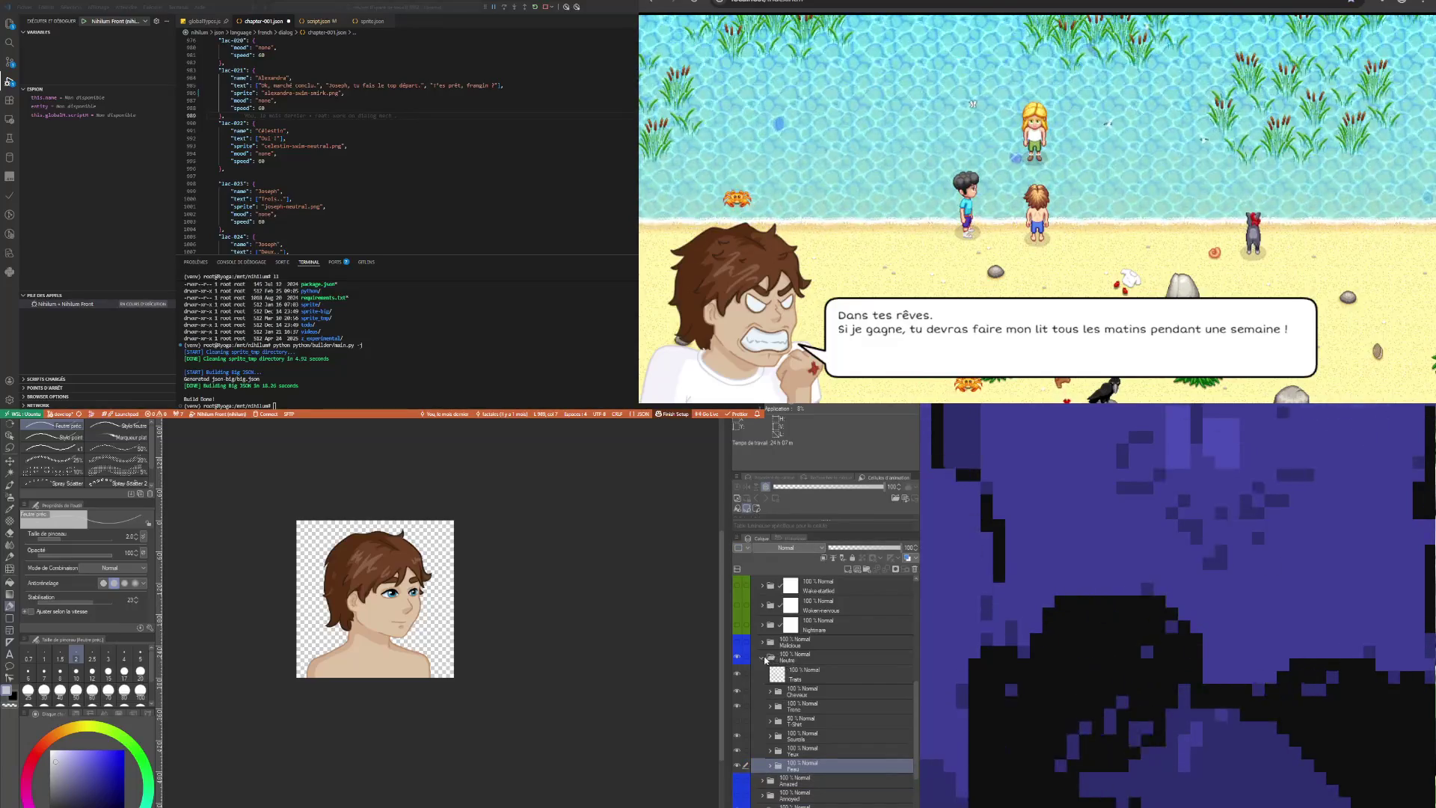
click(801, 806)
click(803, 770)
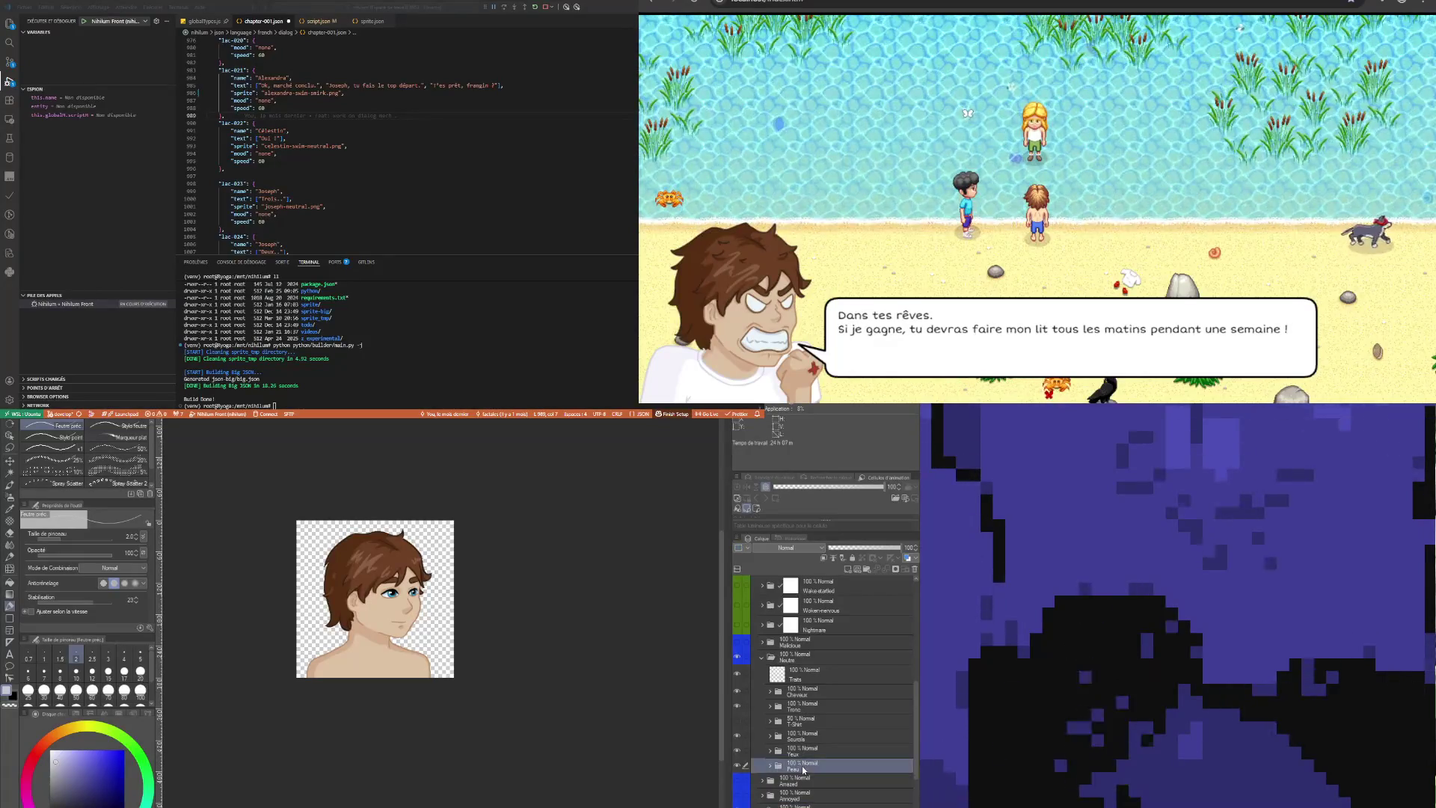
click(802, 712)
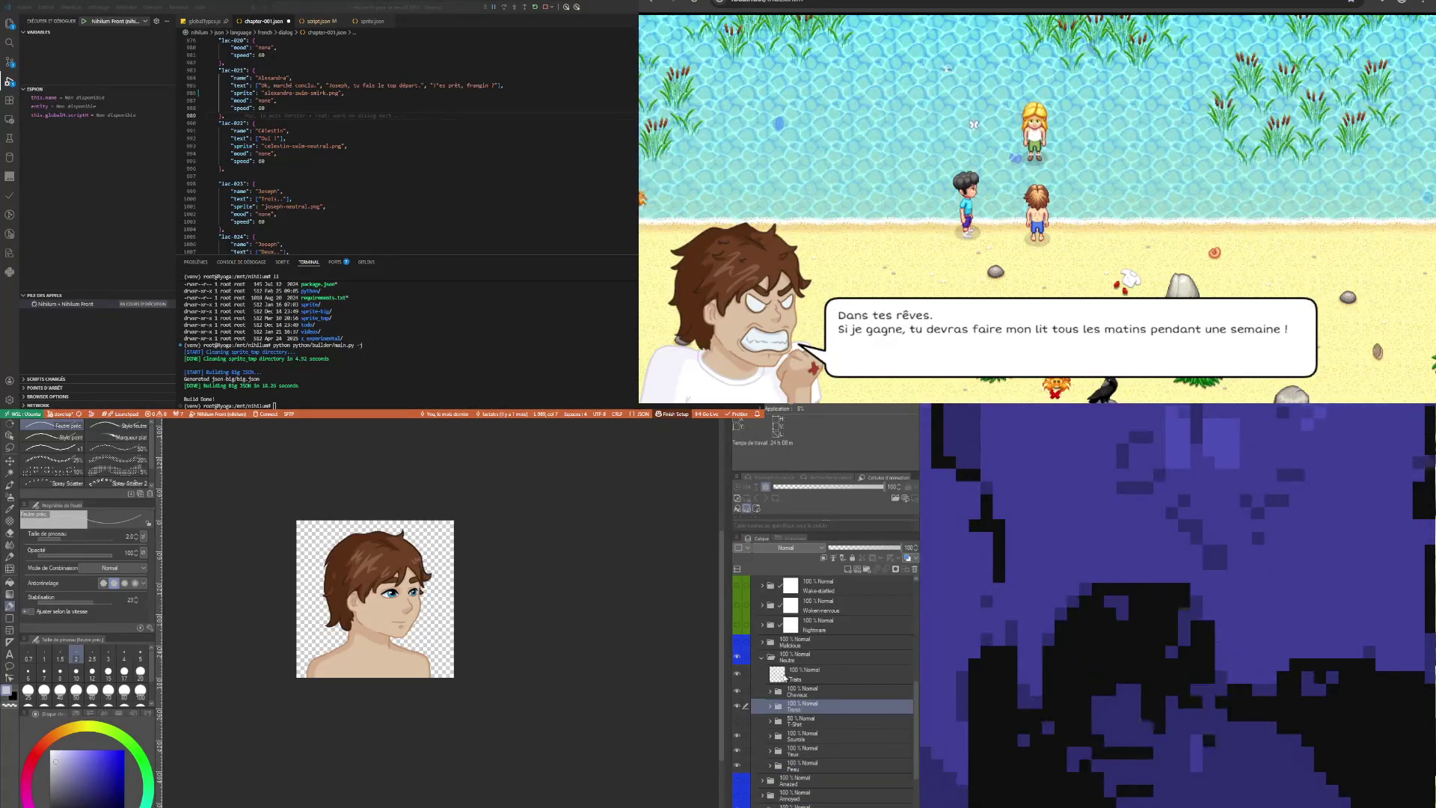
click(761, 658)
click(739, 657)
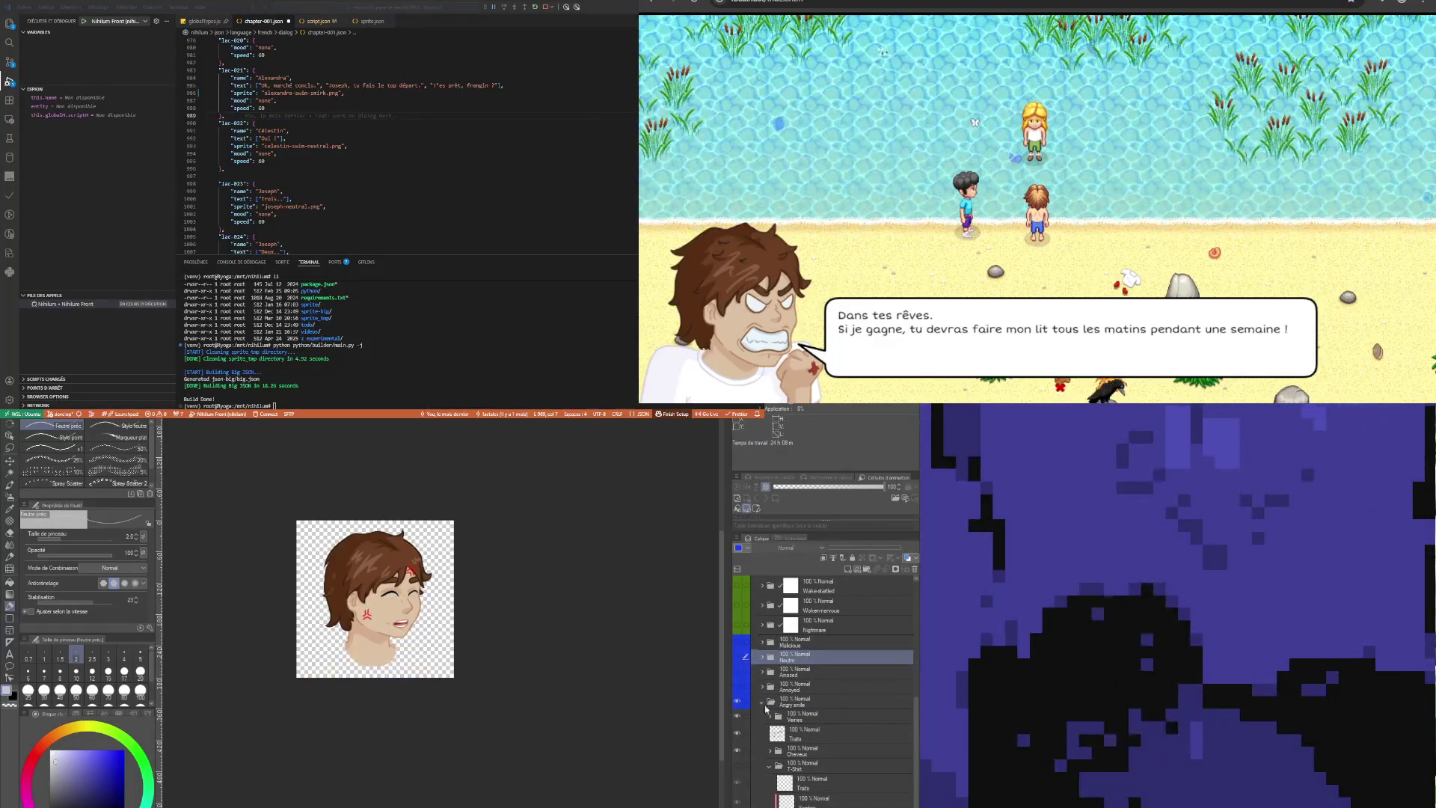
click(812, 767)
key(ctrl+z)
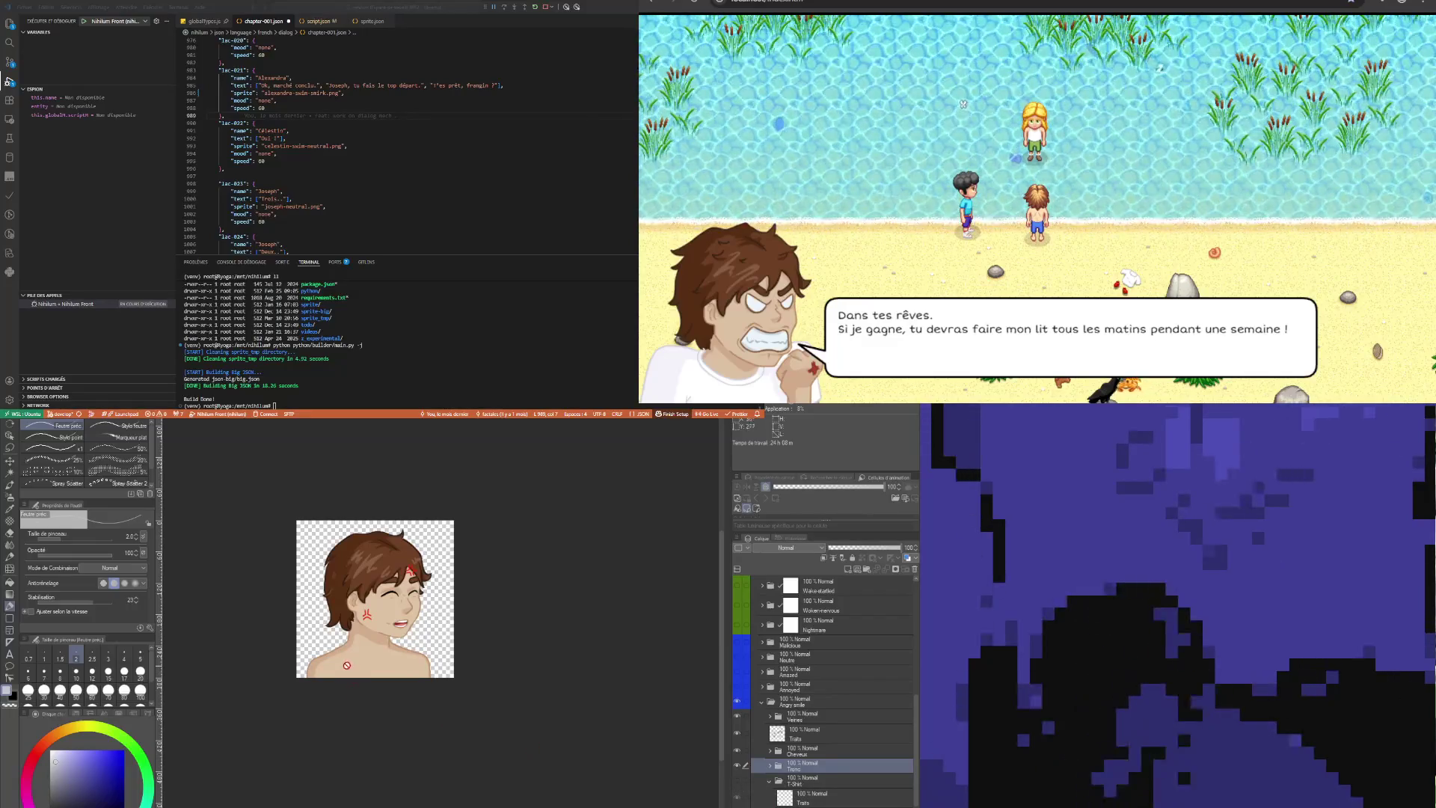
scroll(376, 614, up, 2)
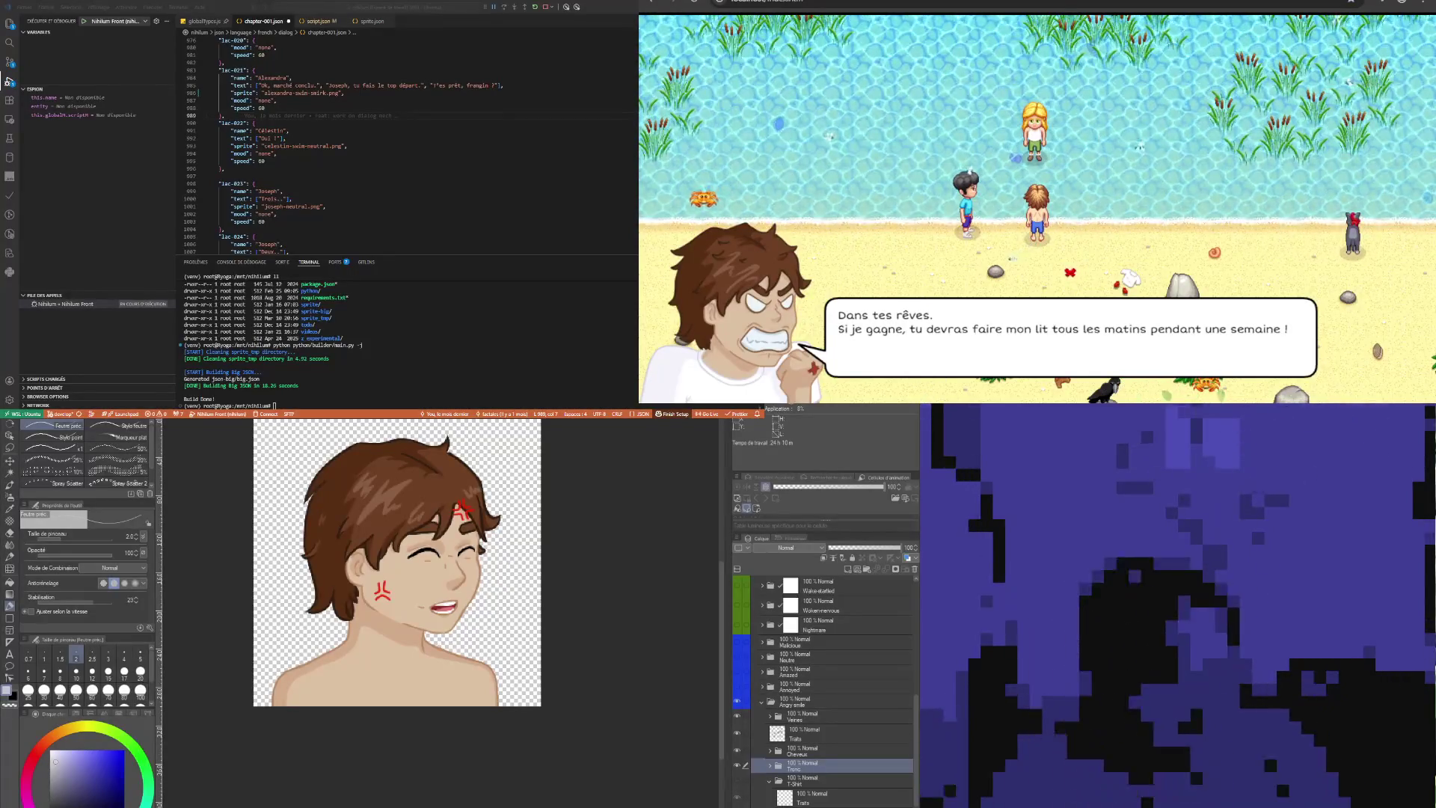
Zoom in on the angry-smile portrait's face
scroll(410, 566, down, 1)
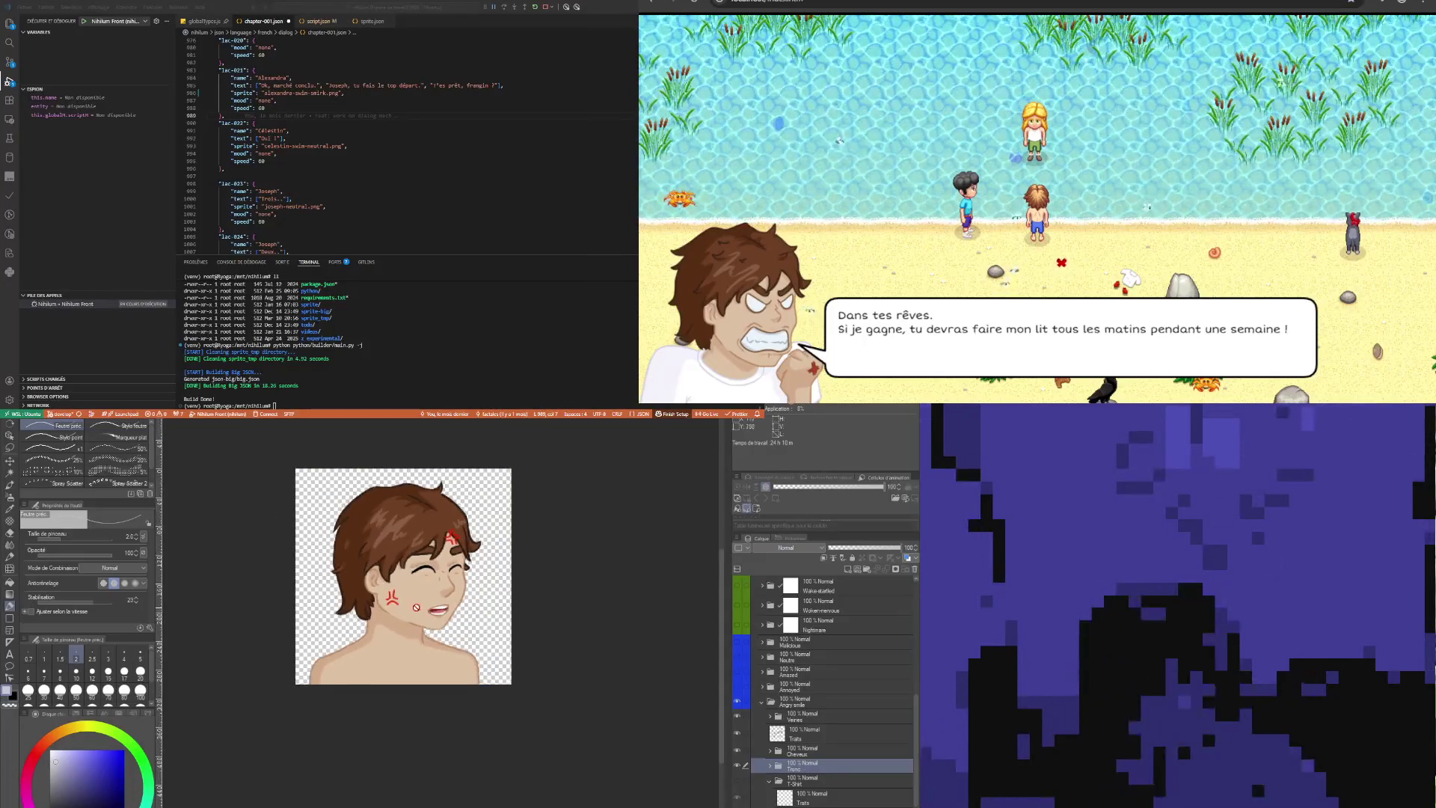
Zoom further into the face and select the Cheveux hair layer
scroll(410, 566, up, 2)
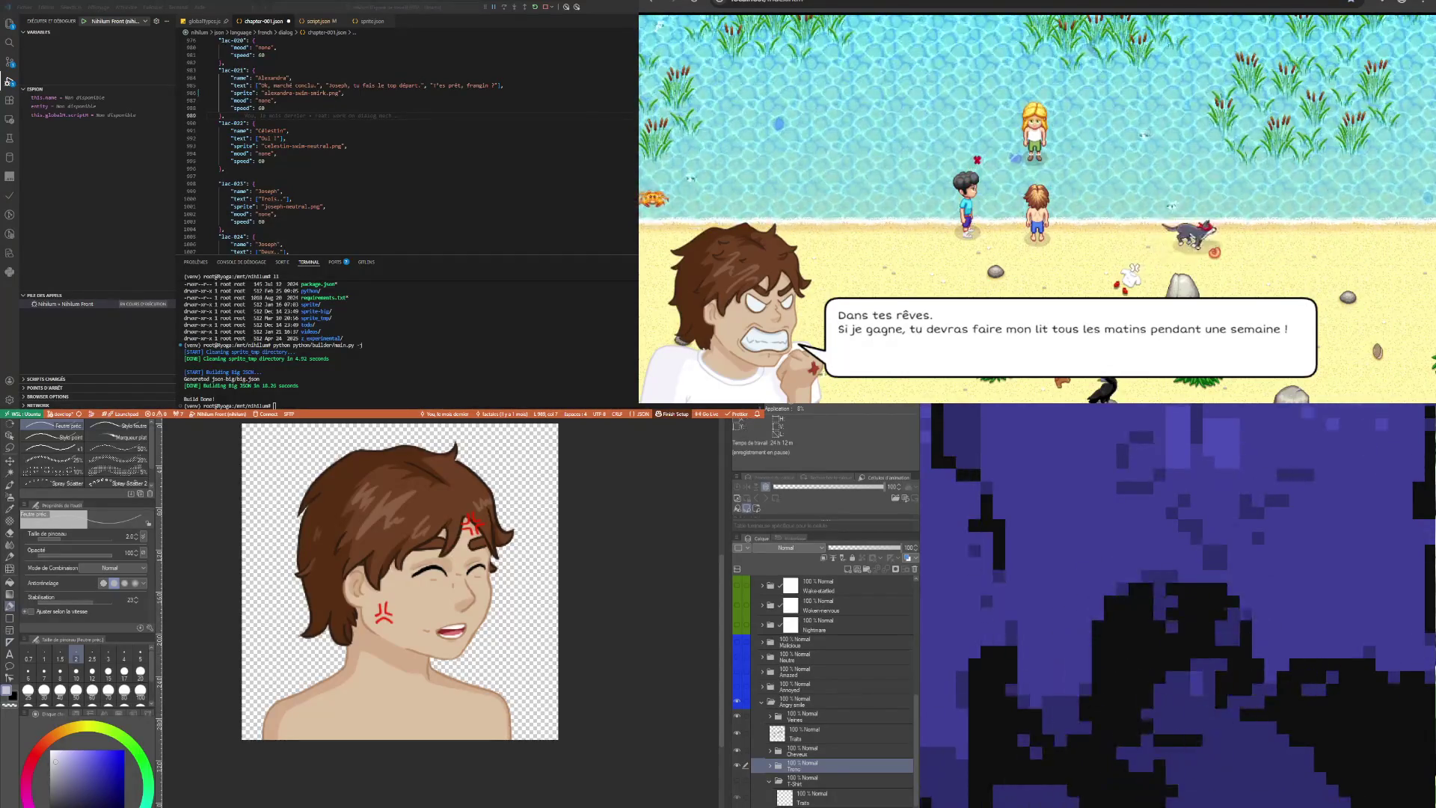
click(804, 750)
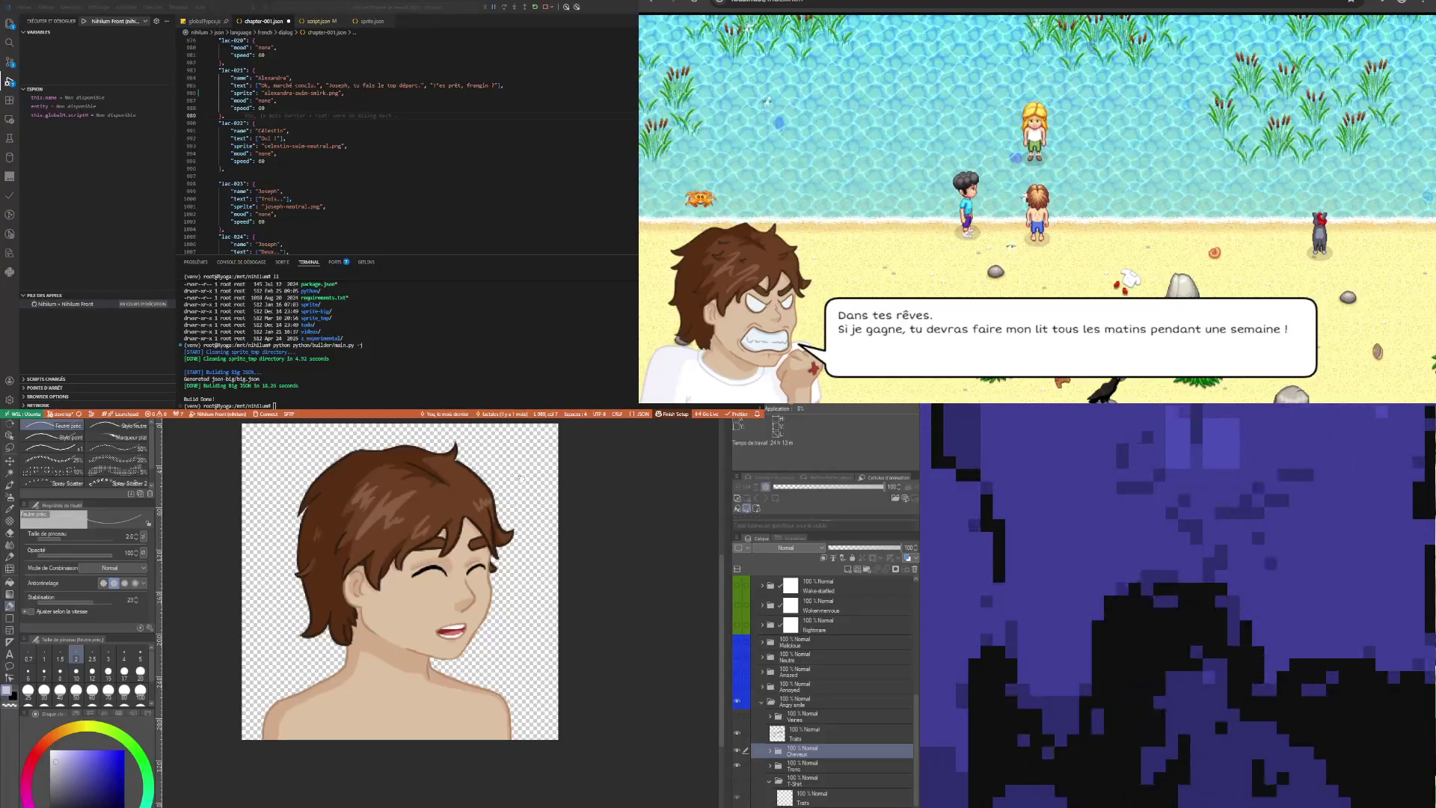
Zoom out to review the whole portrait and select the Angry smile folder
scroll(463, 598, down, 1)
scroll(381, 495, up, 2)
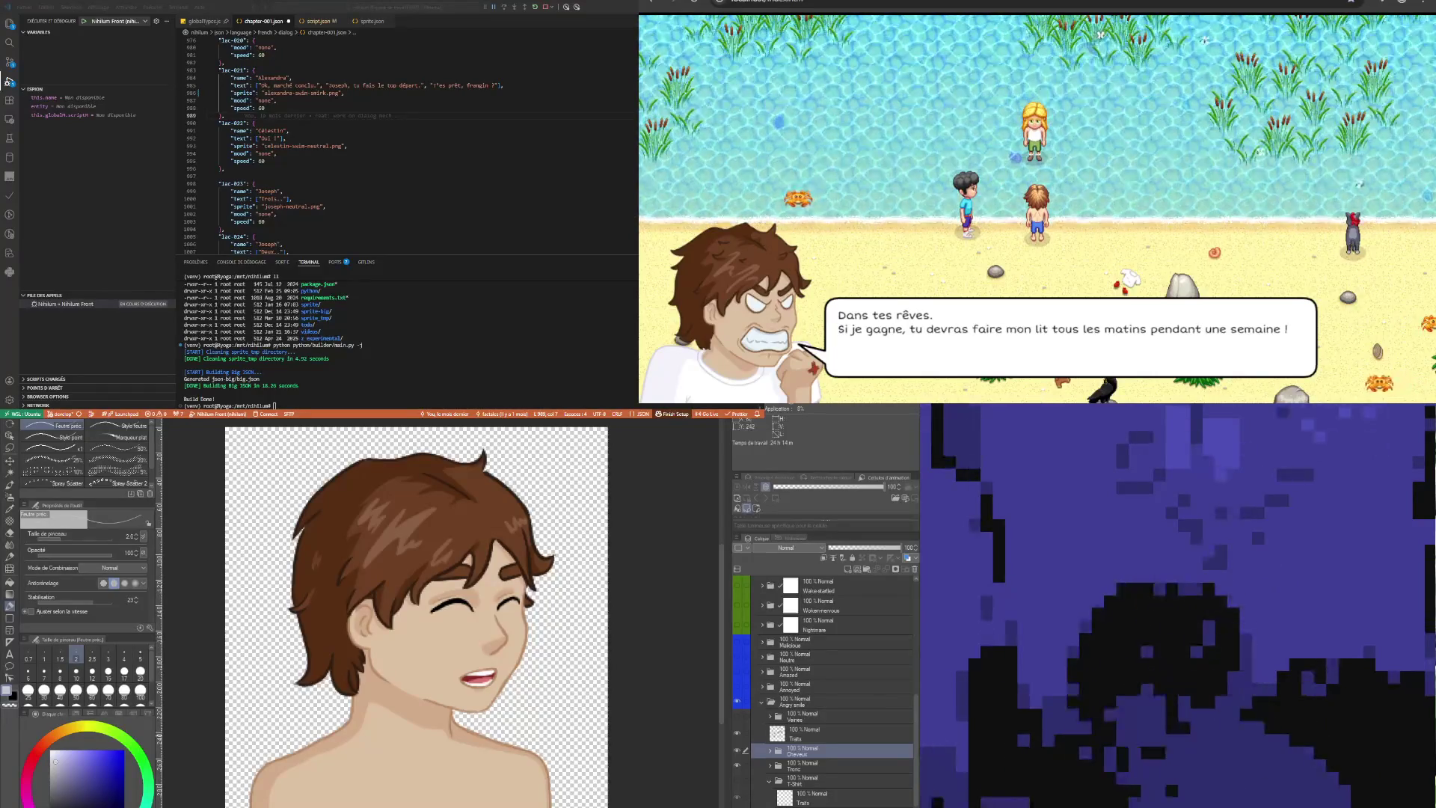
scroll(418, 617, down, 5)
scroll(417, 617, up, 4)
scroll(277, 681, down, 3)
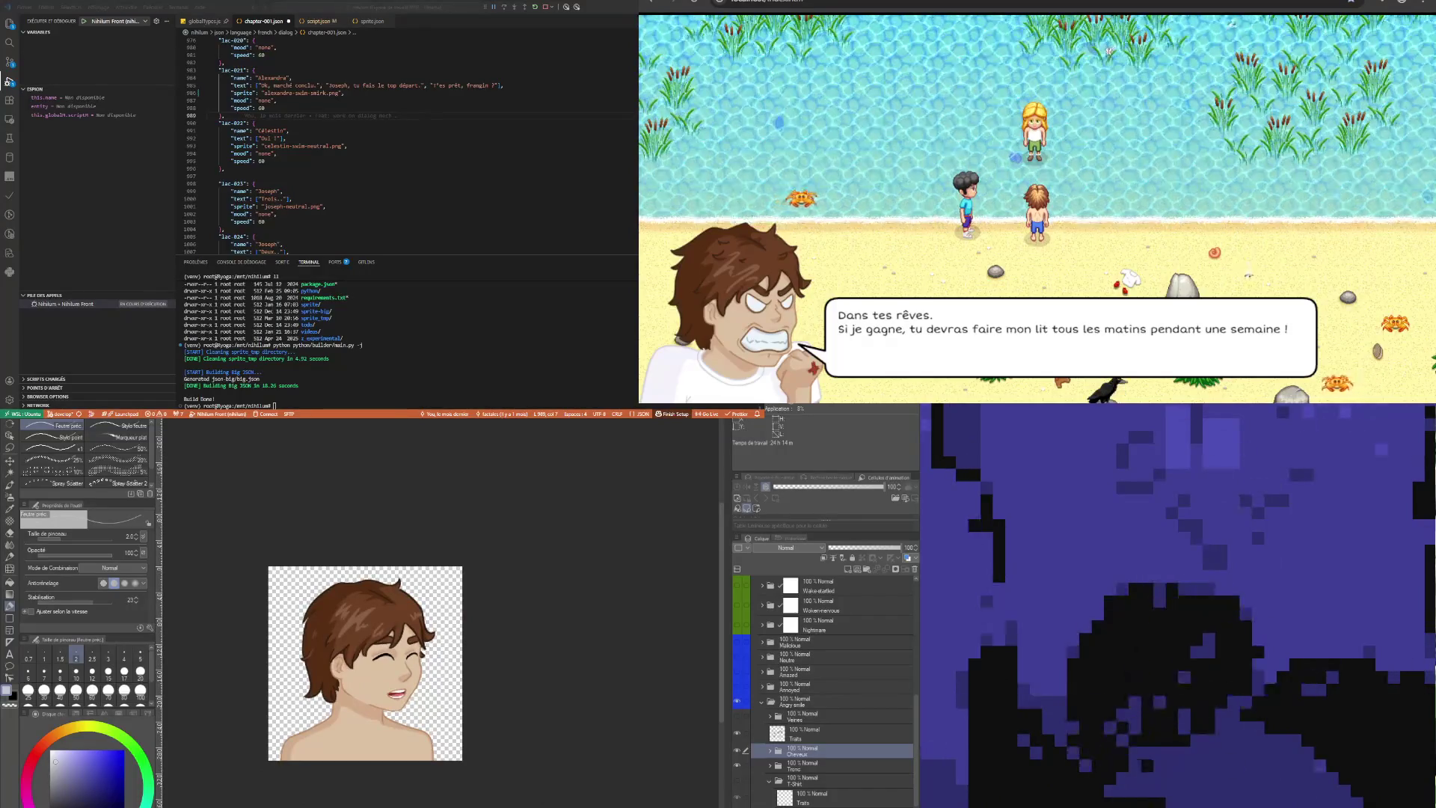
click(793, 700)
scroll(411, 673, down, 3)
scroll(411, 673, up, 3)
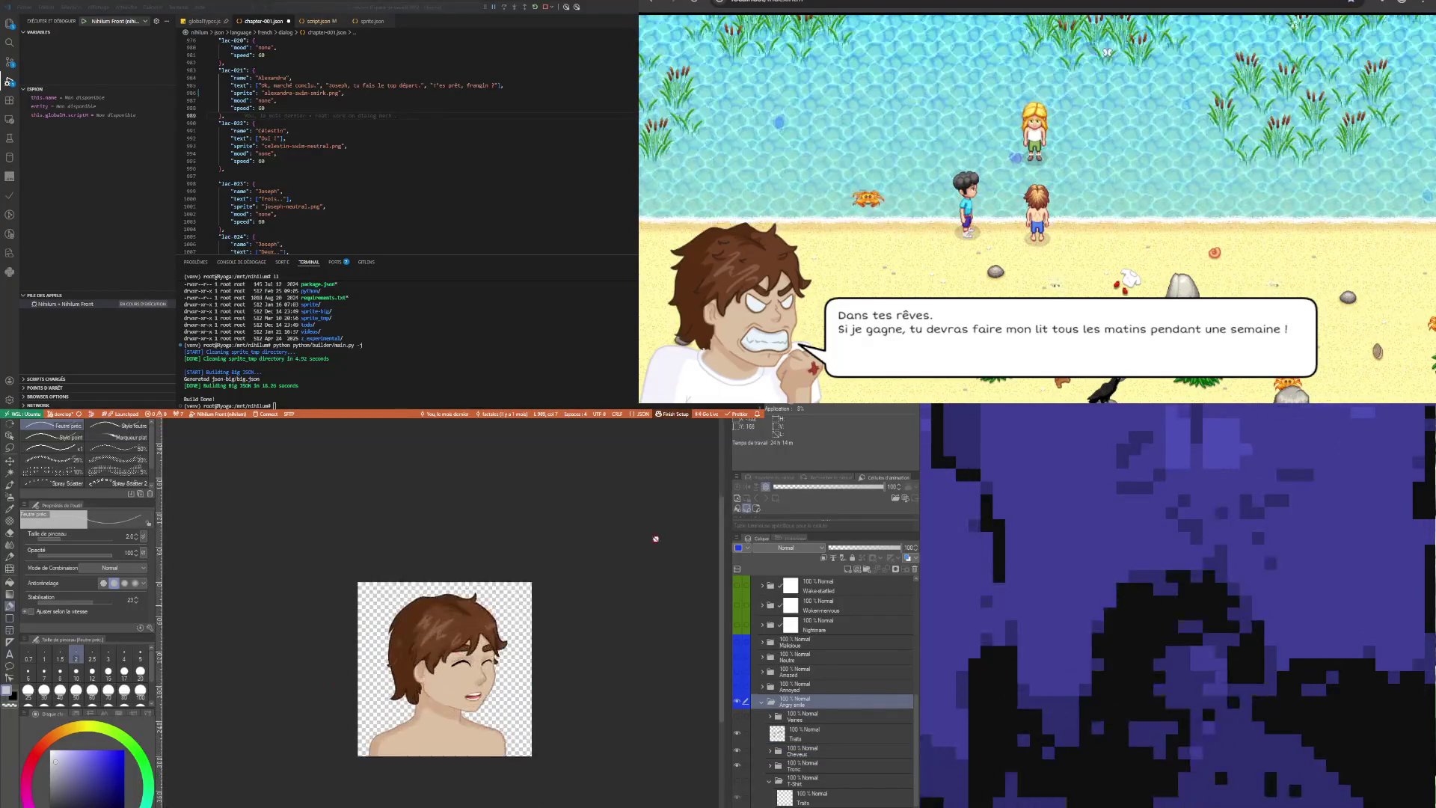
click(338, 132)
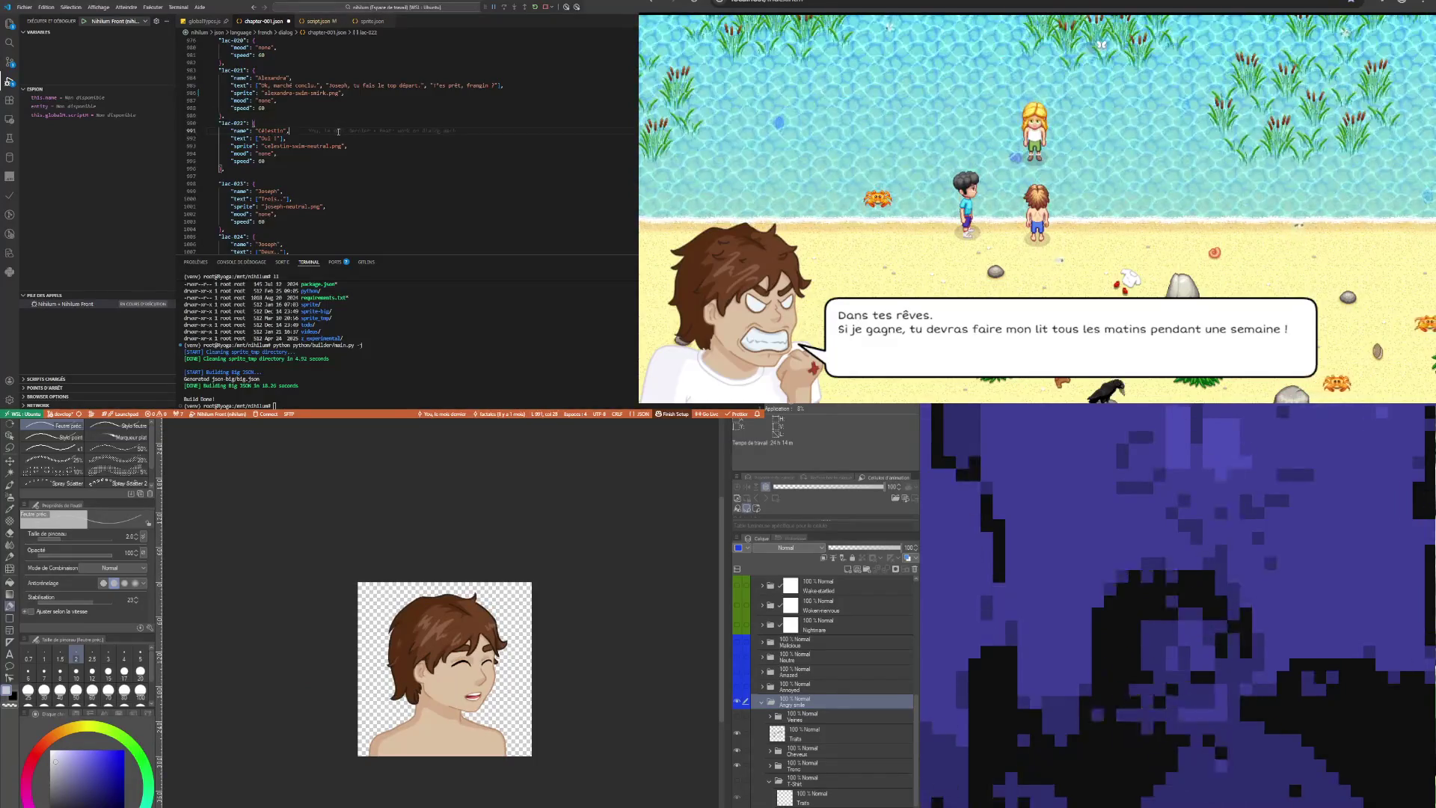
double_click(261, 161)
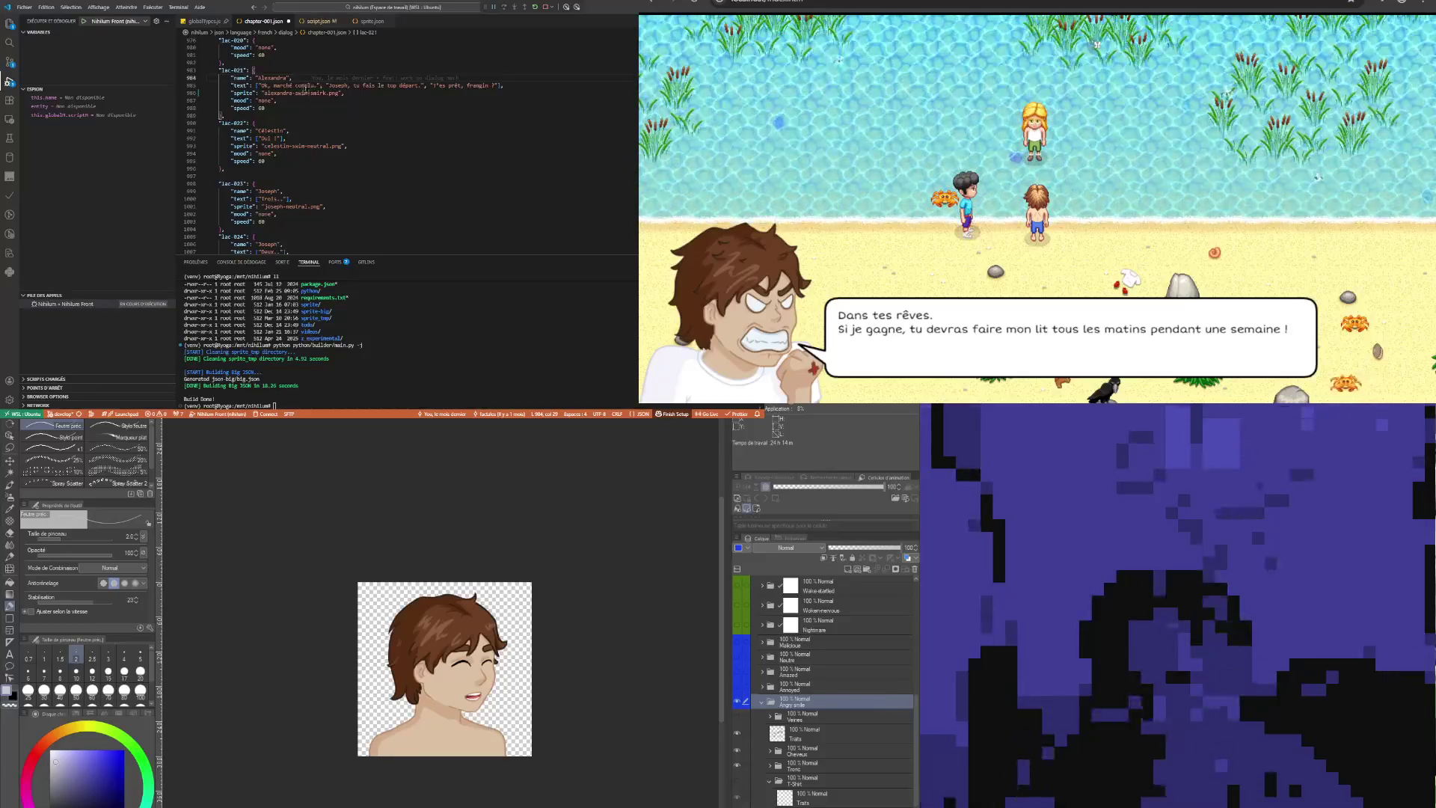
scroll(299, 82, up, 2)
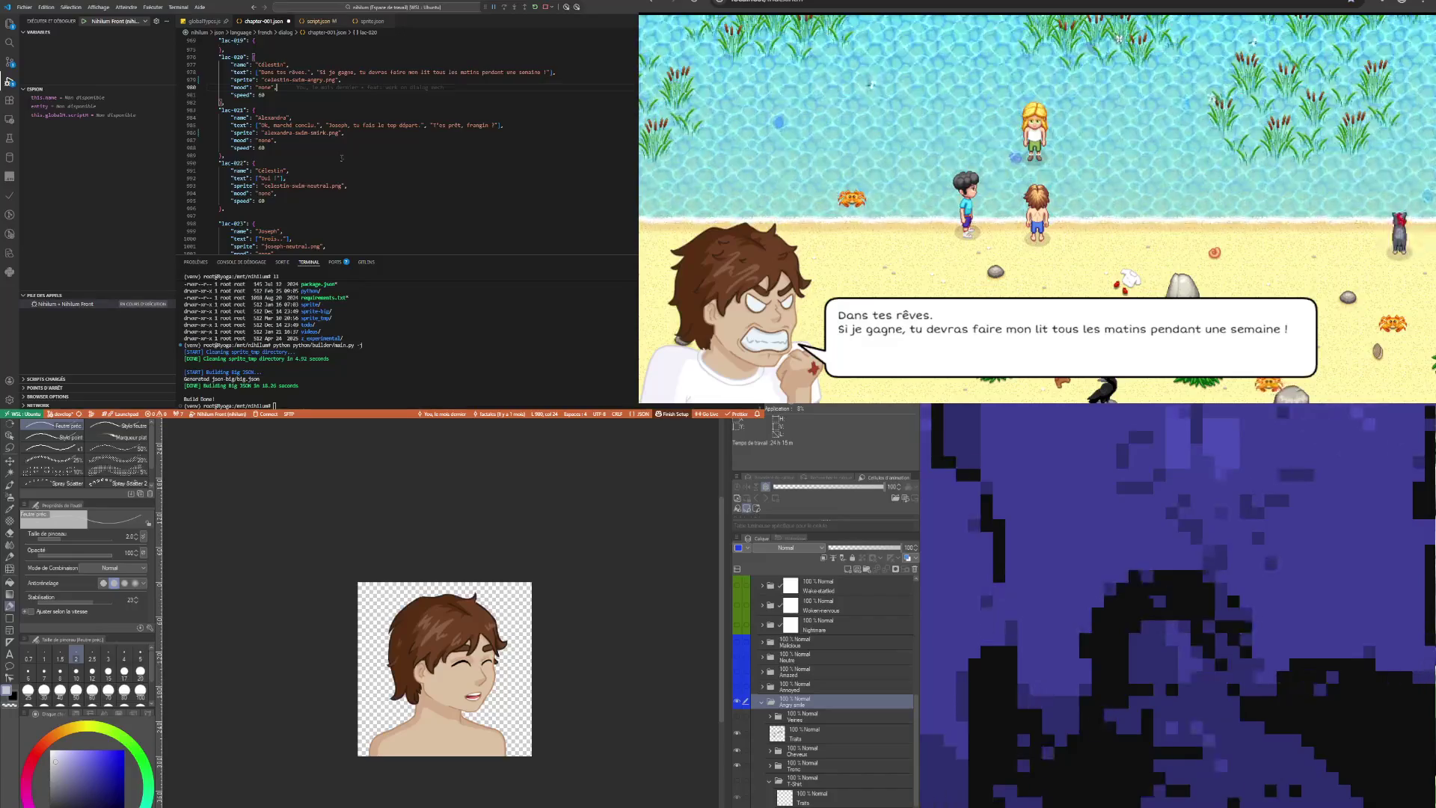
scroll(342, 158, down, 2)
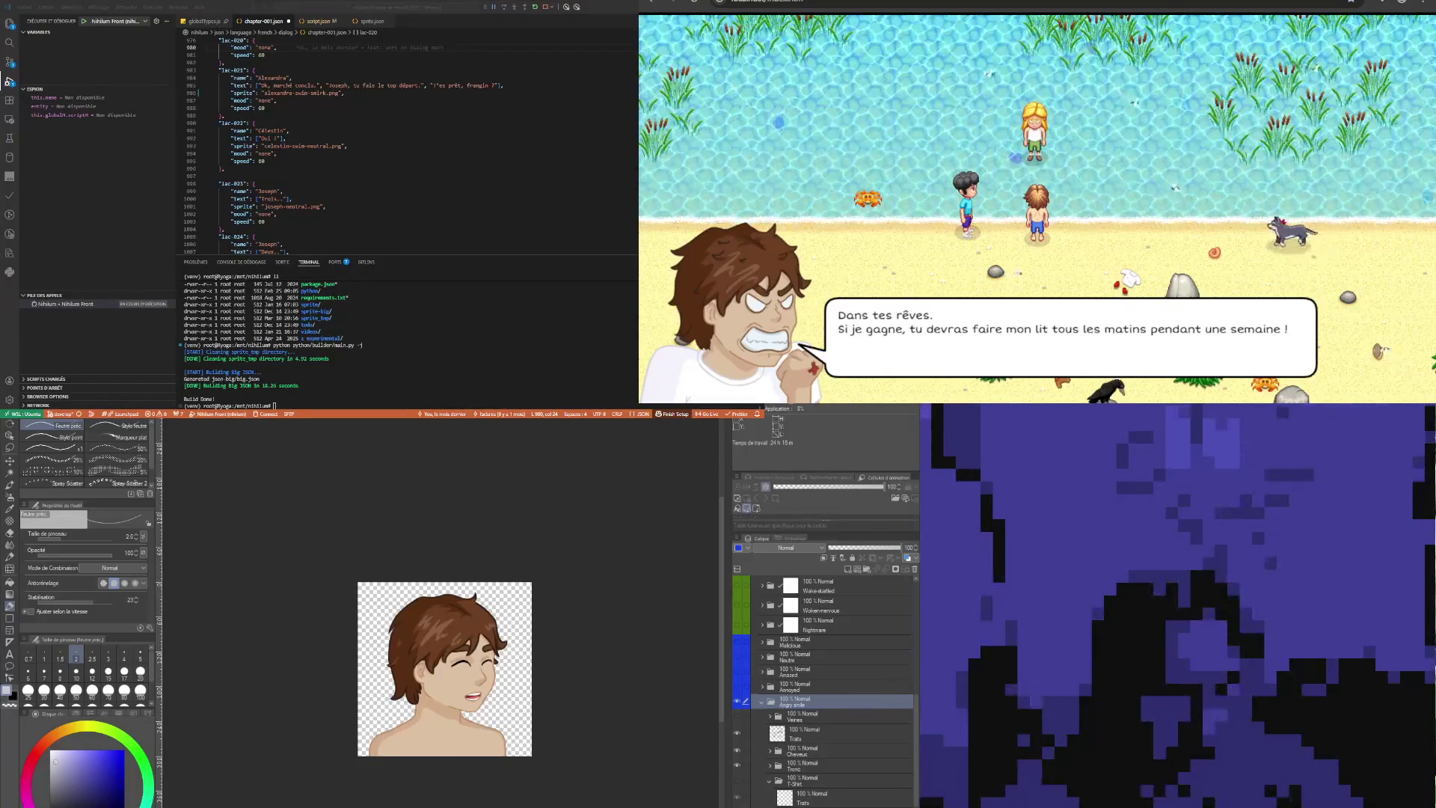
key(alt+Tab)
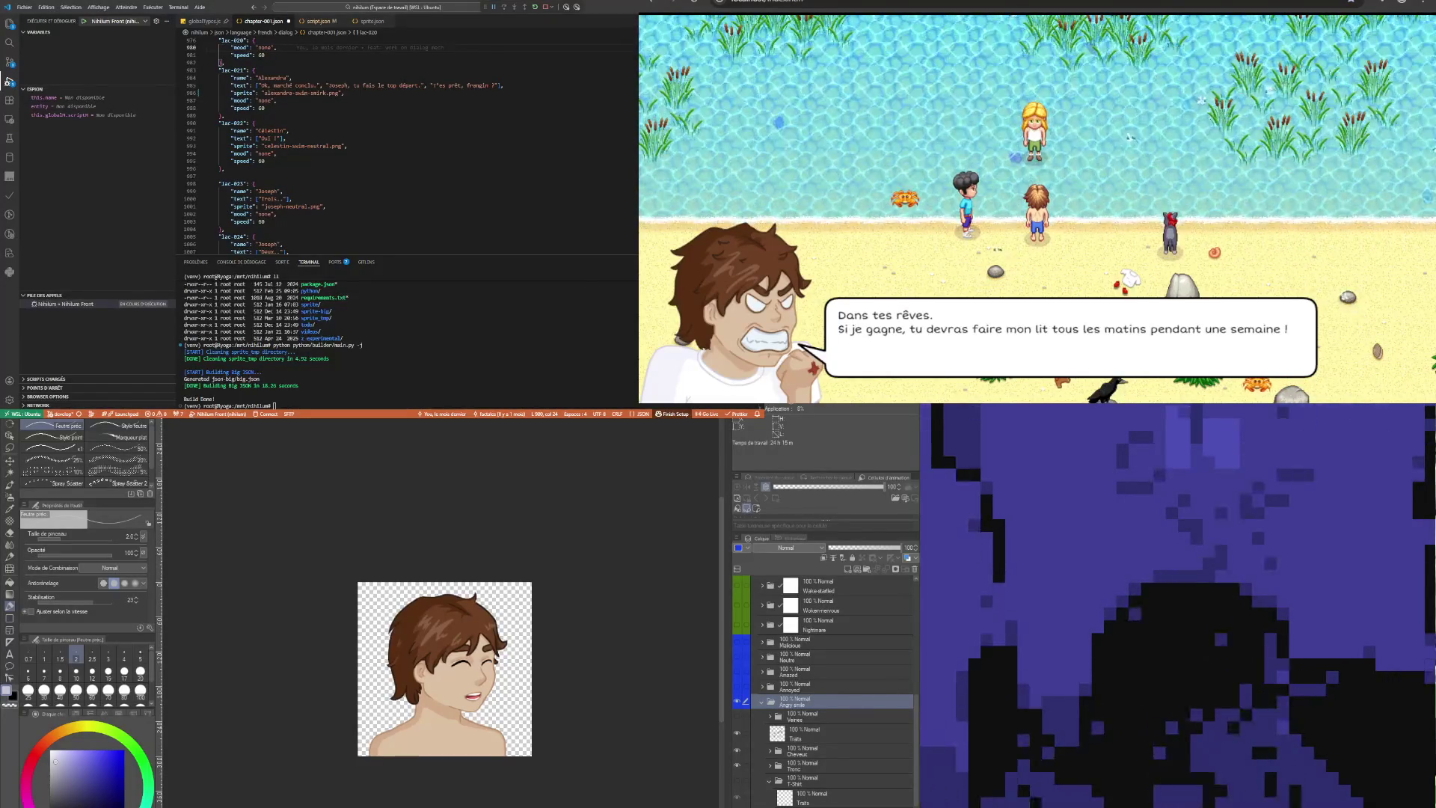
key(alt+Tab)
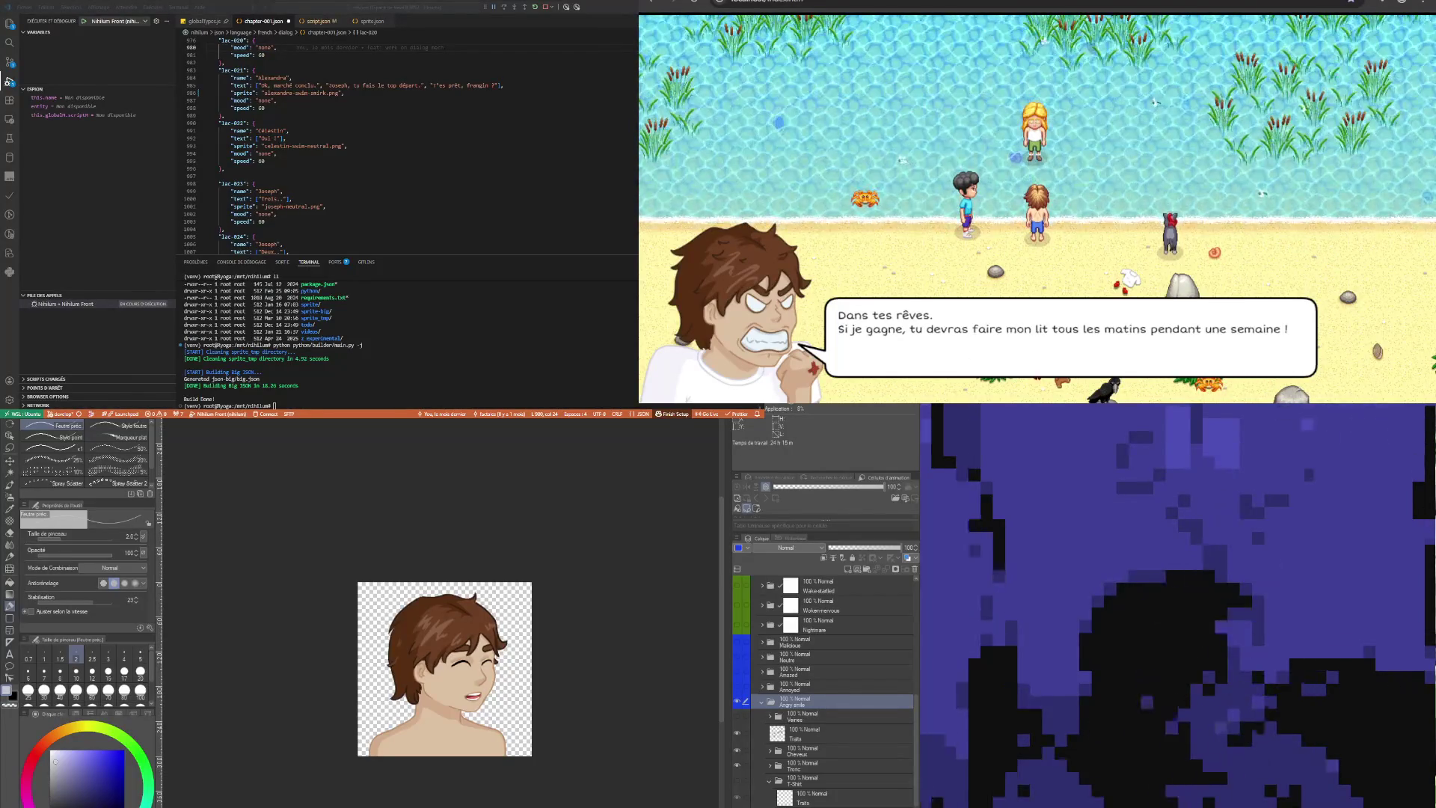
key(alt+Tab)
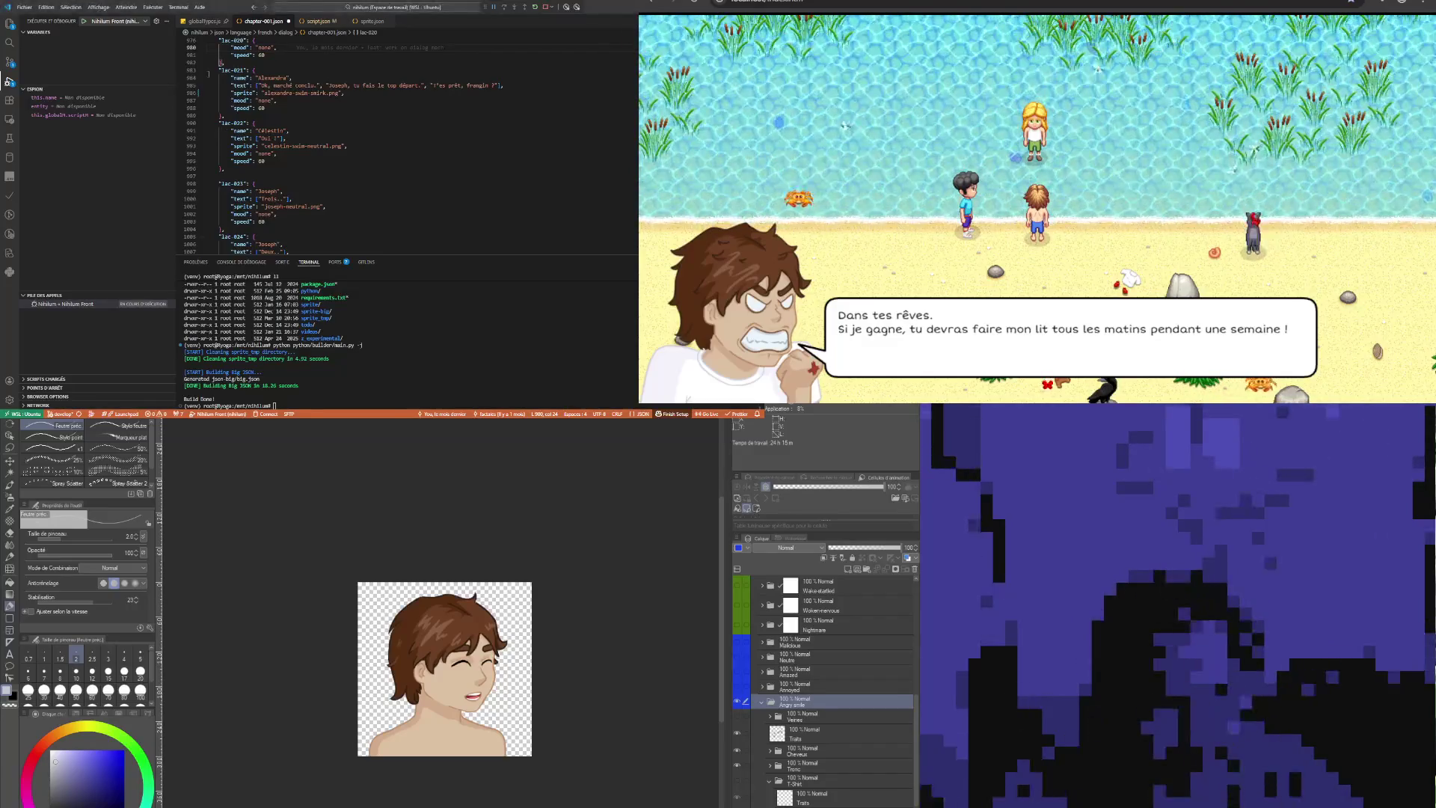
Show the Explorer file tree with the sprite PNGs, then return to the sprite line in the editor
click(10, 24)
scroll(87, 281, down, 10)
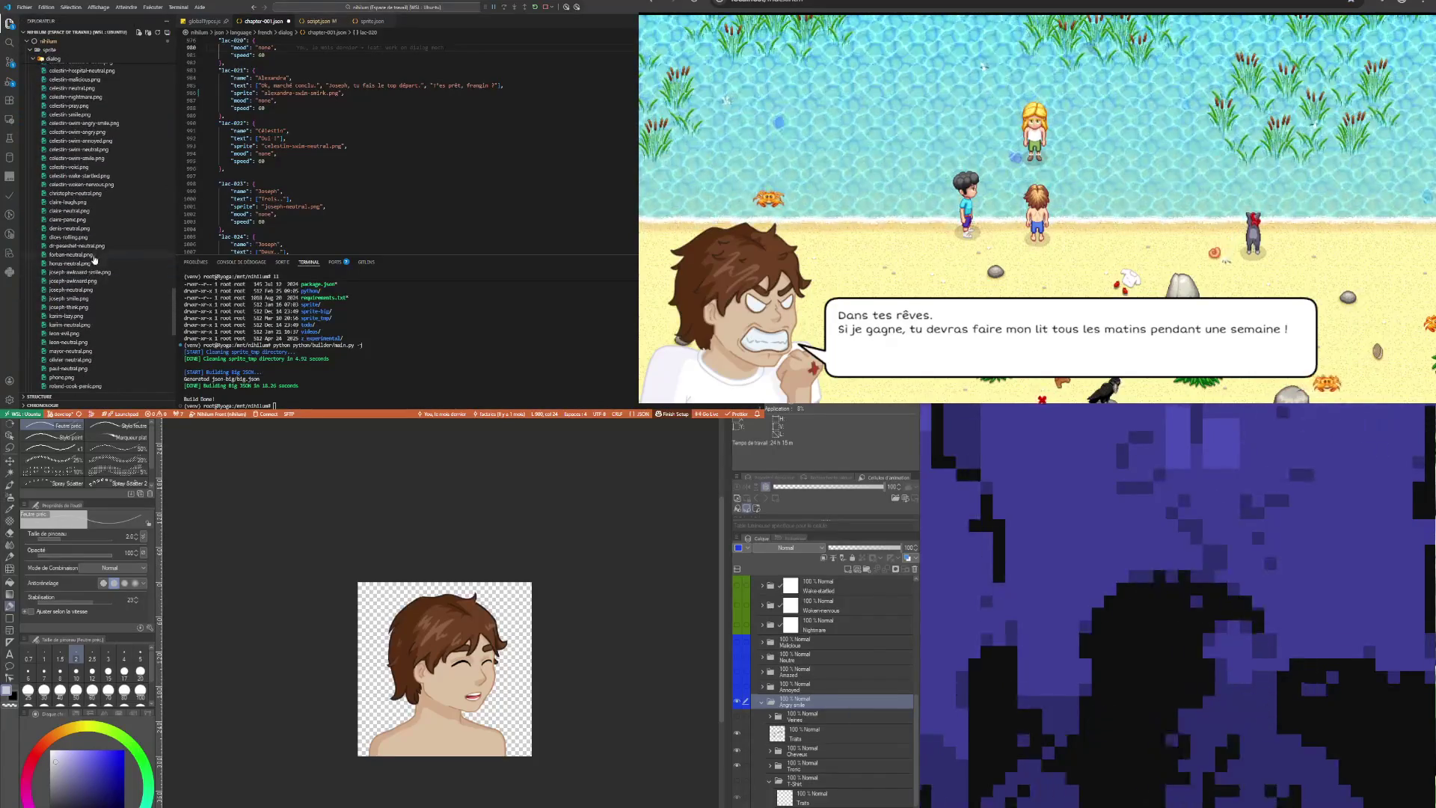
scroll(87, 281, up, 3)
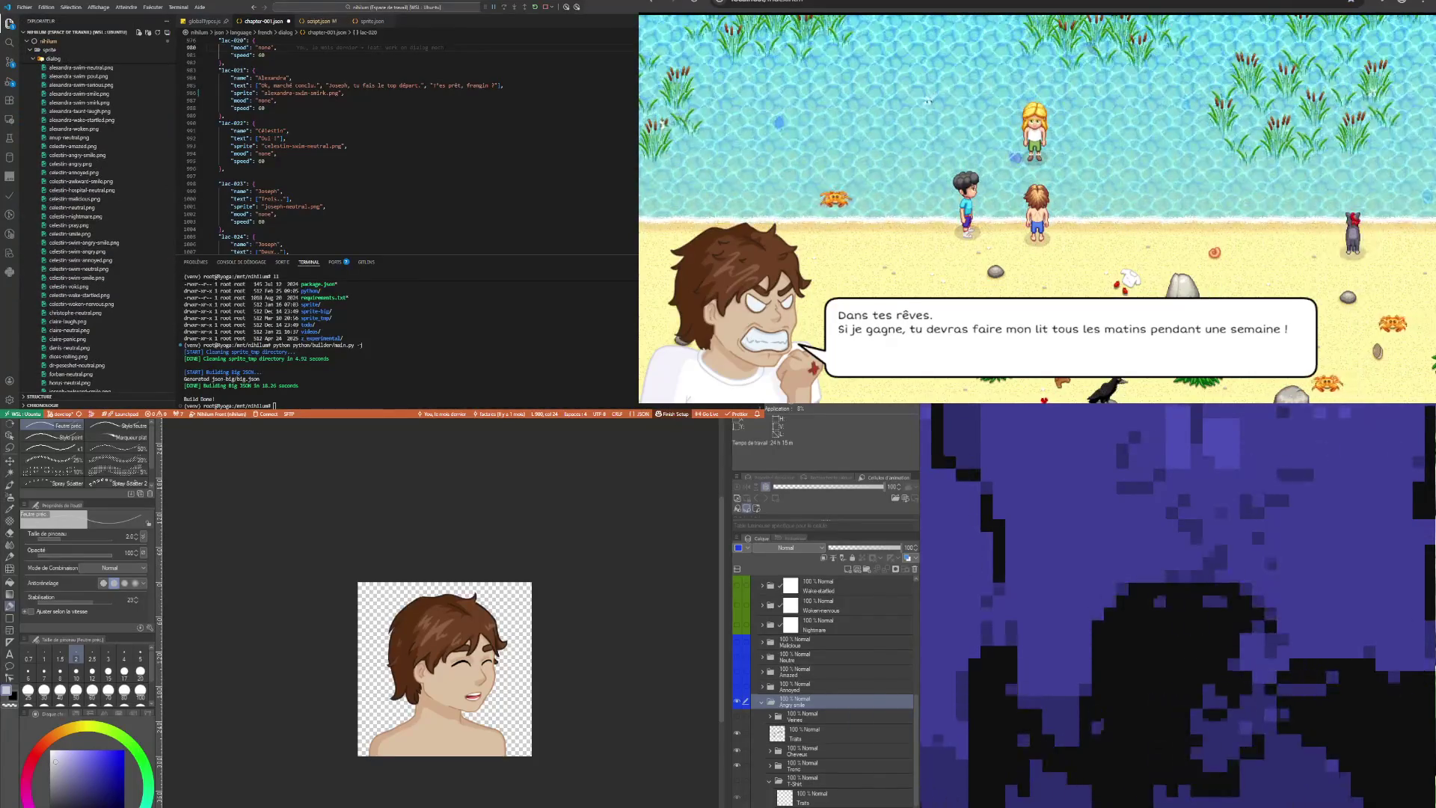
key(alt+Tab)
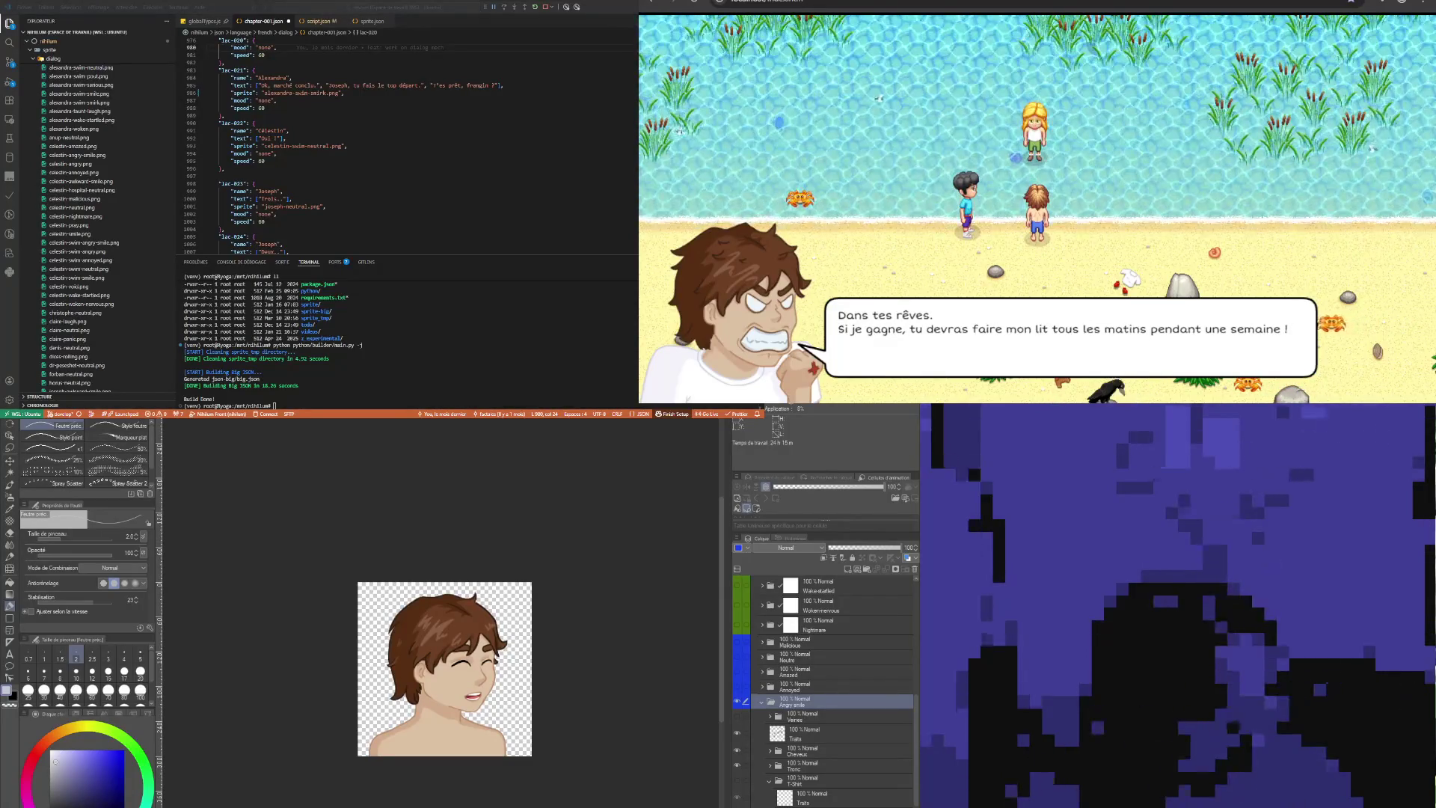
click(333, 93)
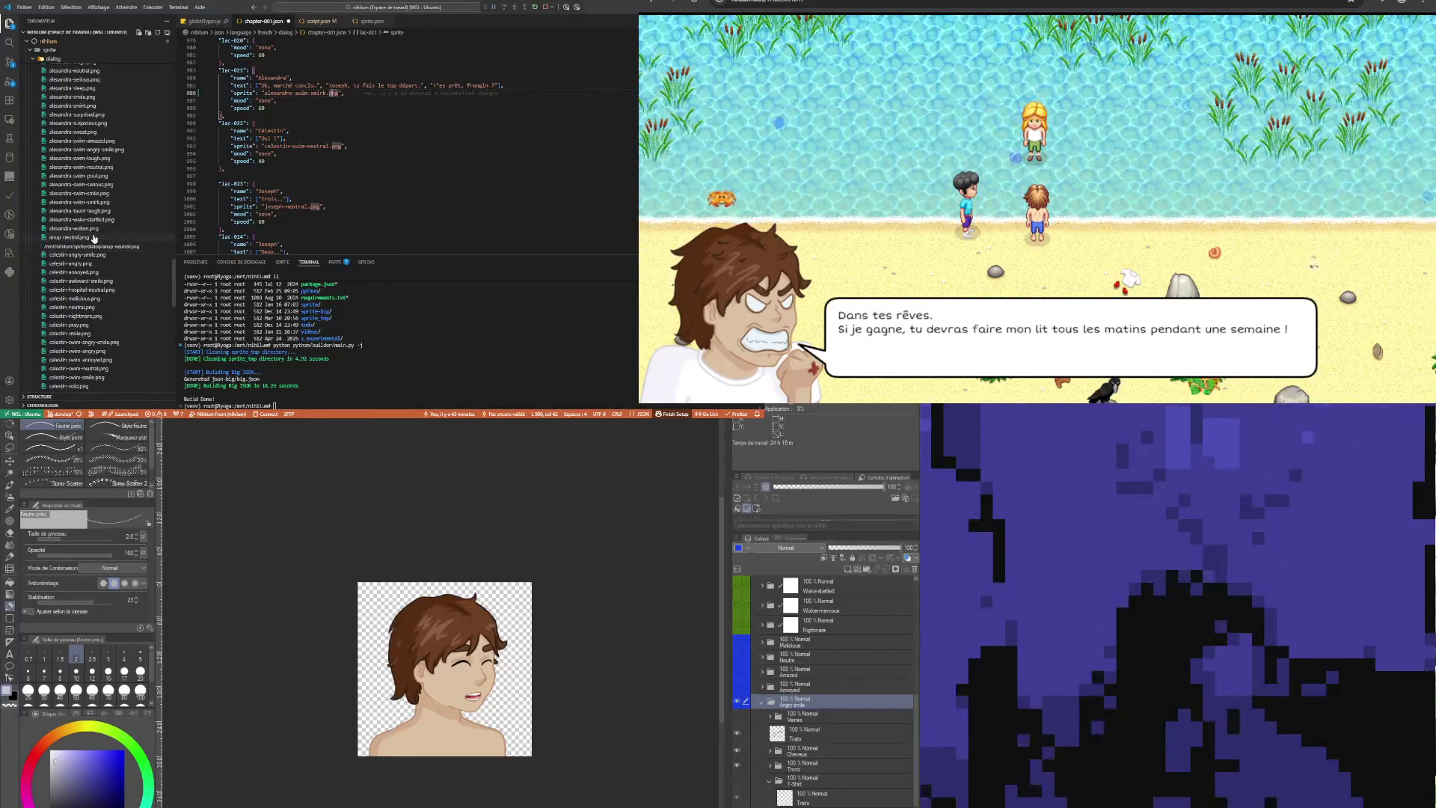
scroll(96, 299, up, 3)
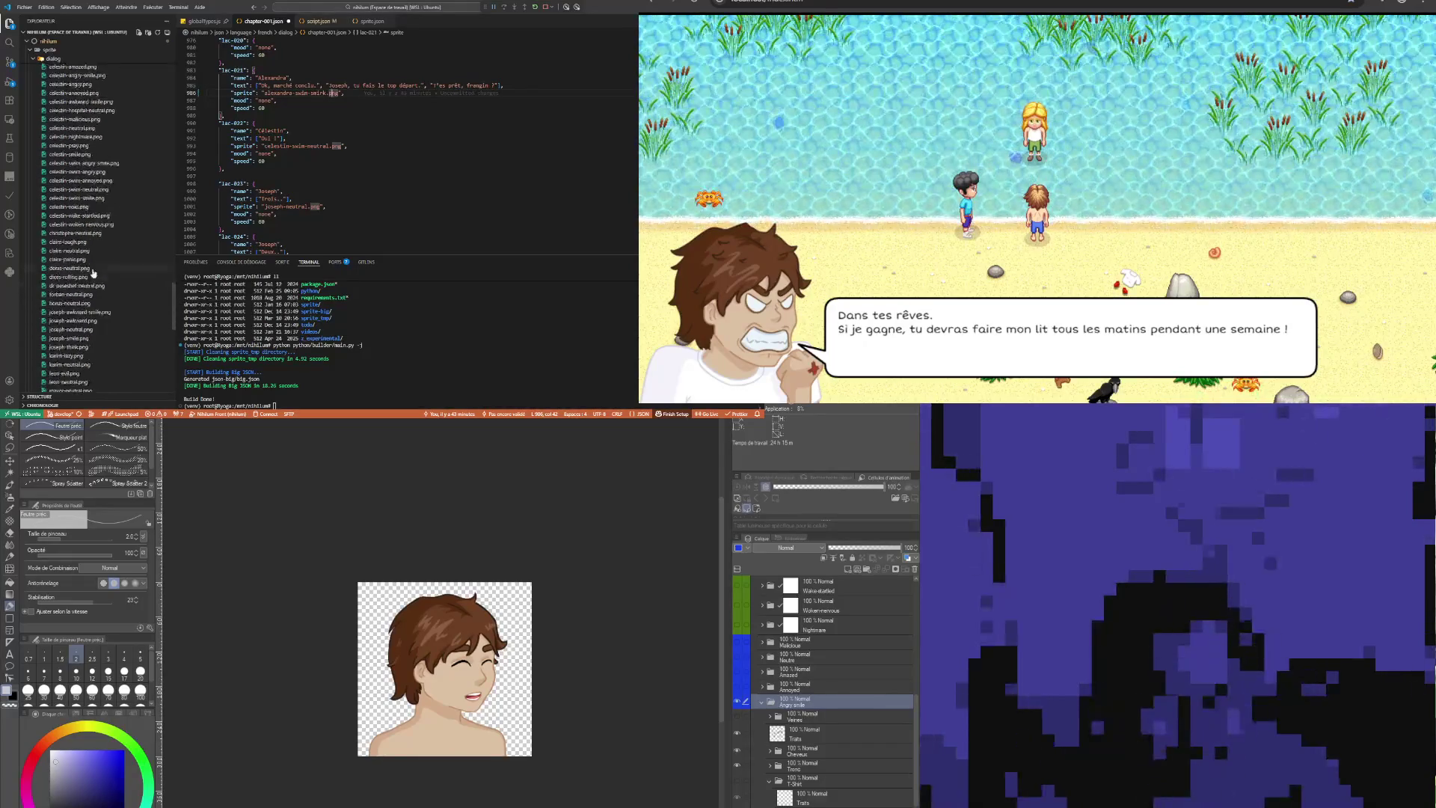
scroll(94, 265, up, 5)
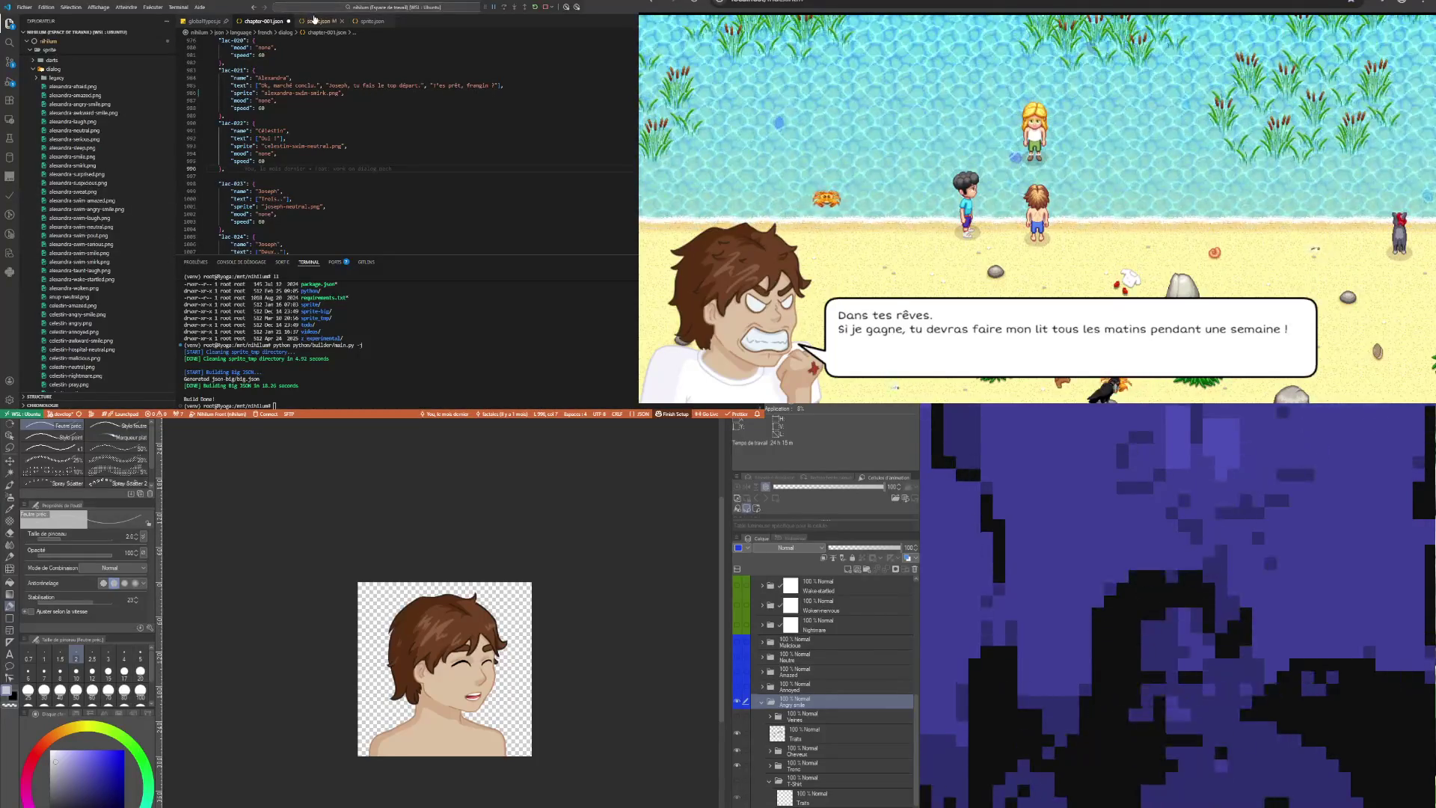
Open sprite.json and highlight the words smile and swim in the sprite list
click(374, 22)
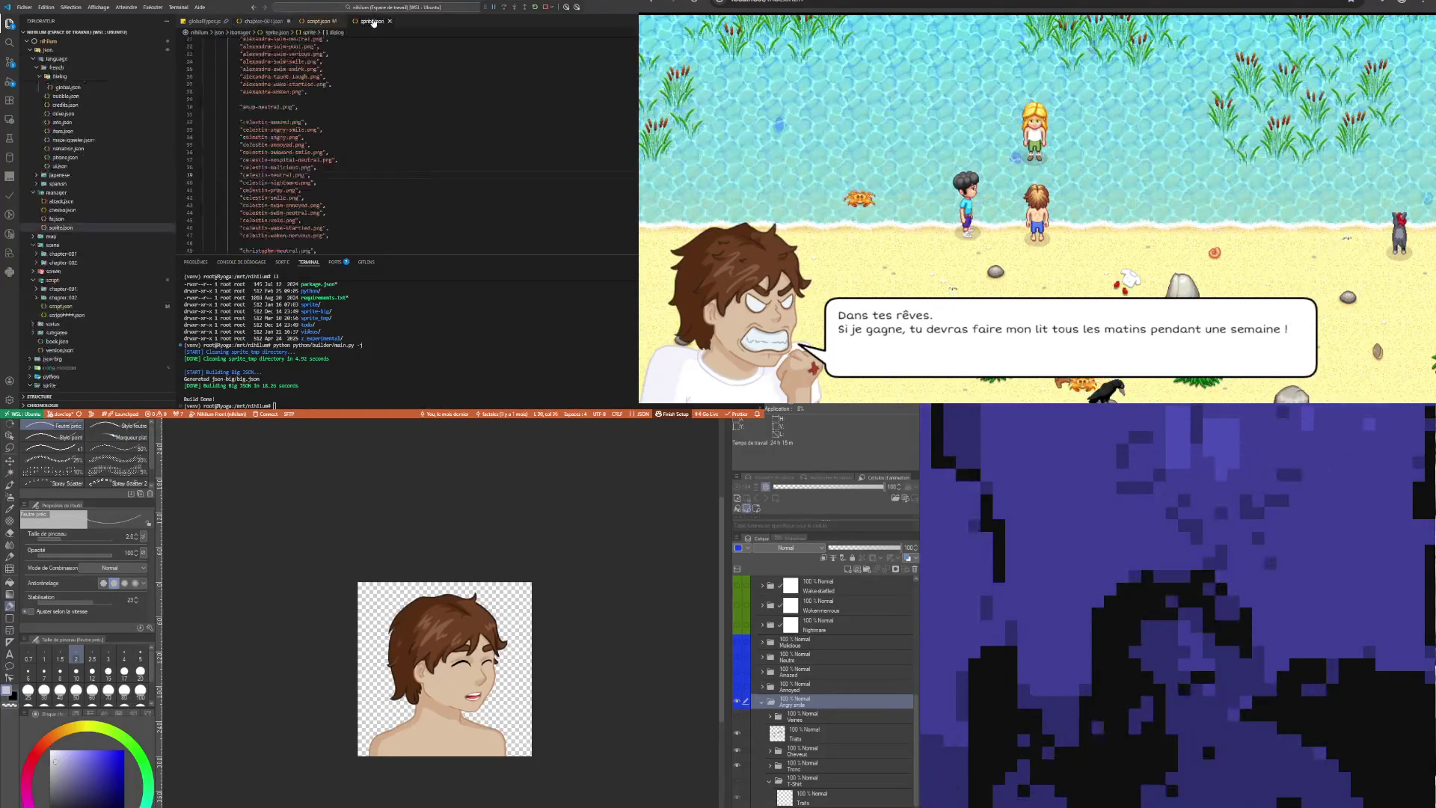
scroll(313, 146, up, 3)
double_click(297, 141)
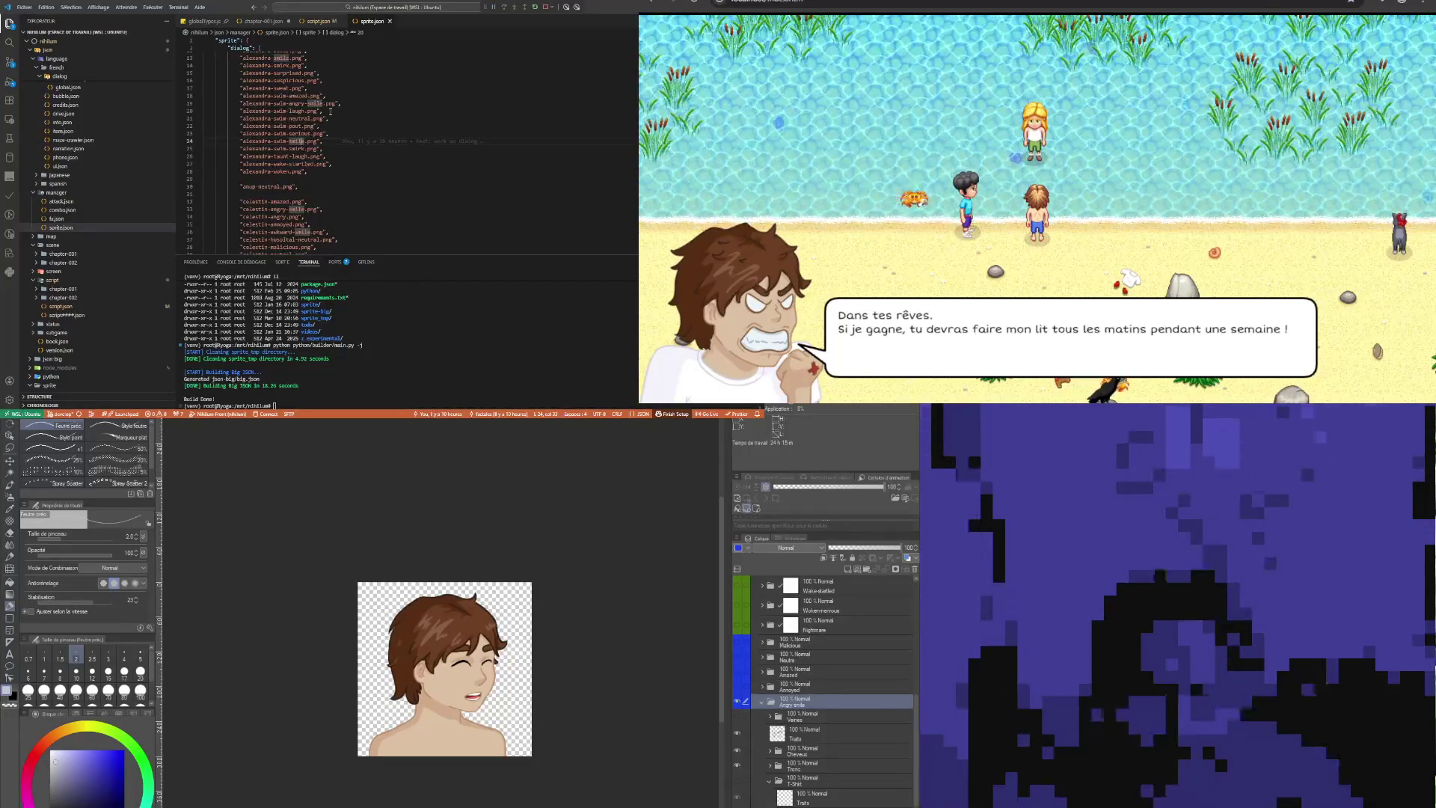
double_click(286, 96)
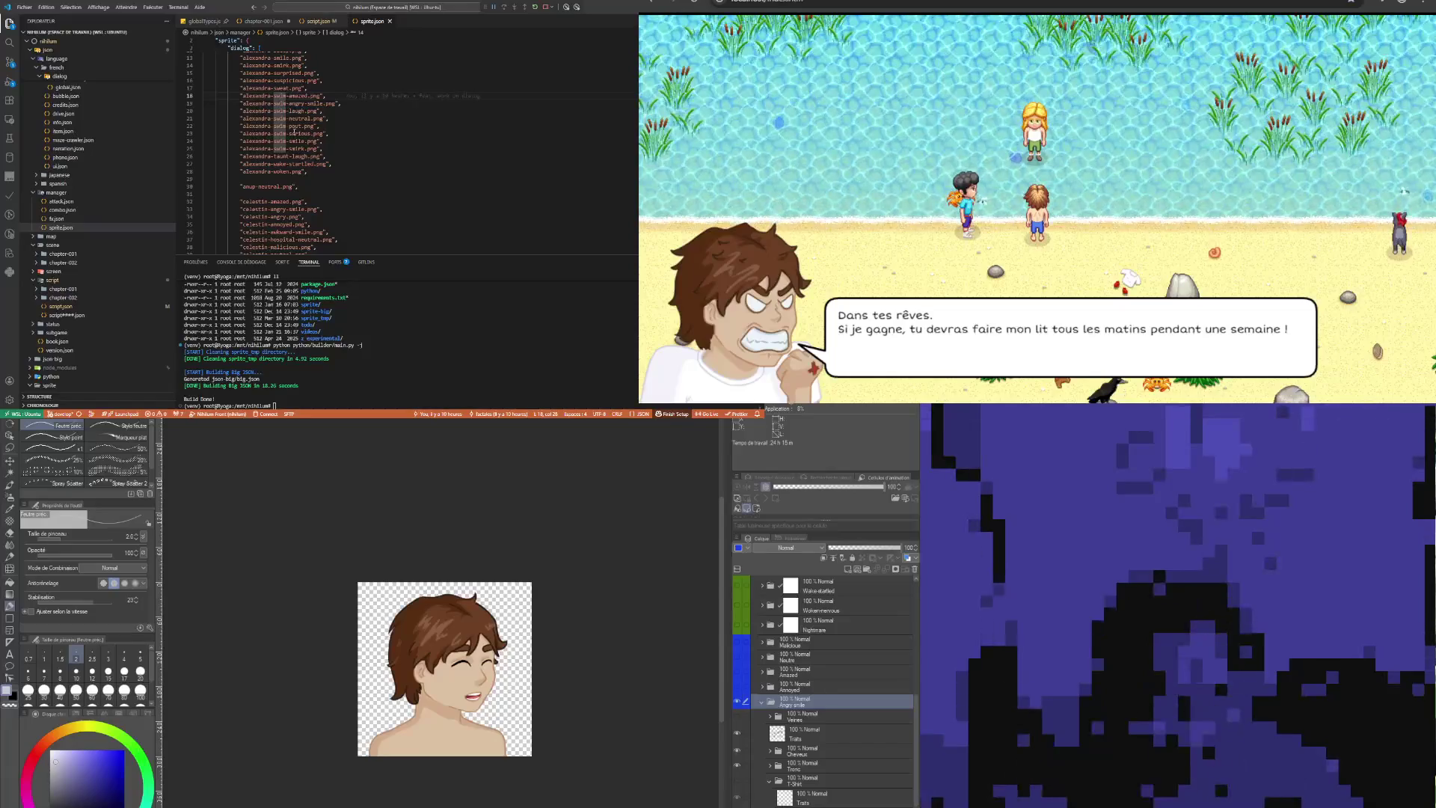
scroll(85, 239, down, 10)
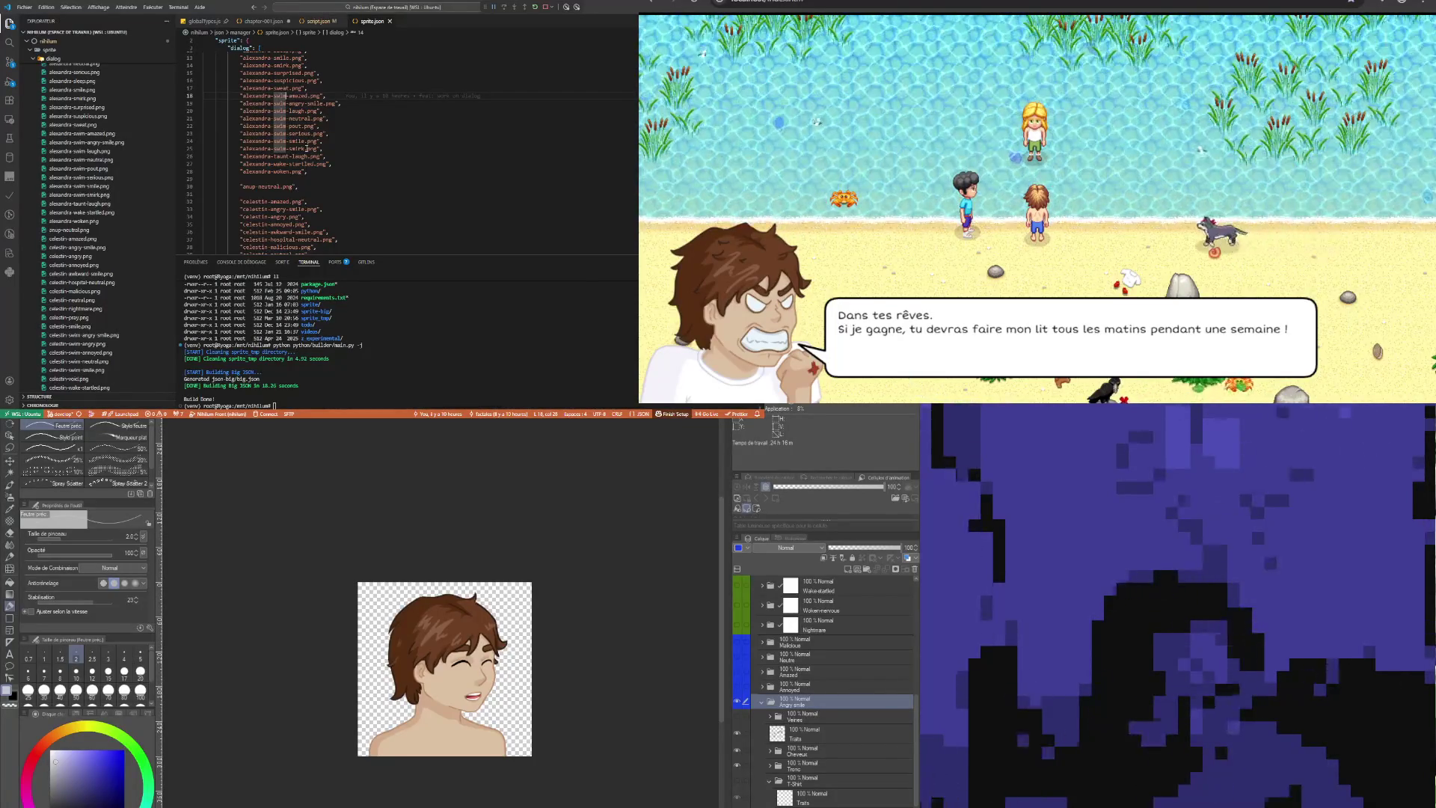
Add a line after celestin-smile.png and change 'annoyed' to 'angry-smile' on line 43
scroll(306, 149, down, 5)
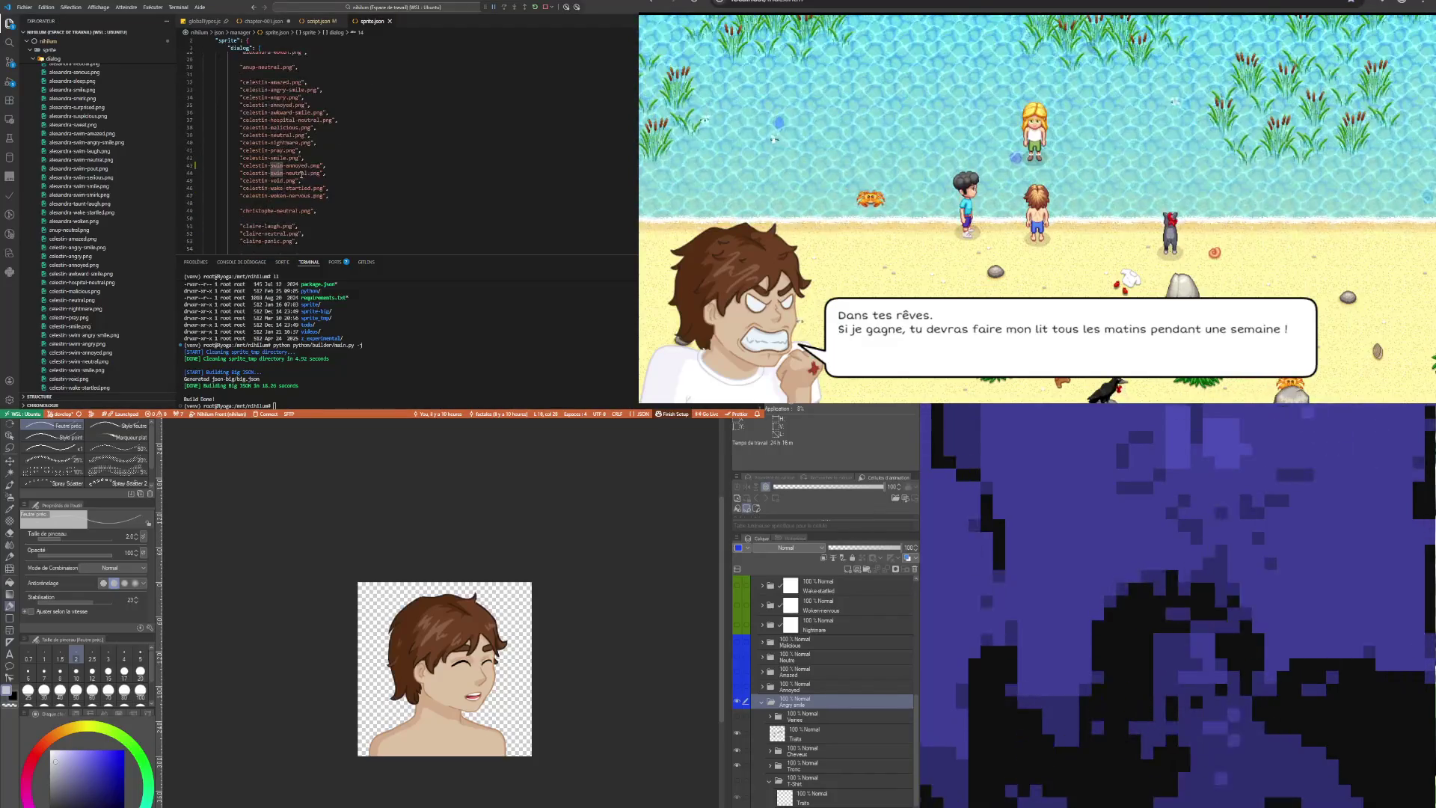
click(301, 173)
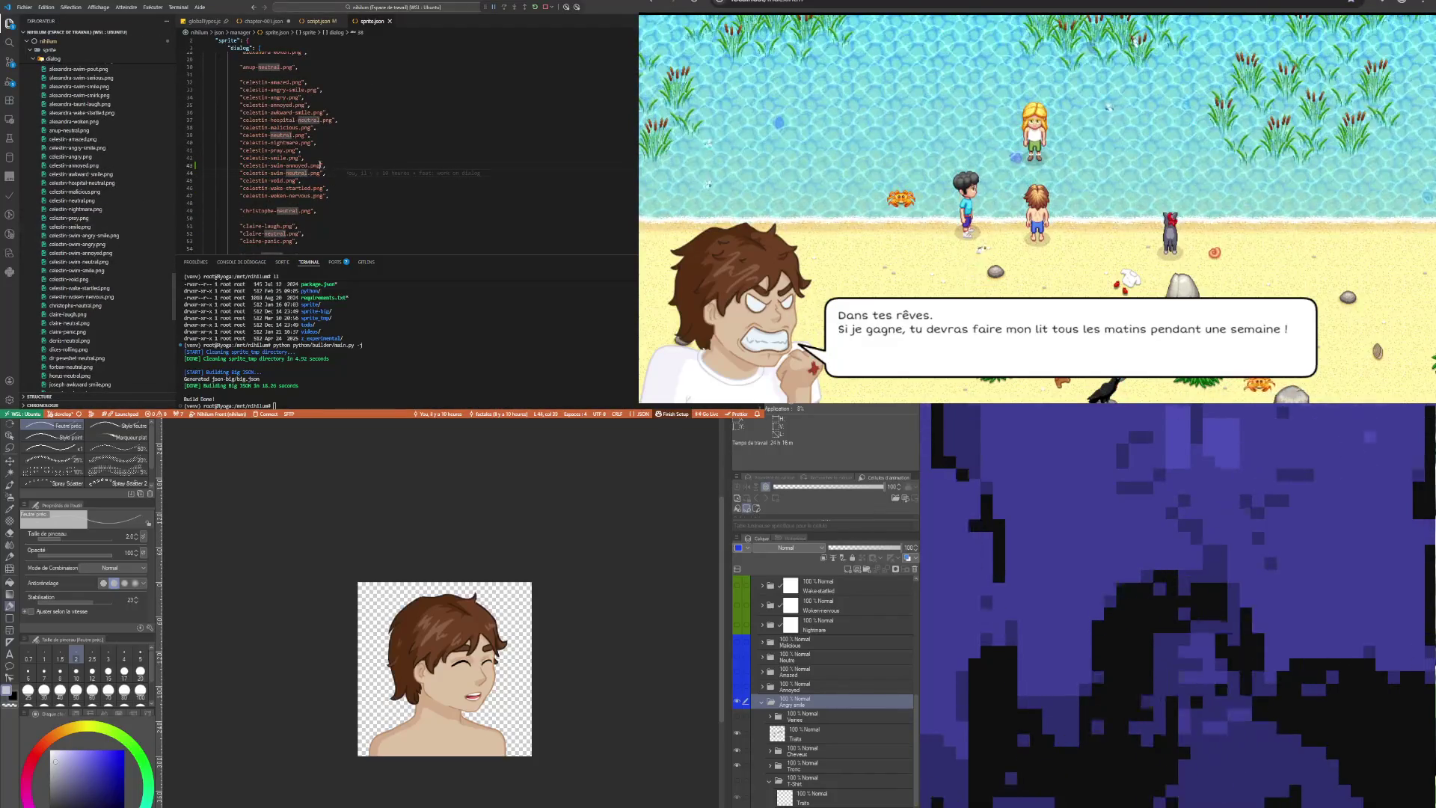
drag(322, 166, 239, 173)
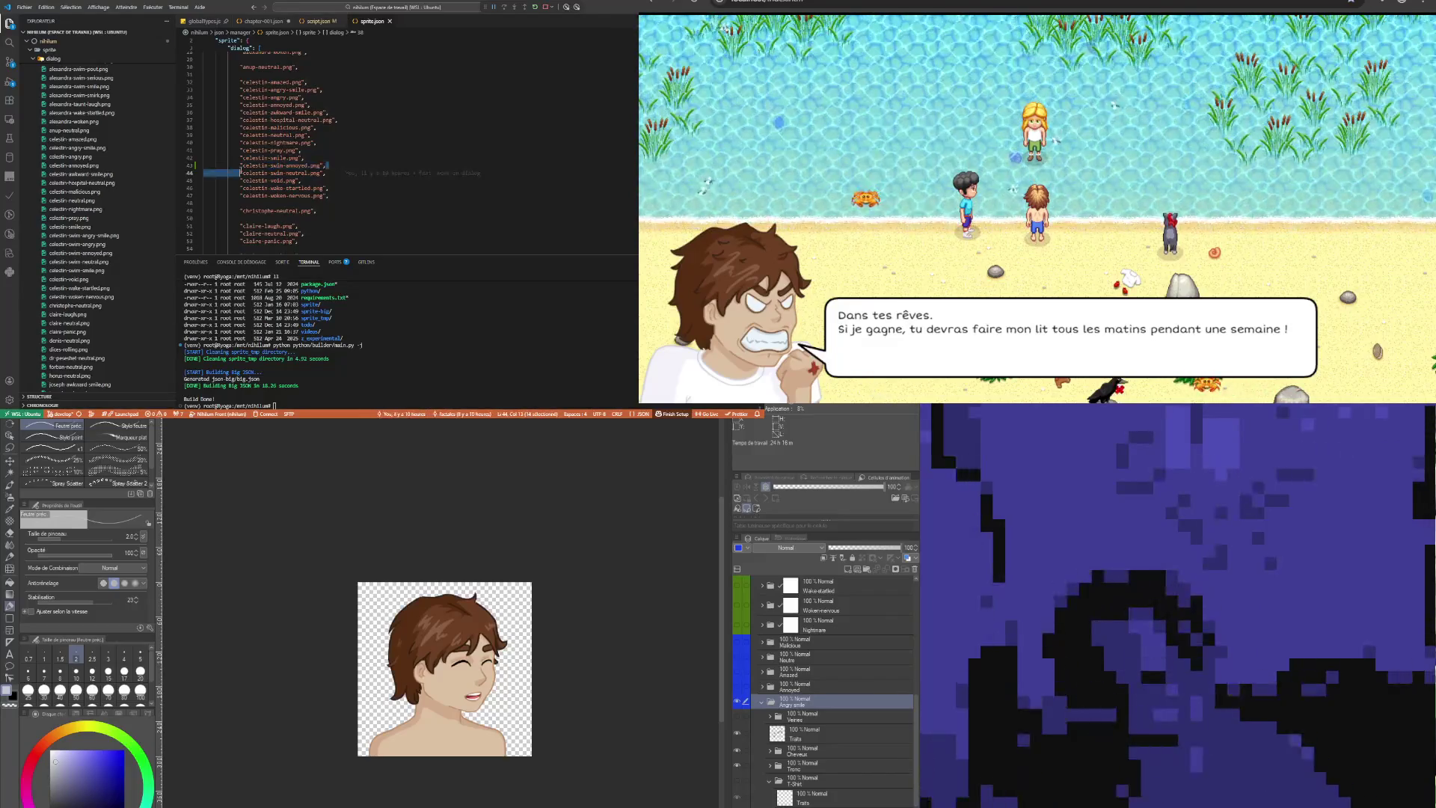
click(317, 158)
key(Return)
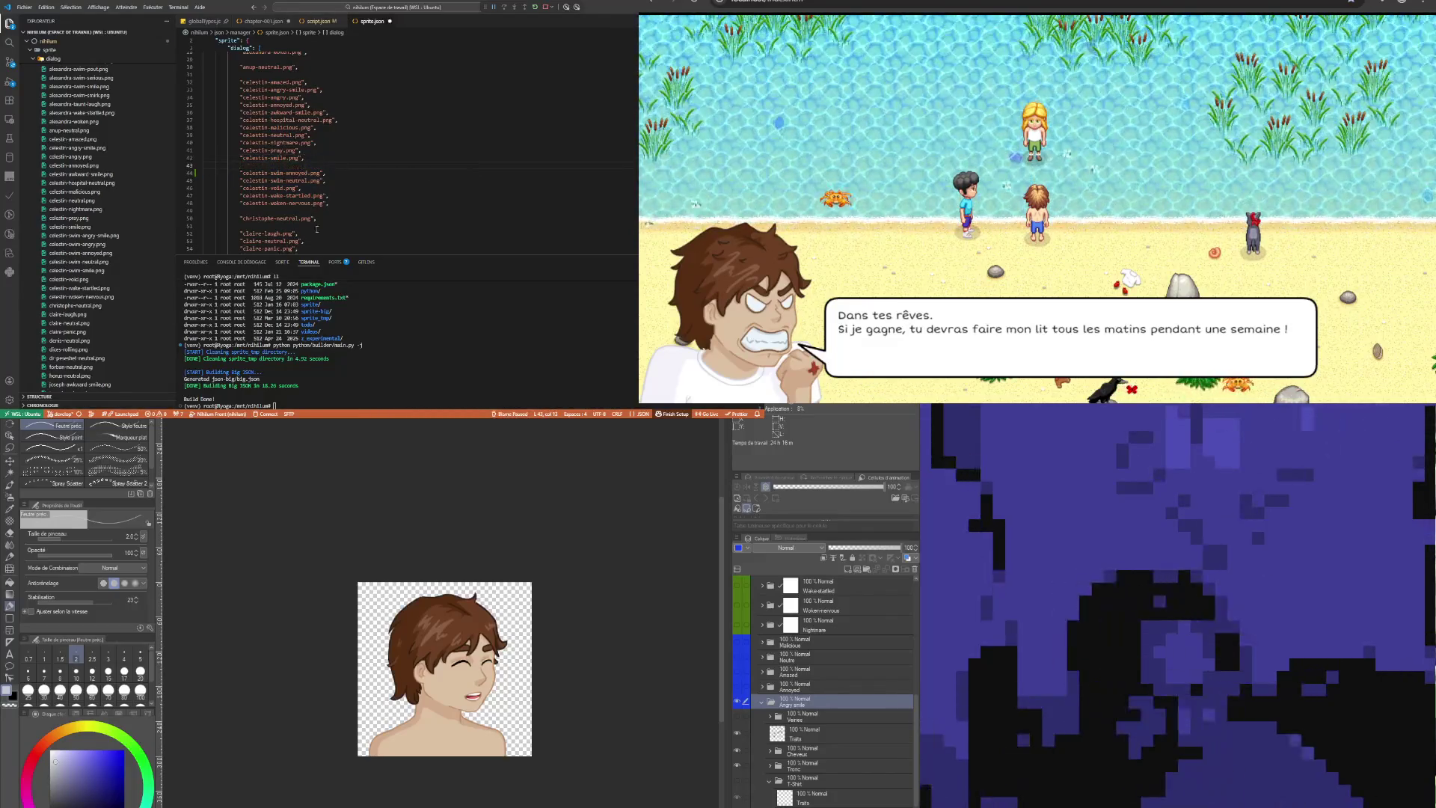
double_click(292, 166)
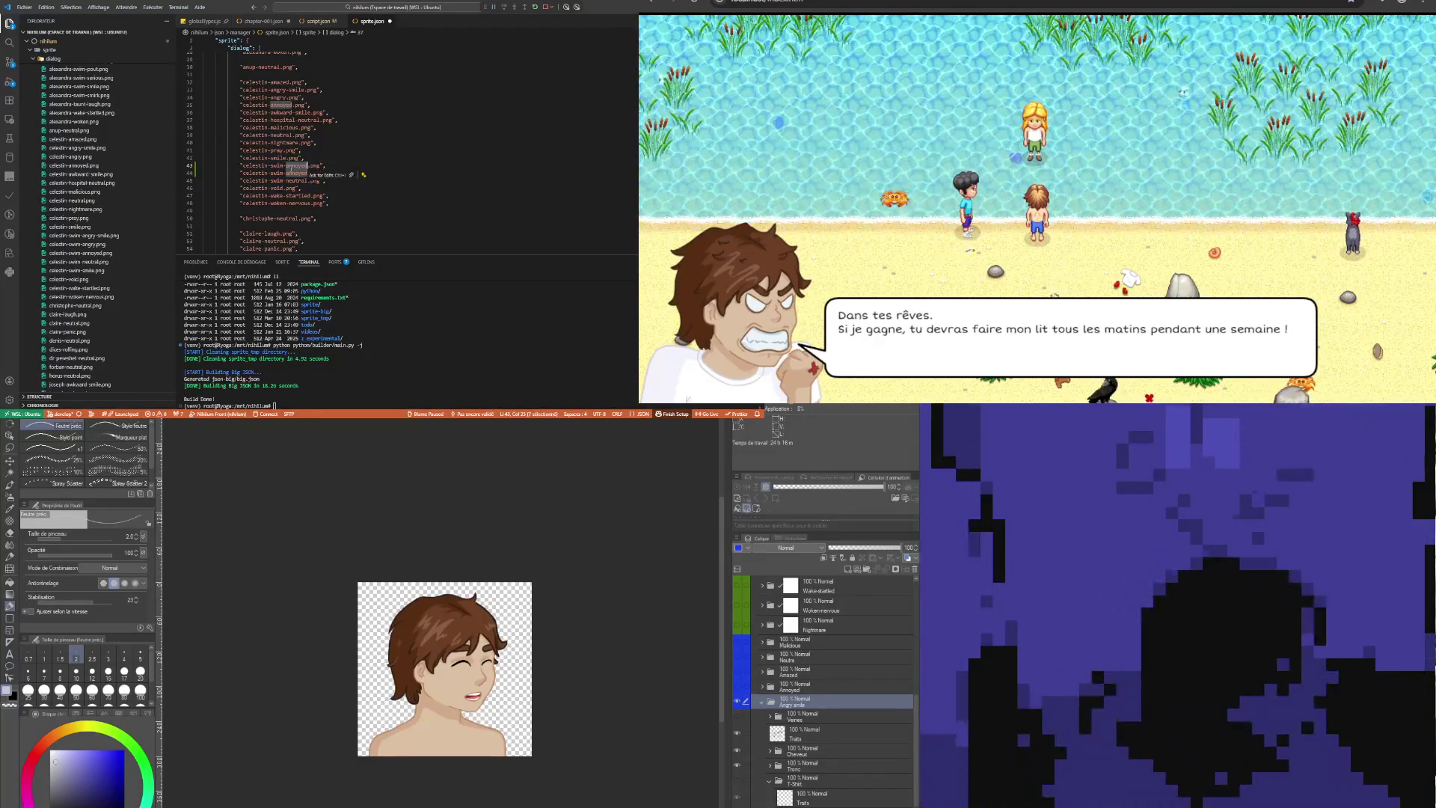
text(angry-smile)
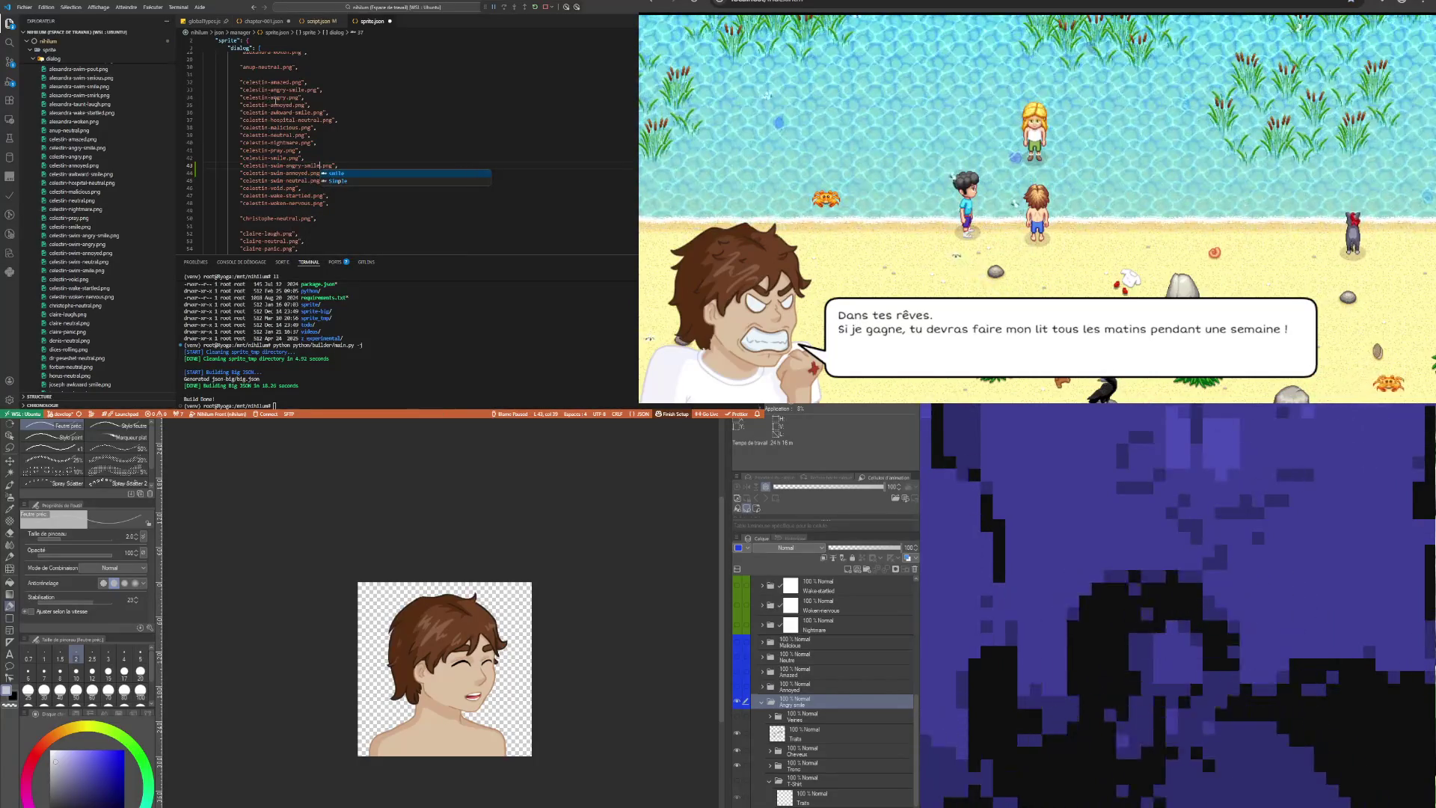
Duplicate the celestin-swim-angry-smile.png line
double_click(292, 128)
drag(342, 167, 246, 173)
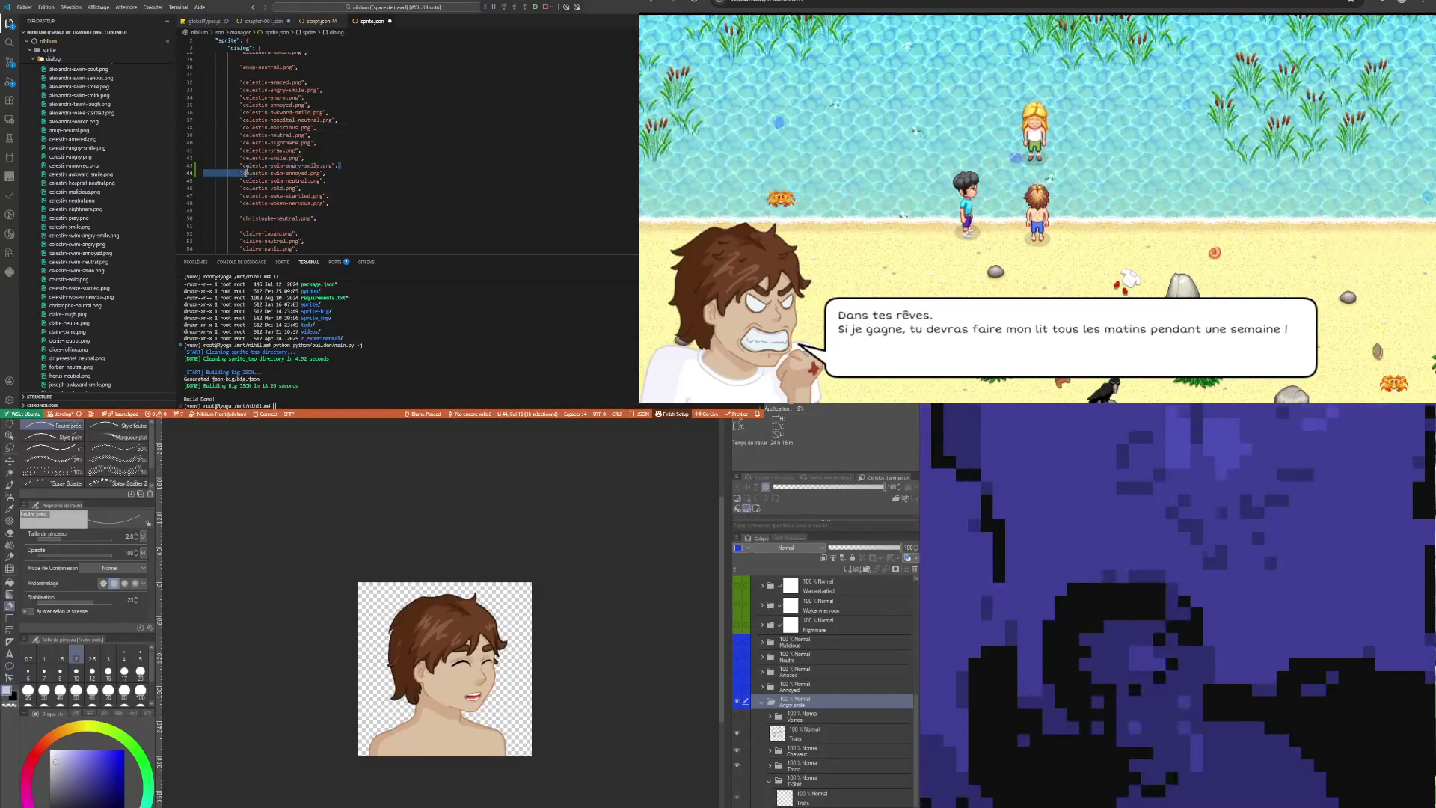
key(ctrl+c)
key(End)
key(Return)
key(ctrl+v)
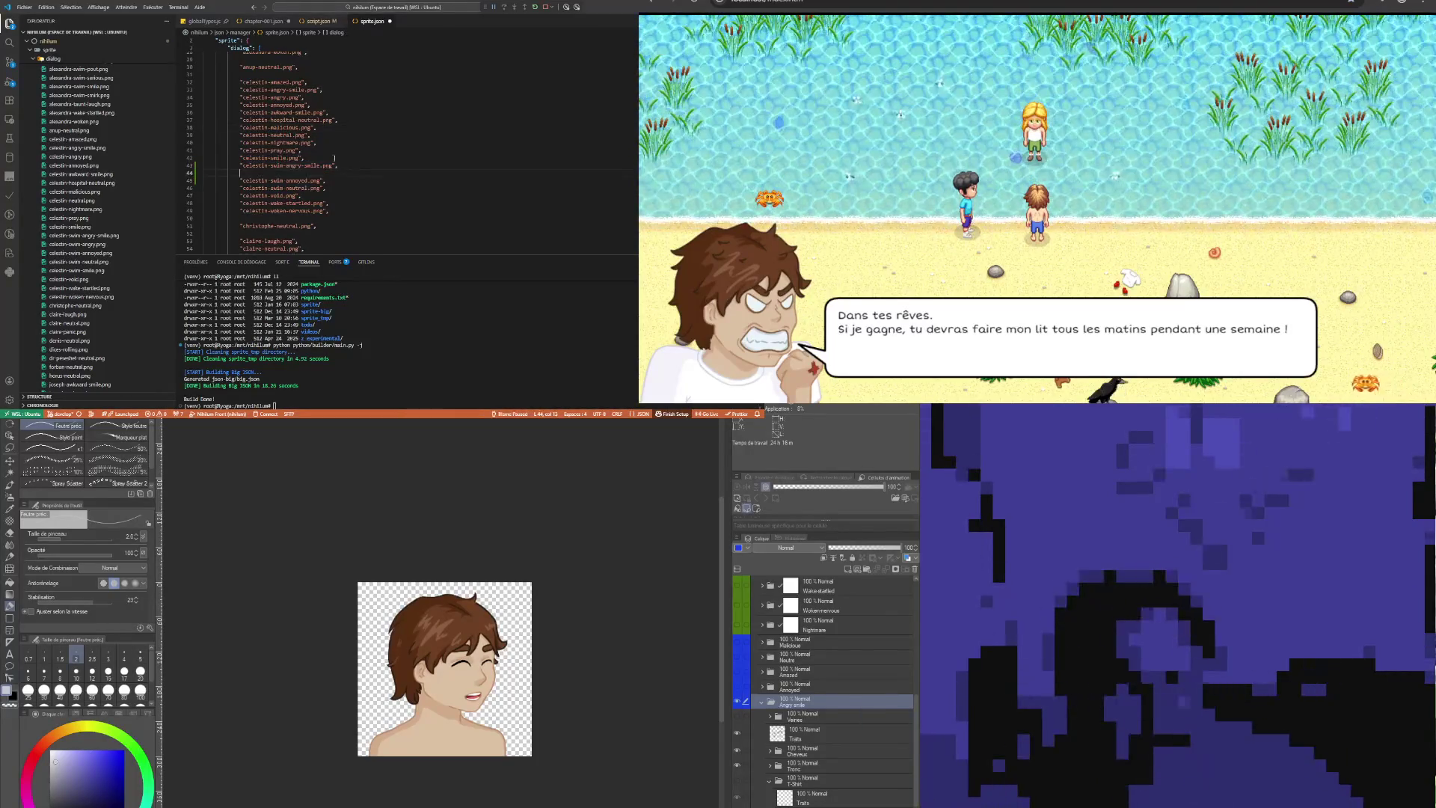
Edit the two entries into celestin-swim-angry.png and celestin-swim-smile.png
click(301, 173)
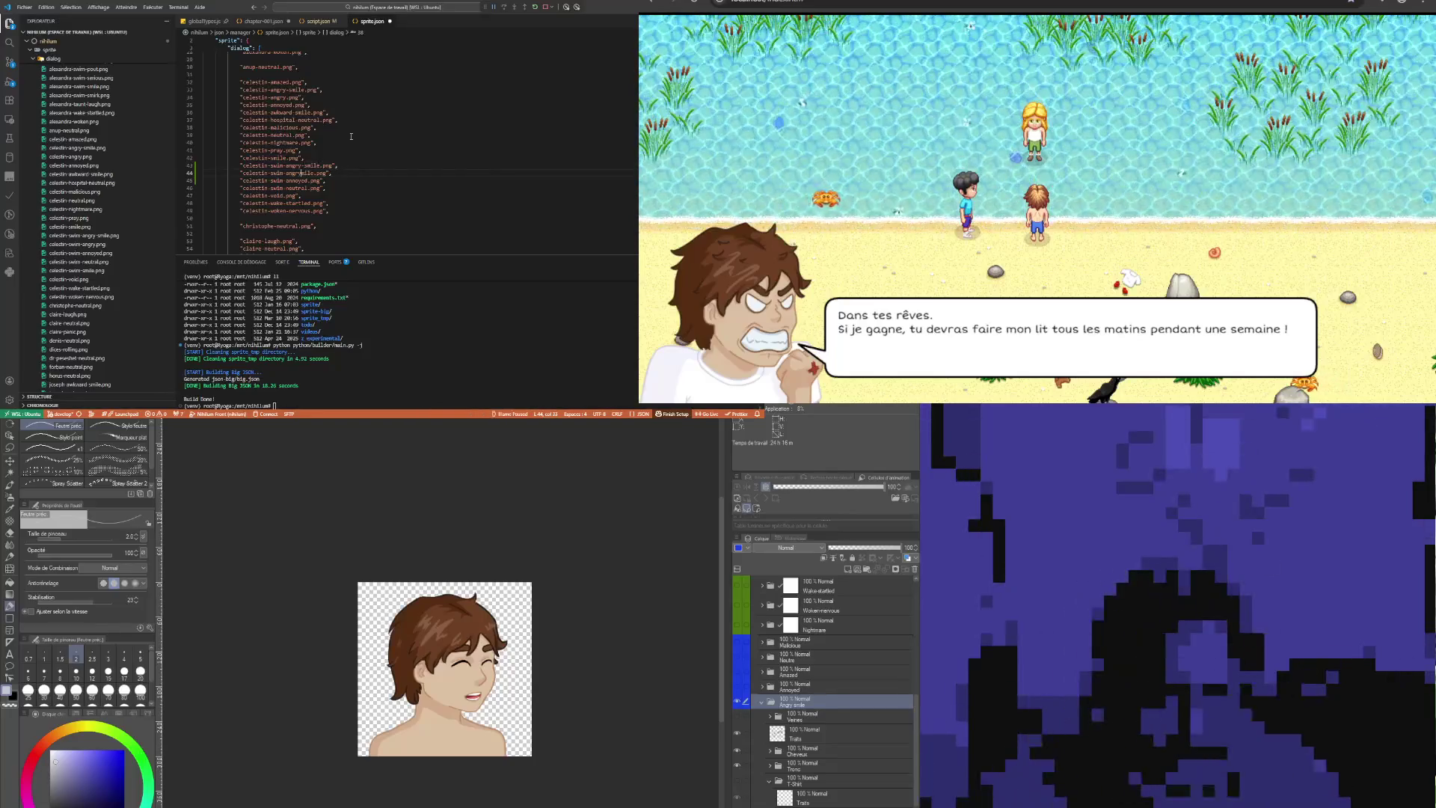
key(ctrl+z)
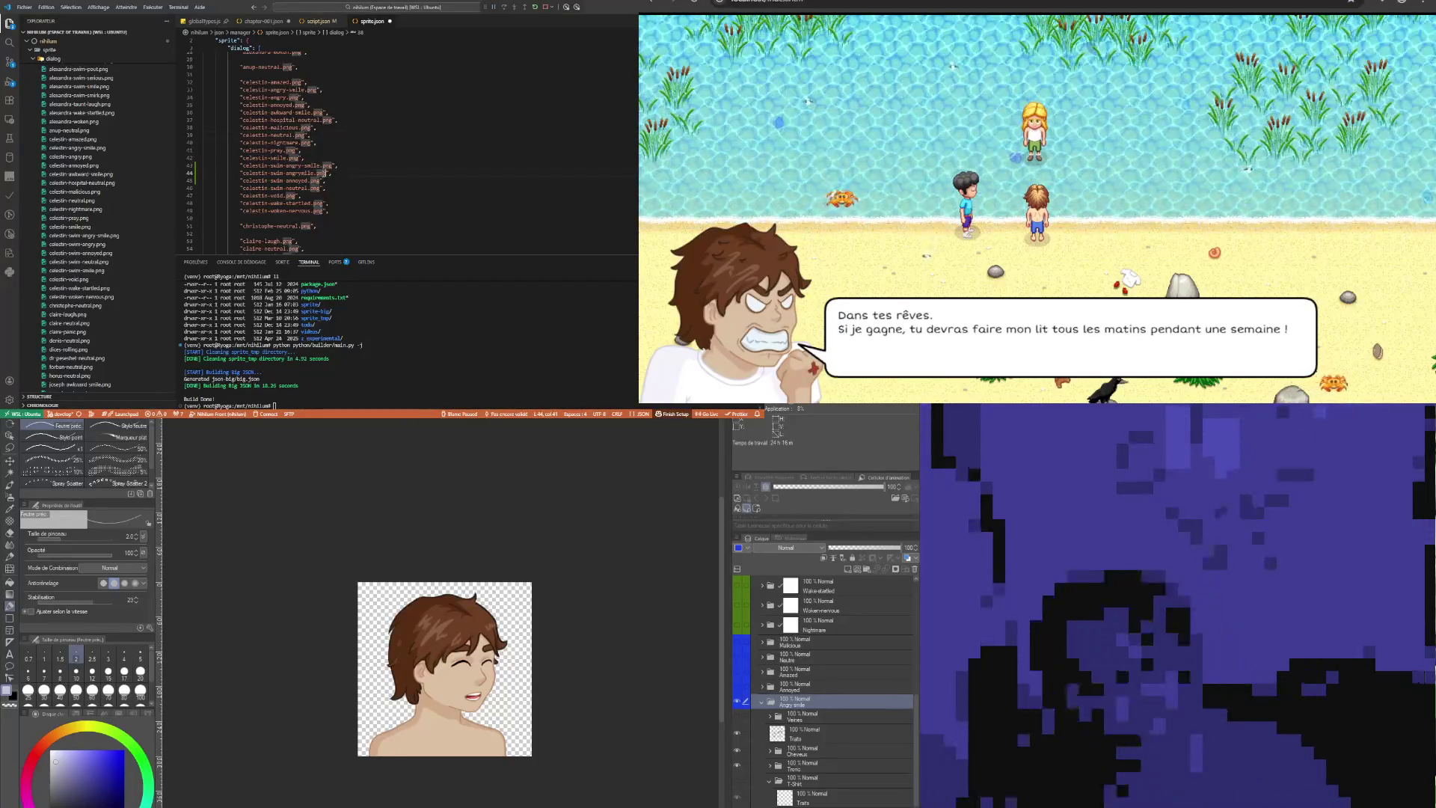
key(Delete)
key(Delete)
key(Delete)
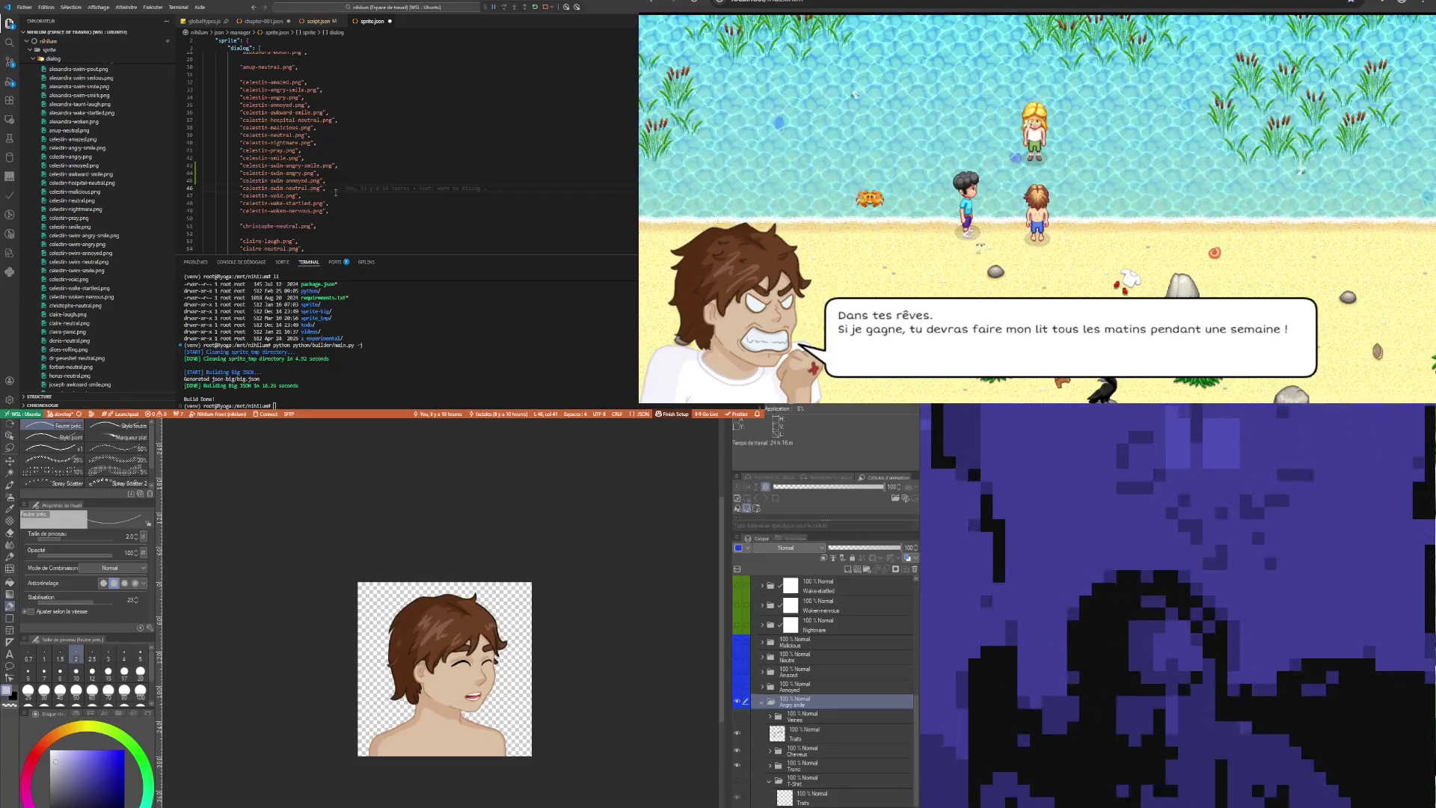
key(Return)
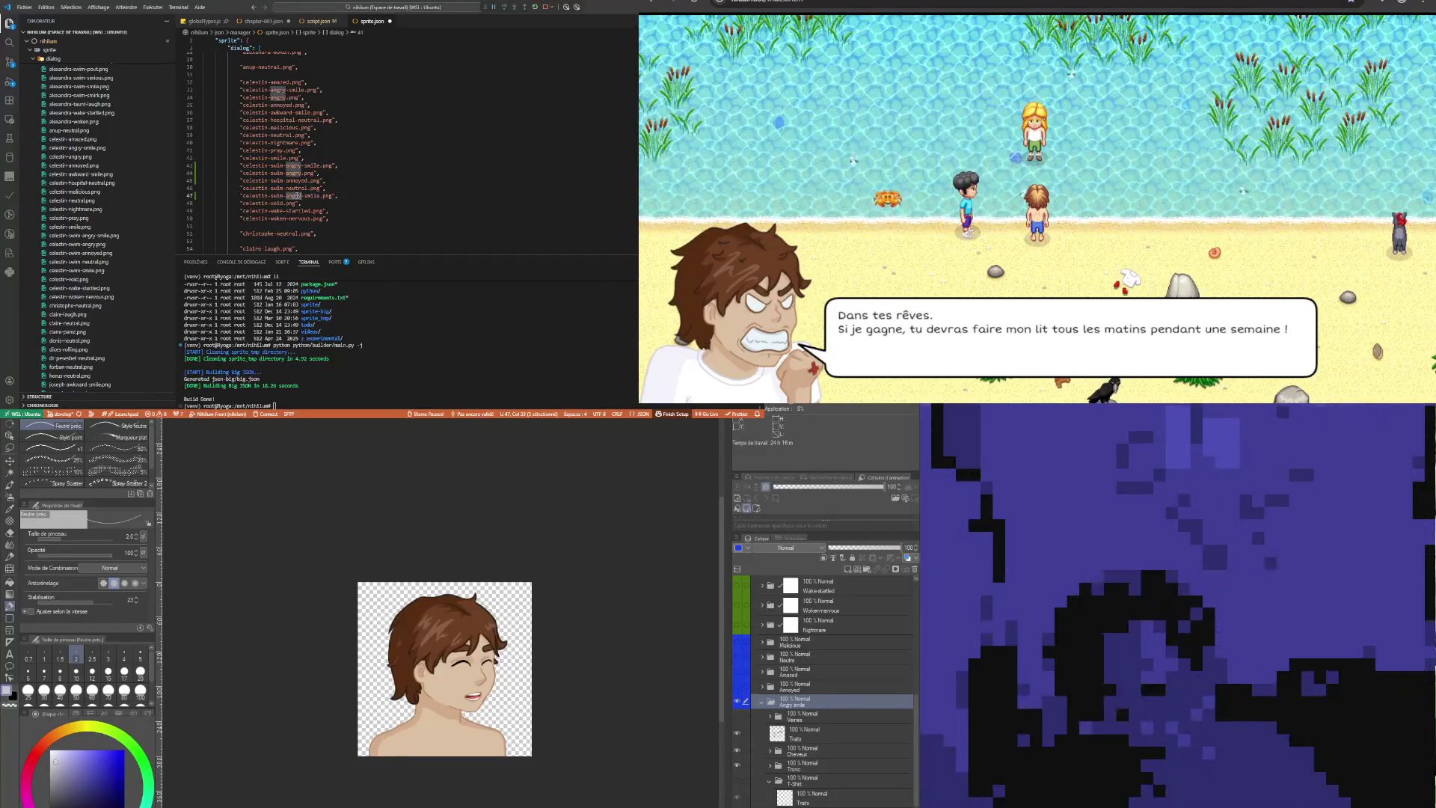
key(BackSpace)
key(BackSpace)
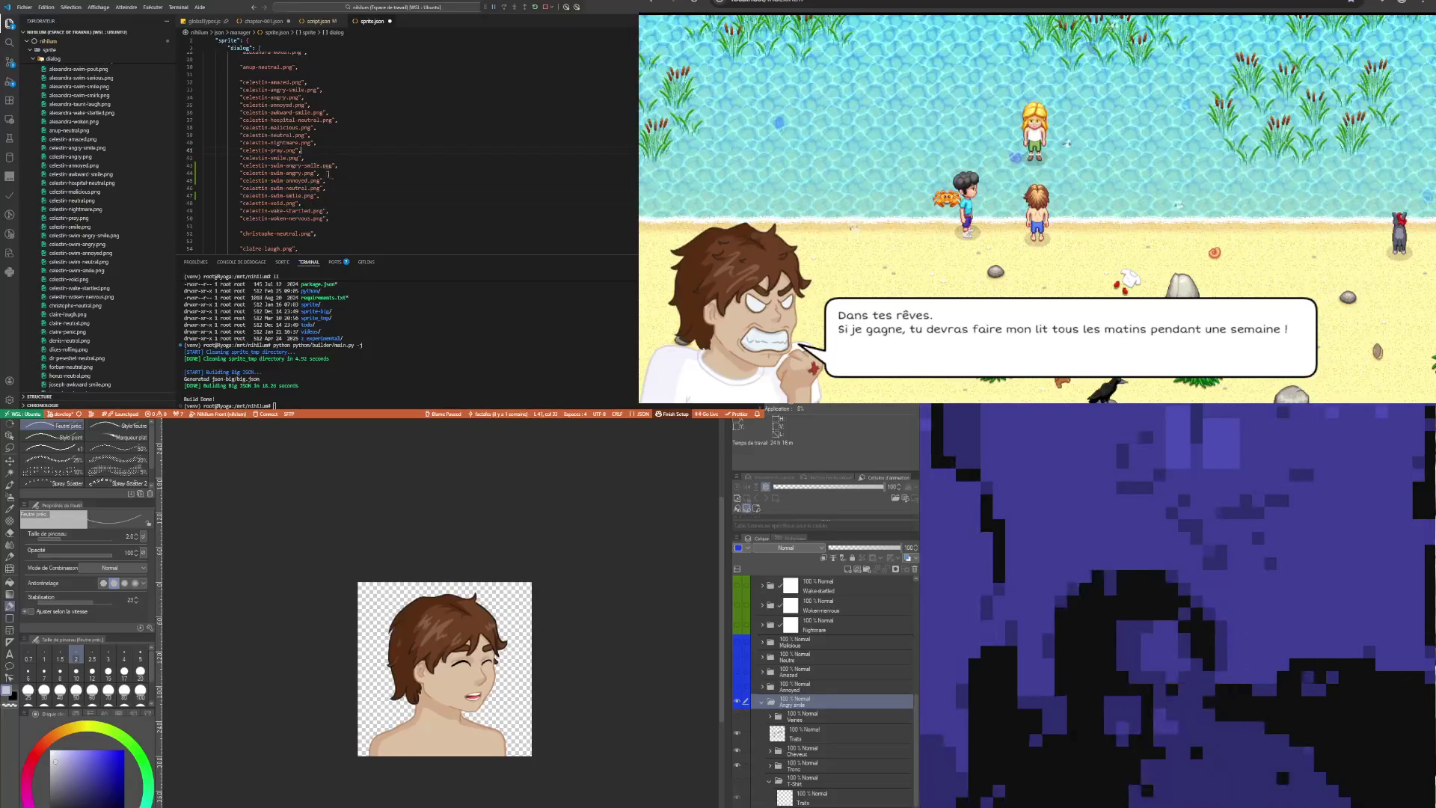
drag(327, 181, 334, 185)
click(307, 135)
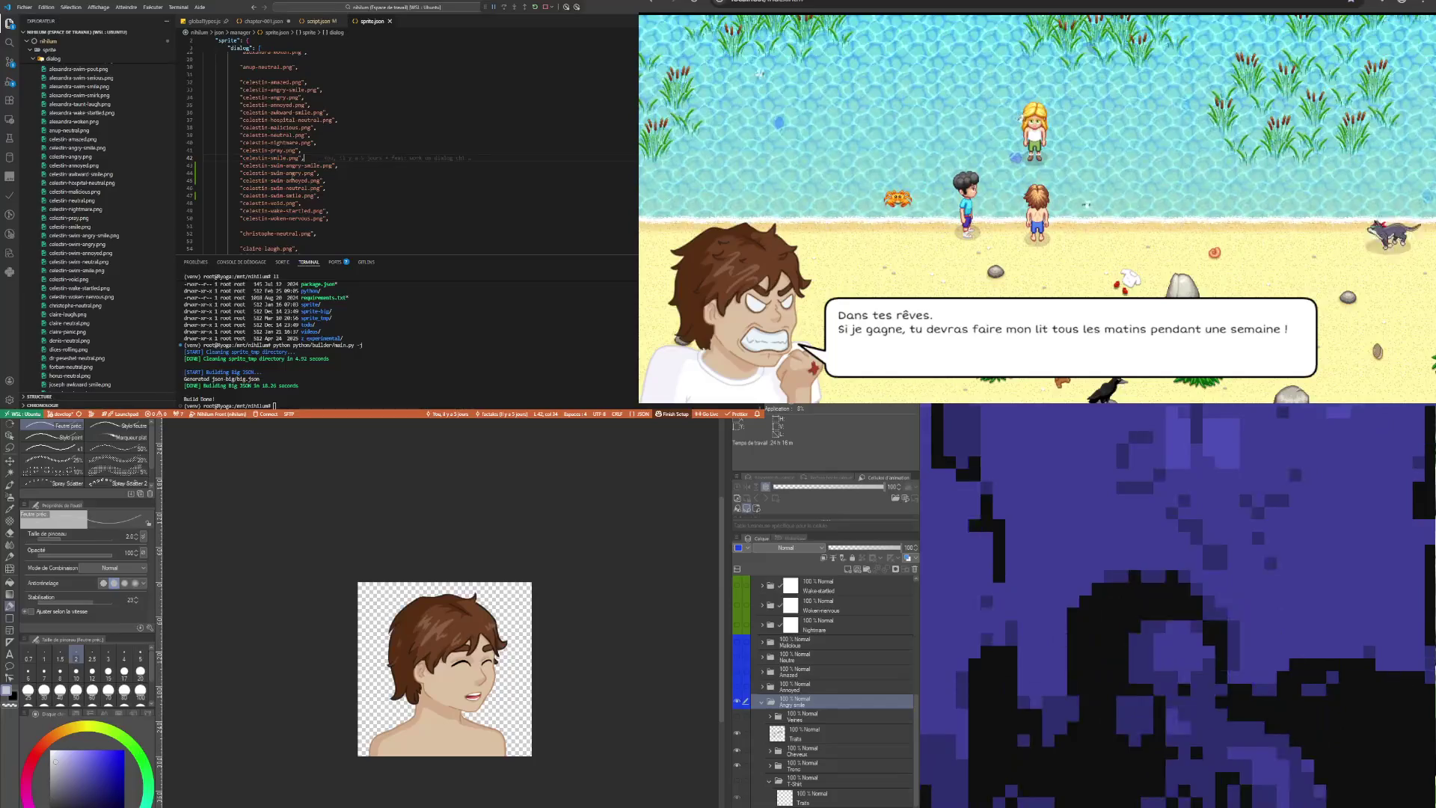
click(315, 136)
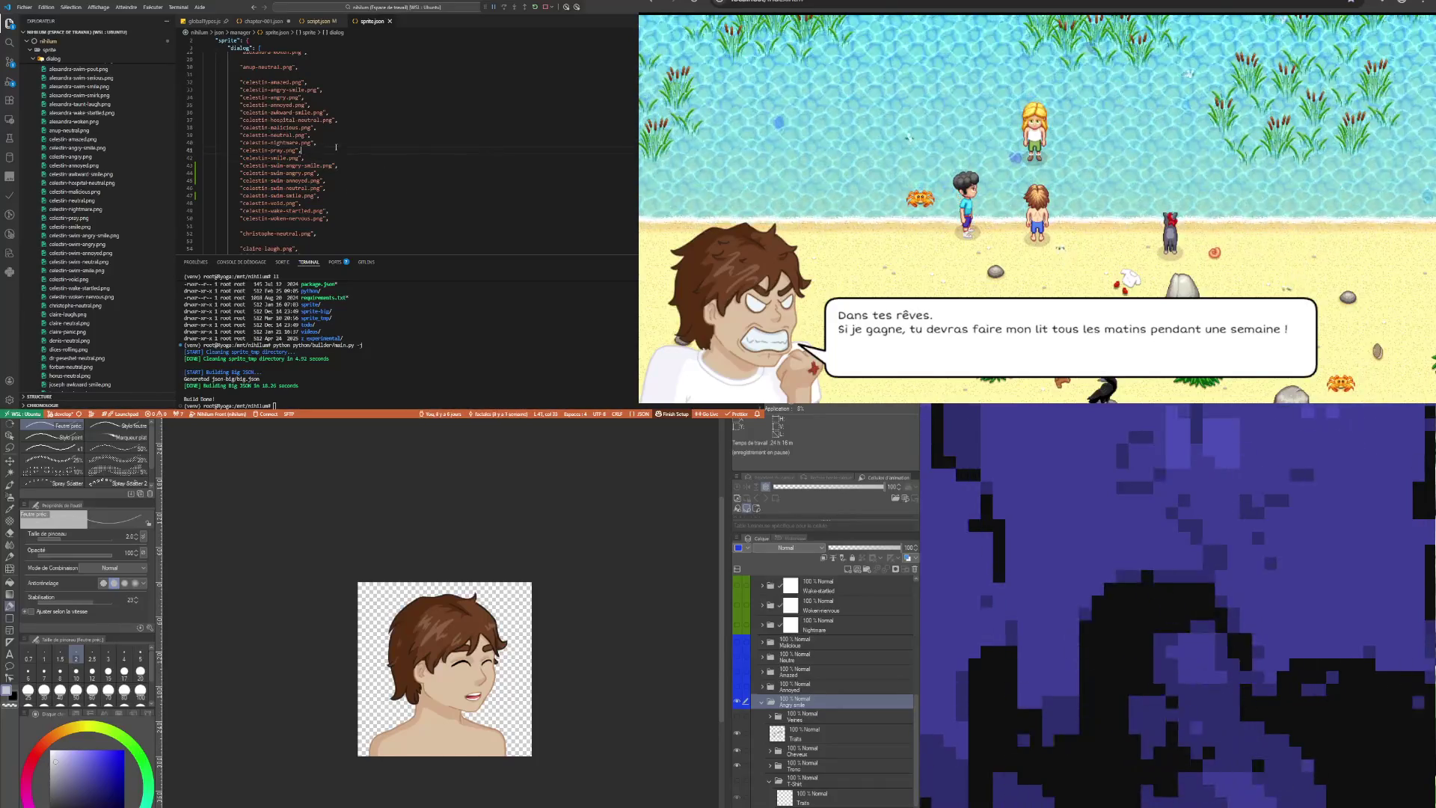
scroll(93, 260, down, 2)
Rerun python/builder/main.py -j in the terminal with the added -r option
key(Up)
key(Up)
key(Up)
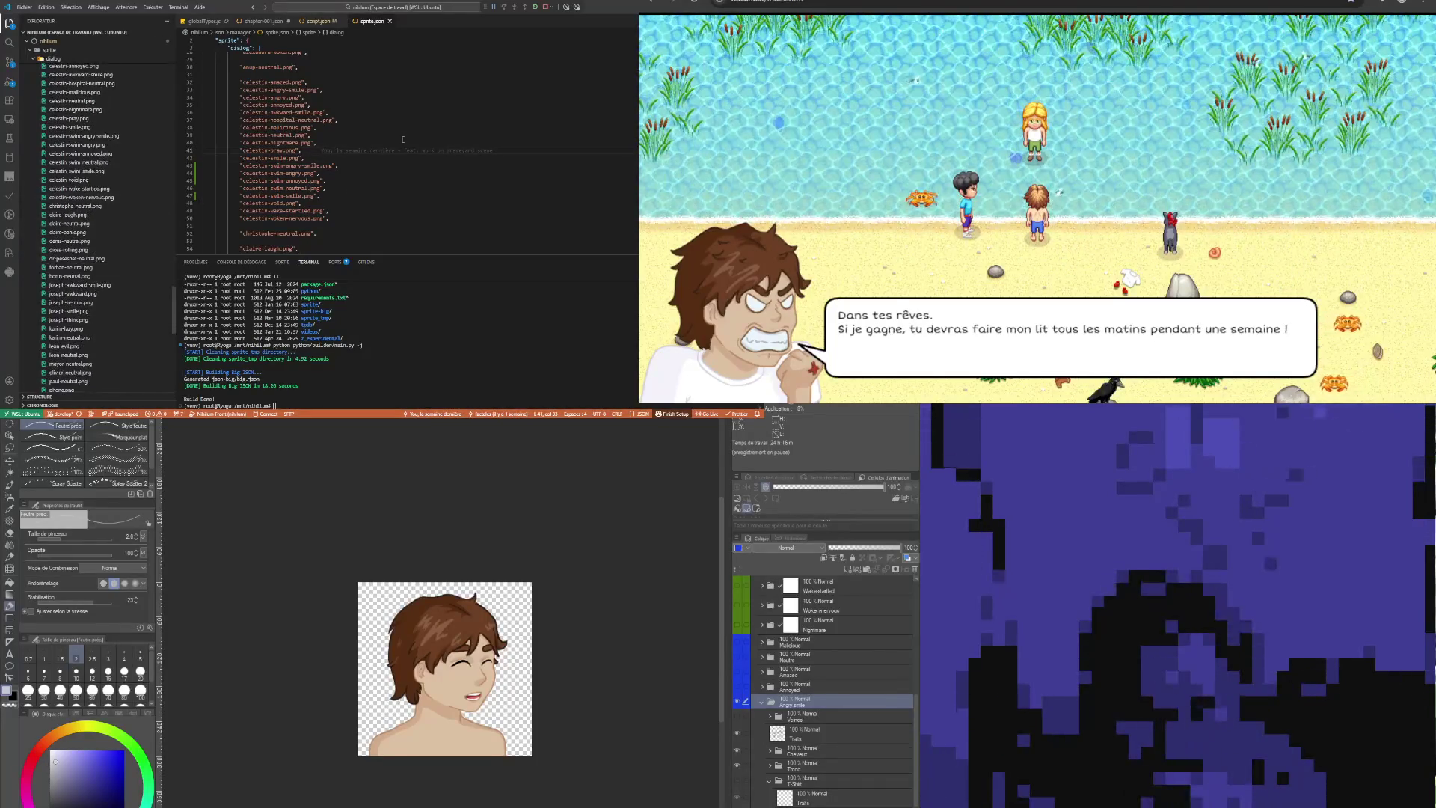
scroll(67, 234, up, 2)
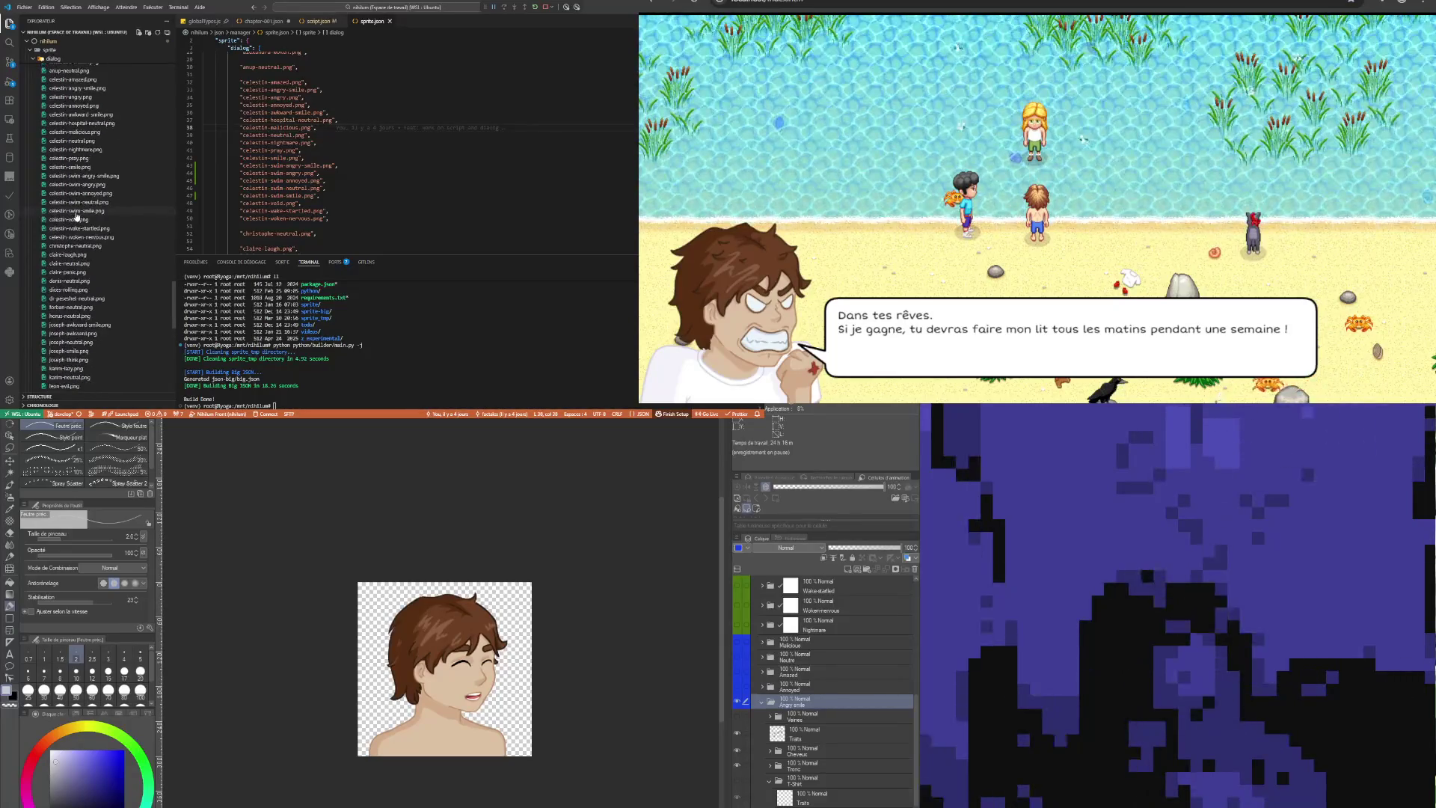
click(434, 105)
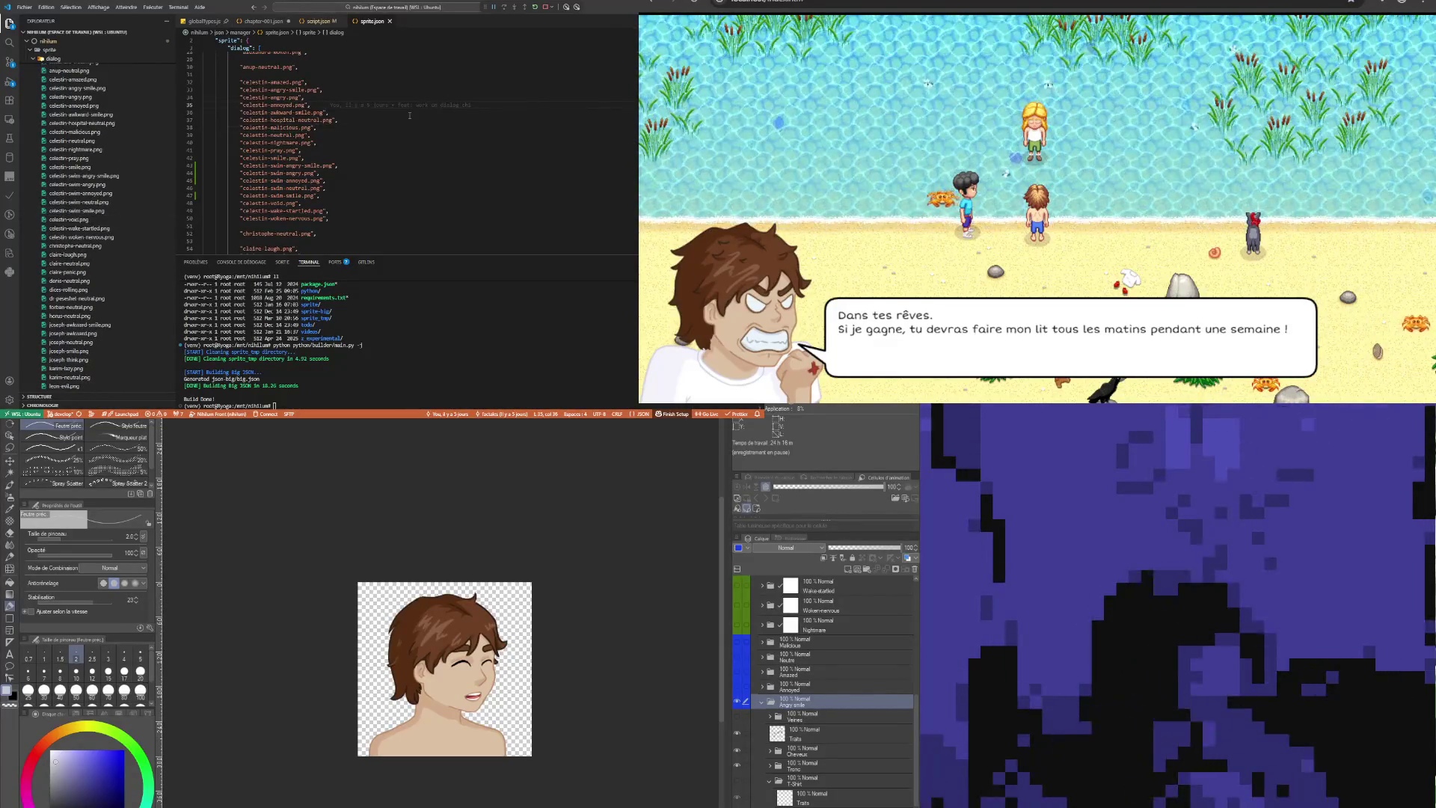
text(ll)
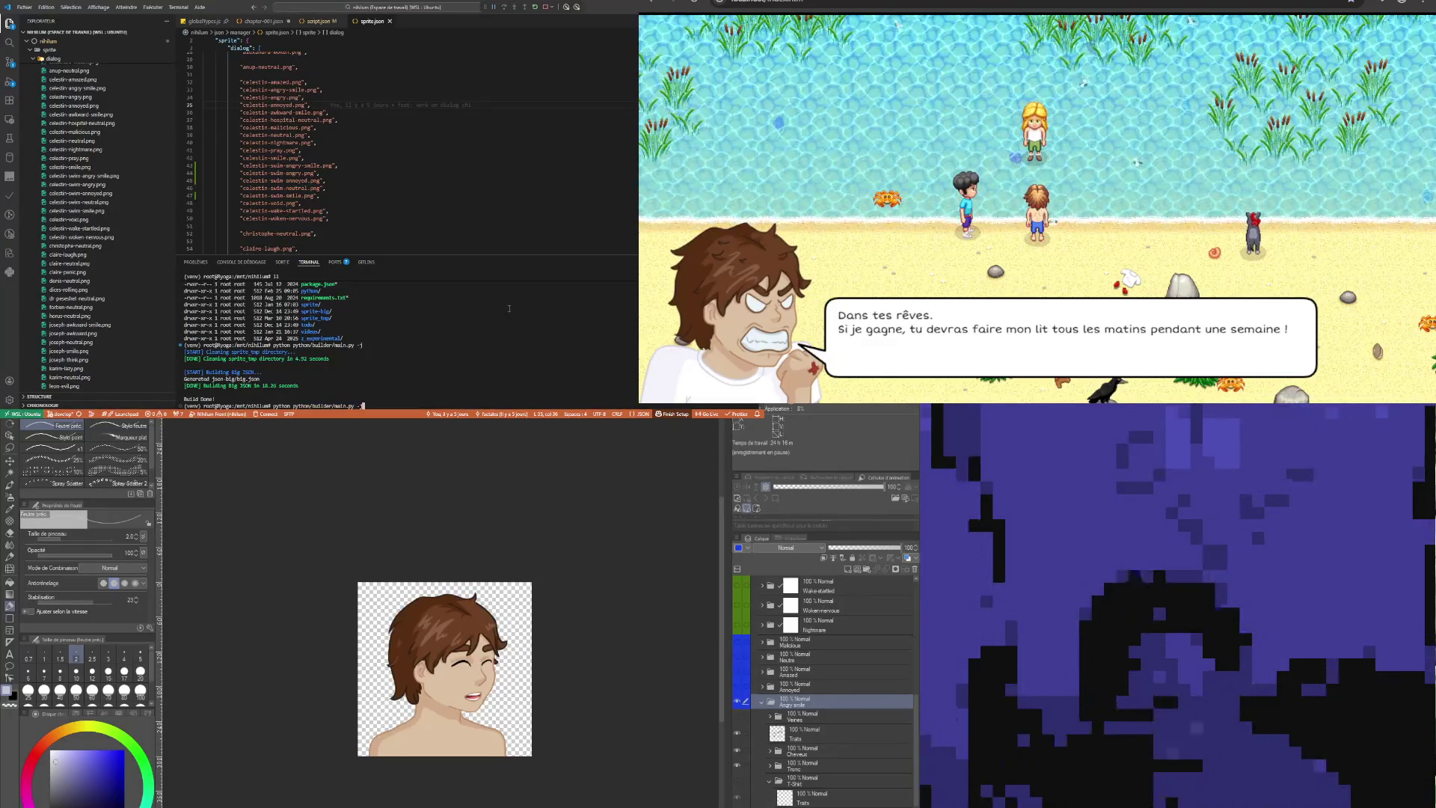
key(Up)
text(-r)
key(Return)
click(387, 179)
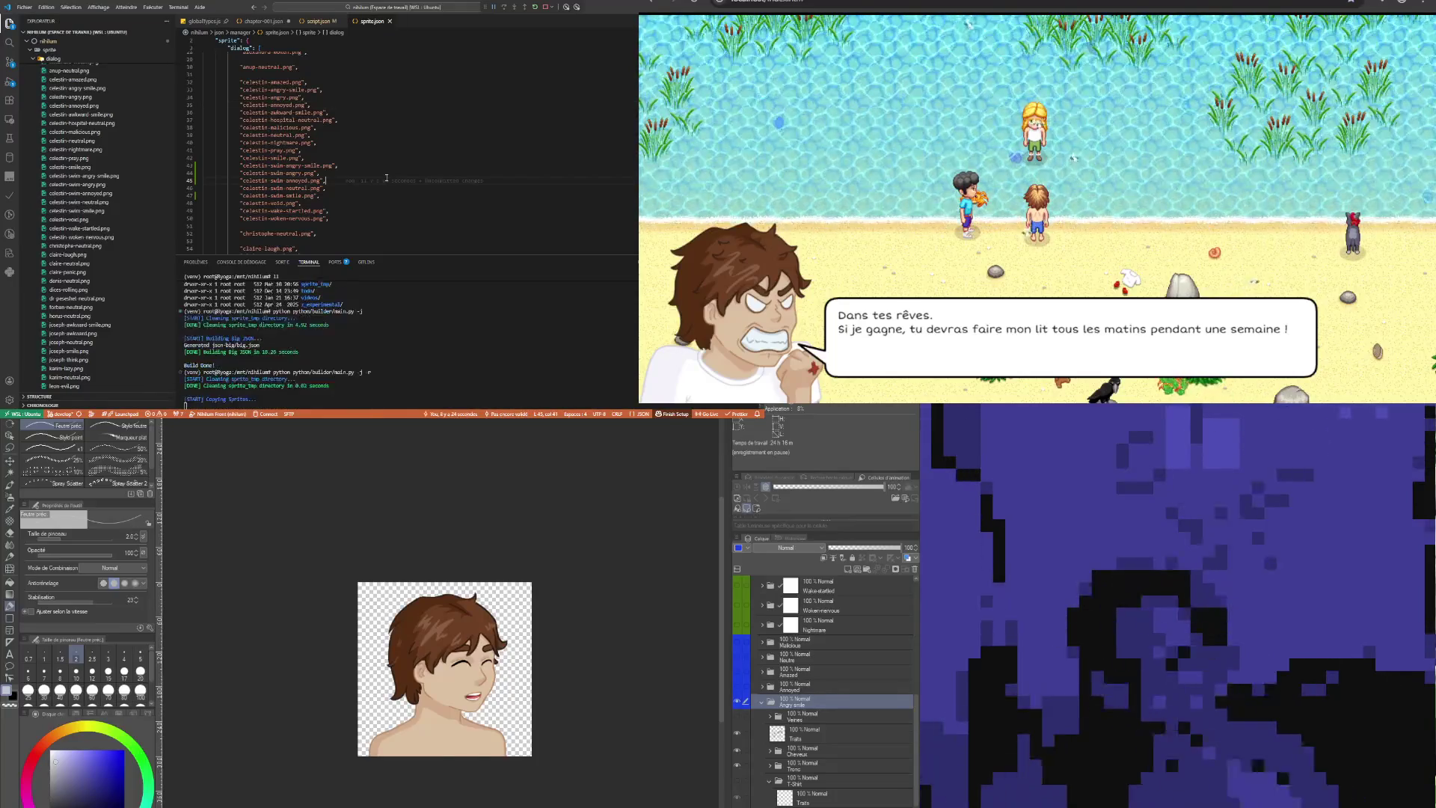
click(266, 22)
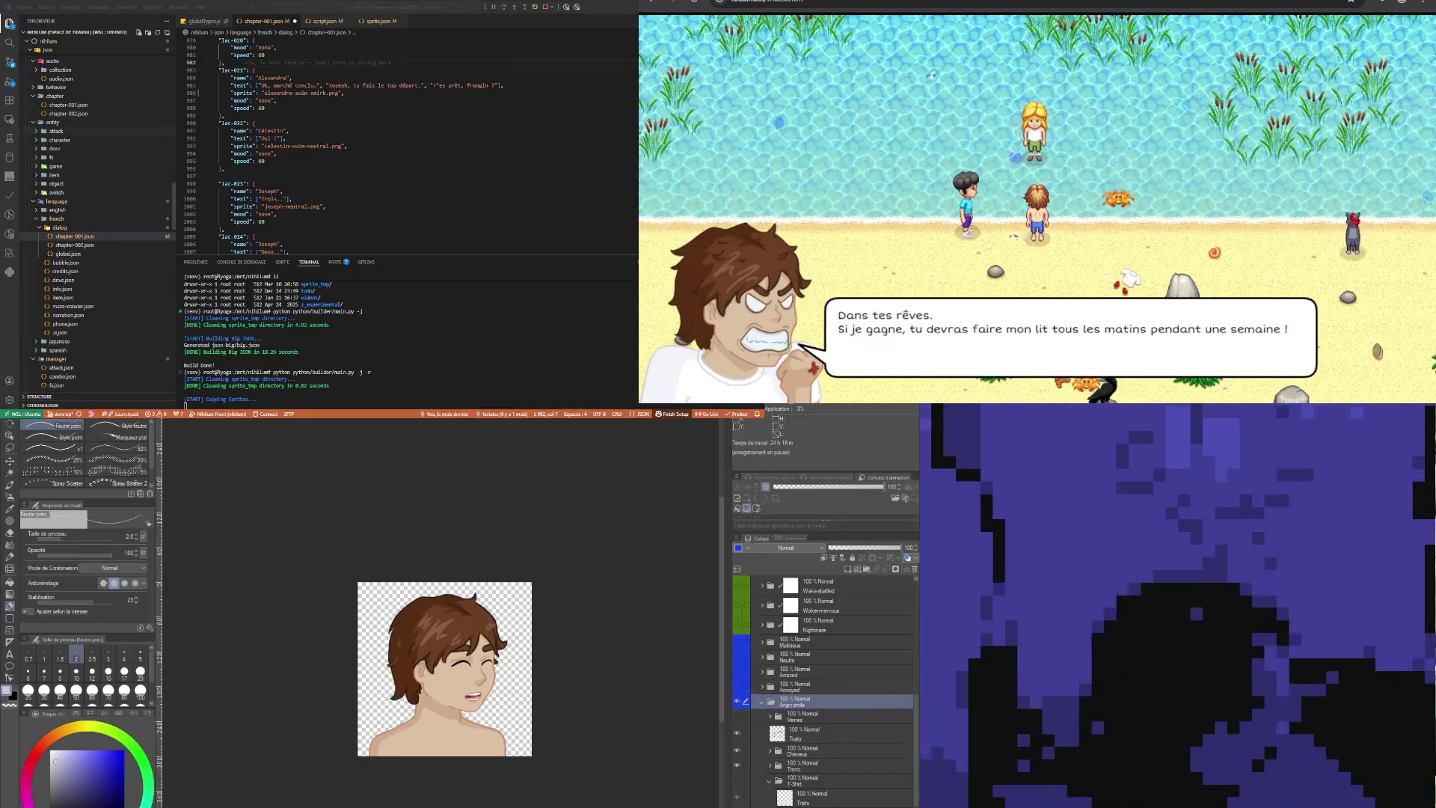
click(291, 102)
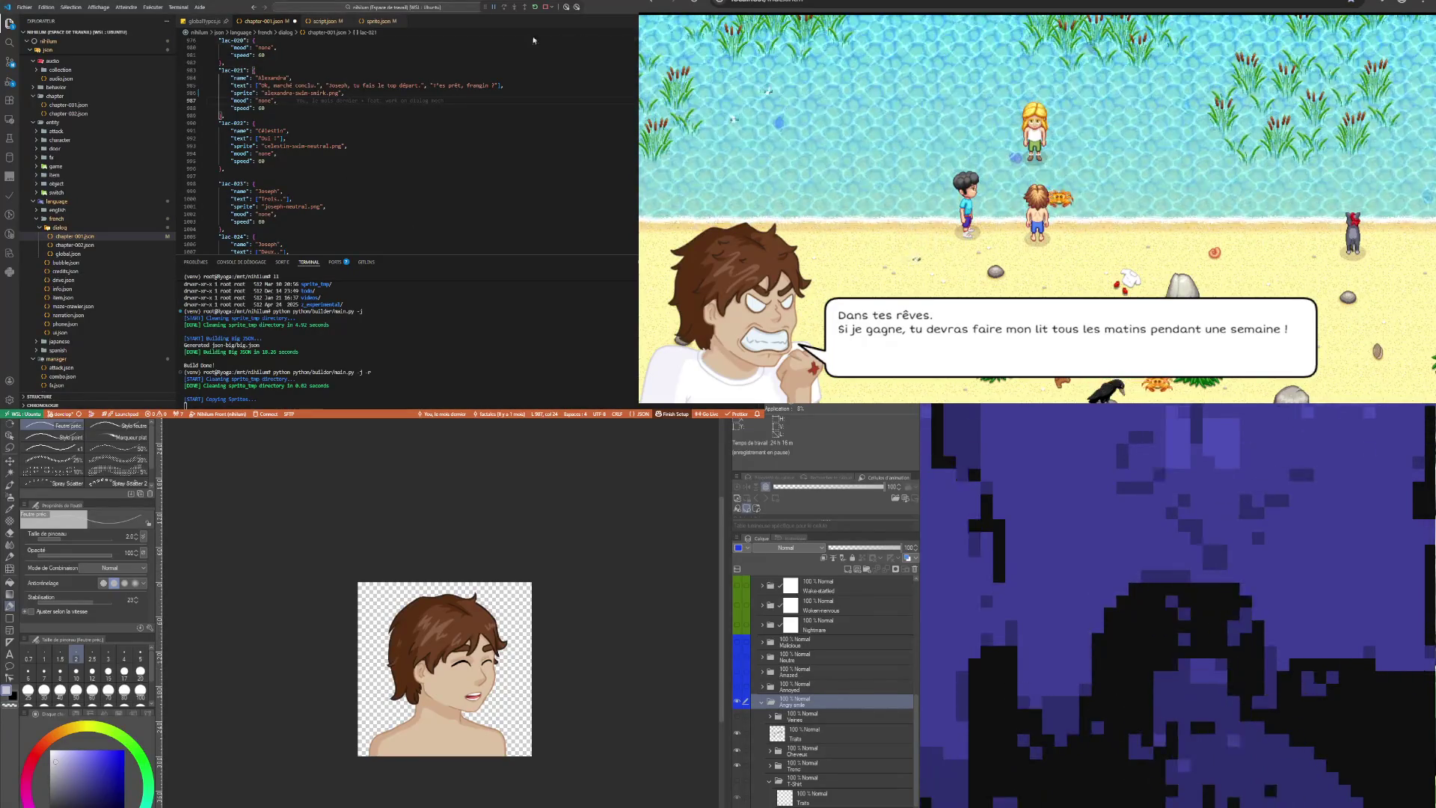
click(296, 116)
click(296, 77)
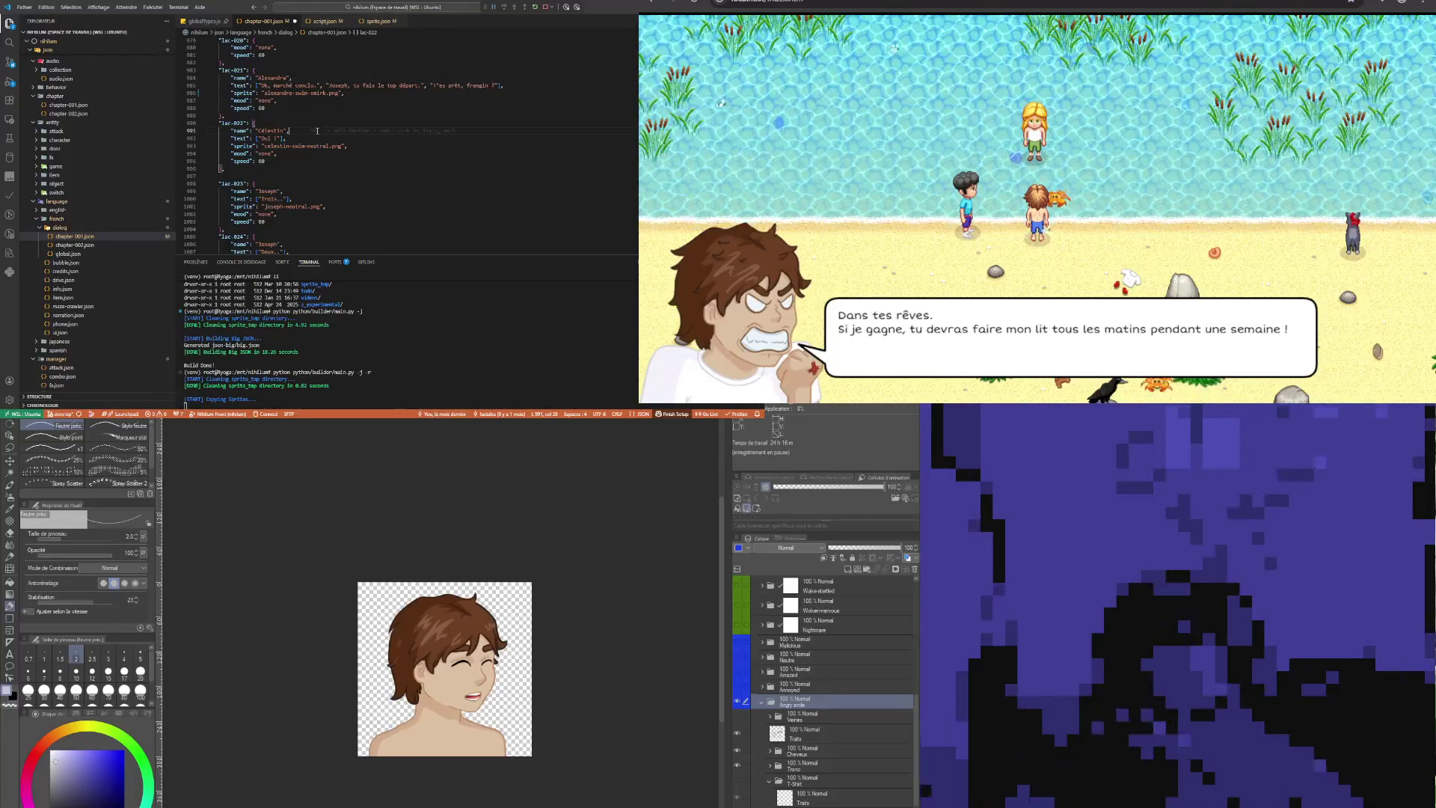
mouse_move(317, 131)
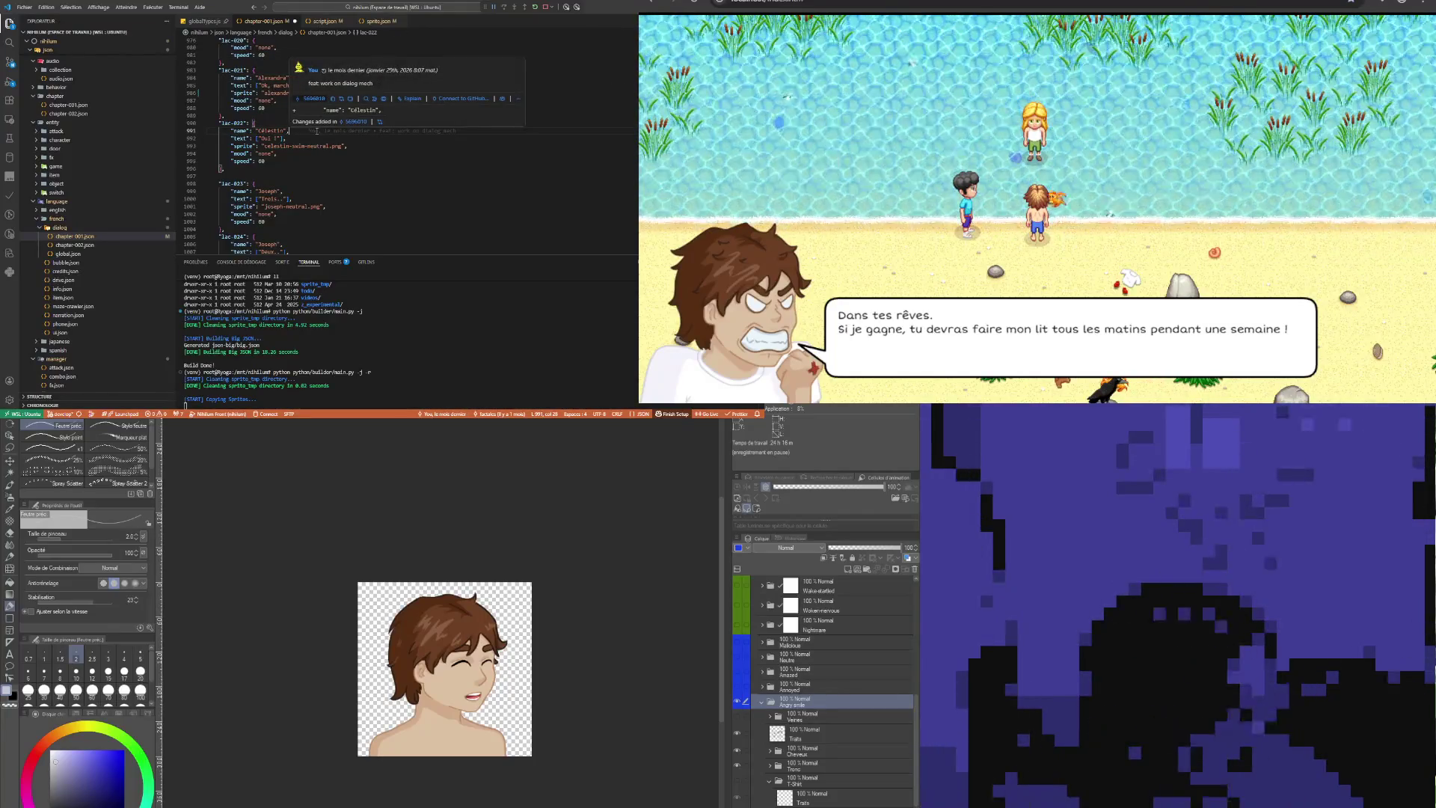
click(328, 100)
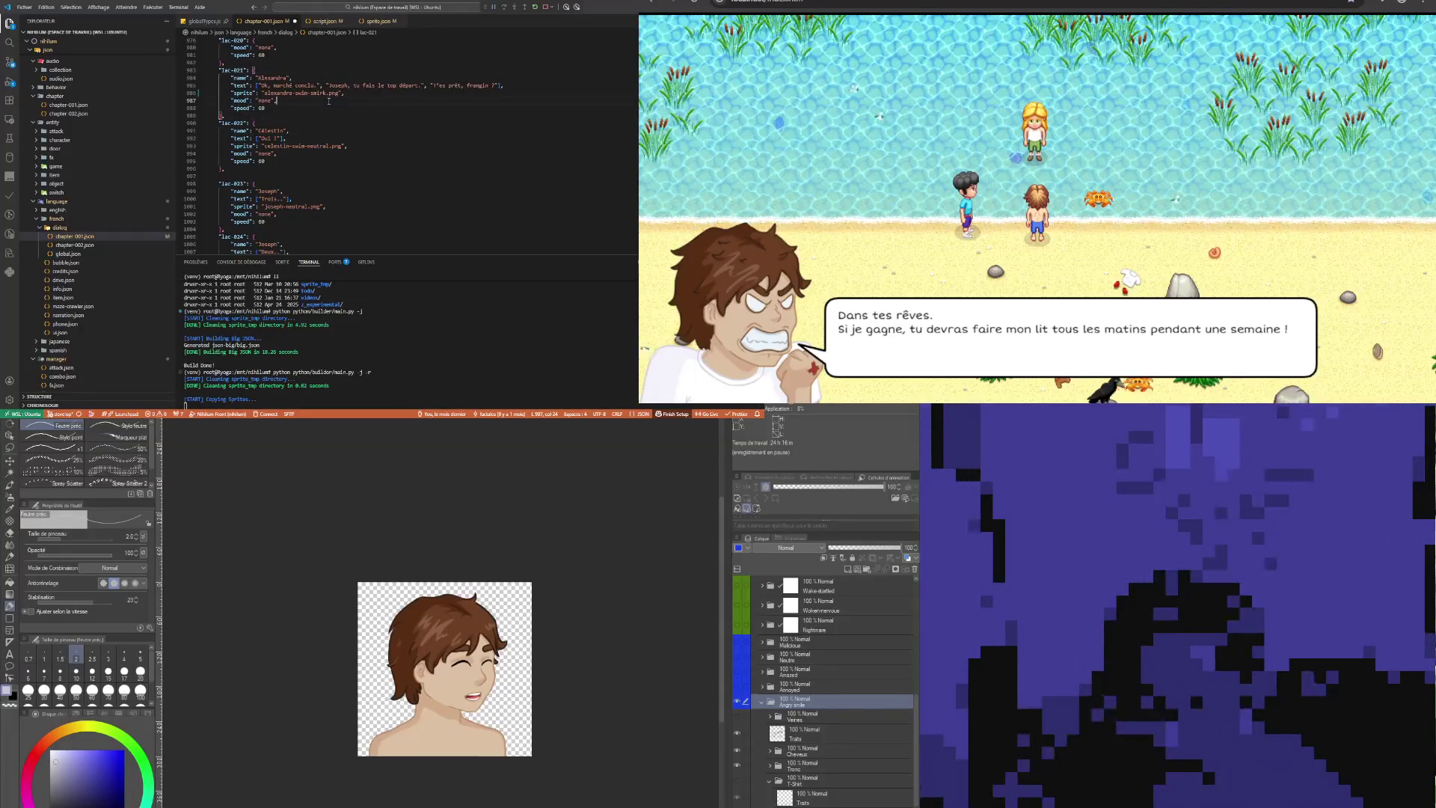
click(319, 122)
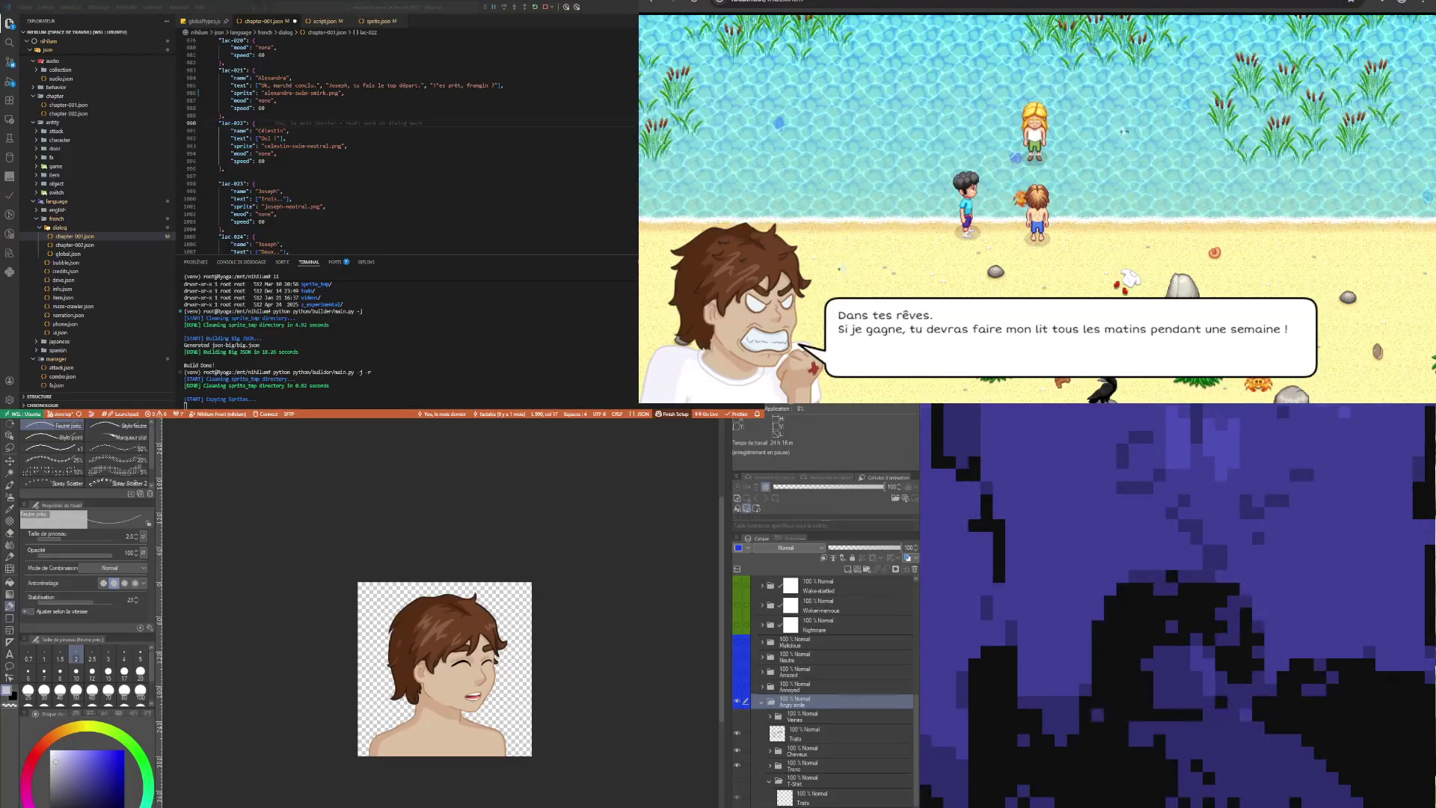
click(291, 161)
click(290, 131)
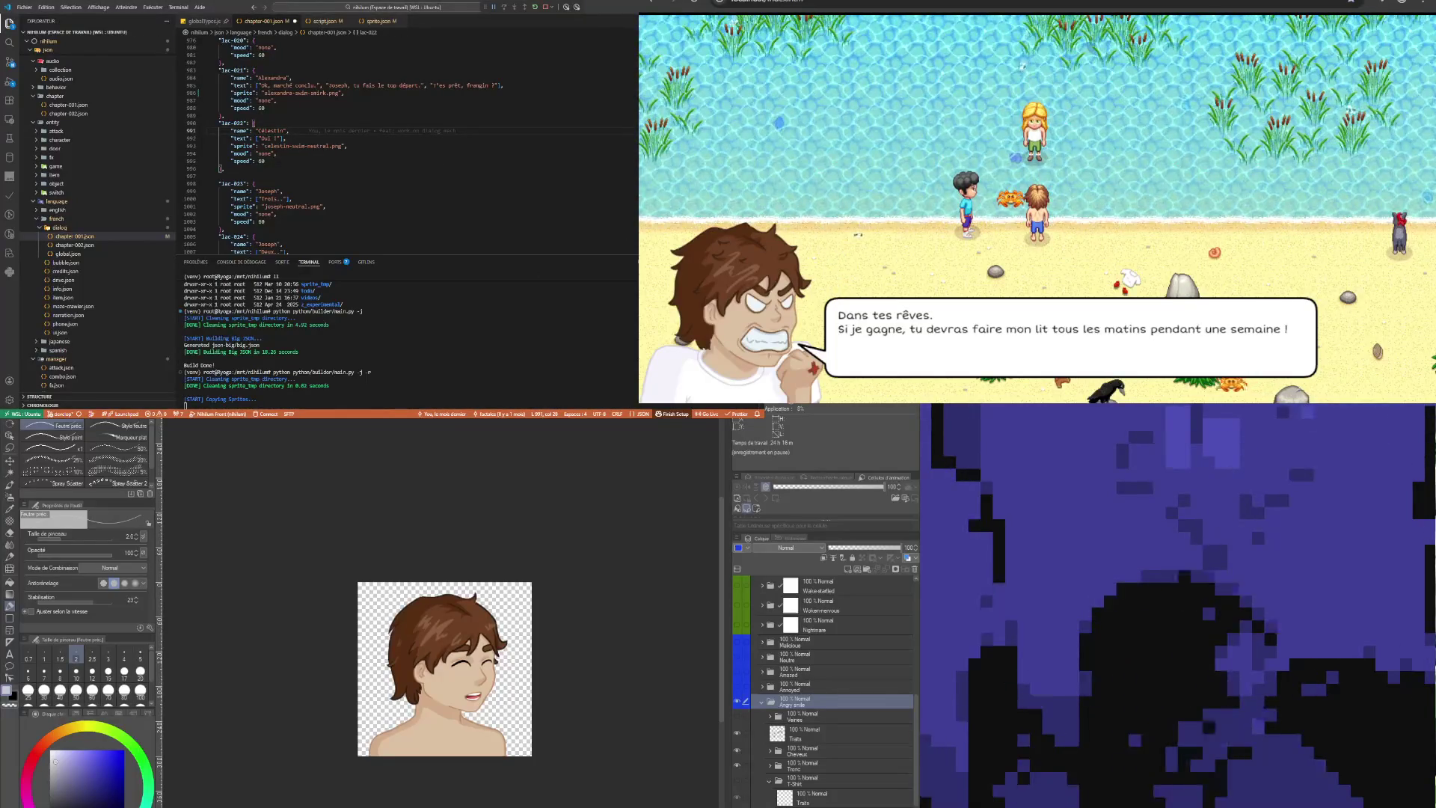
key(alt+Tab)
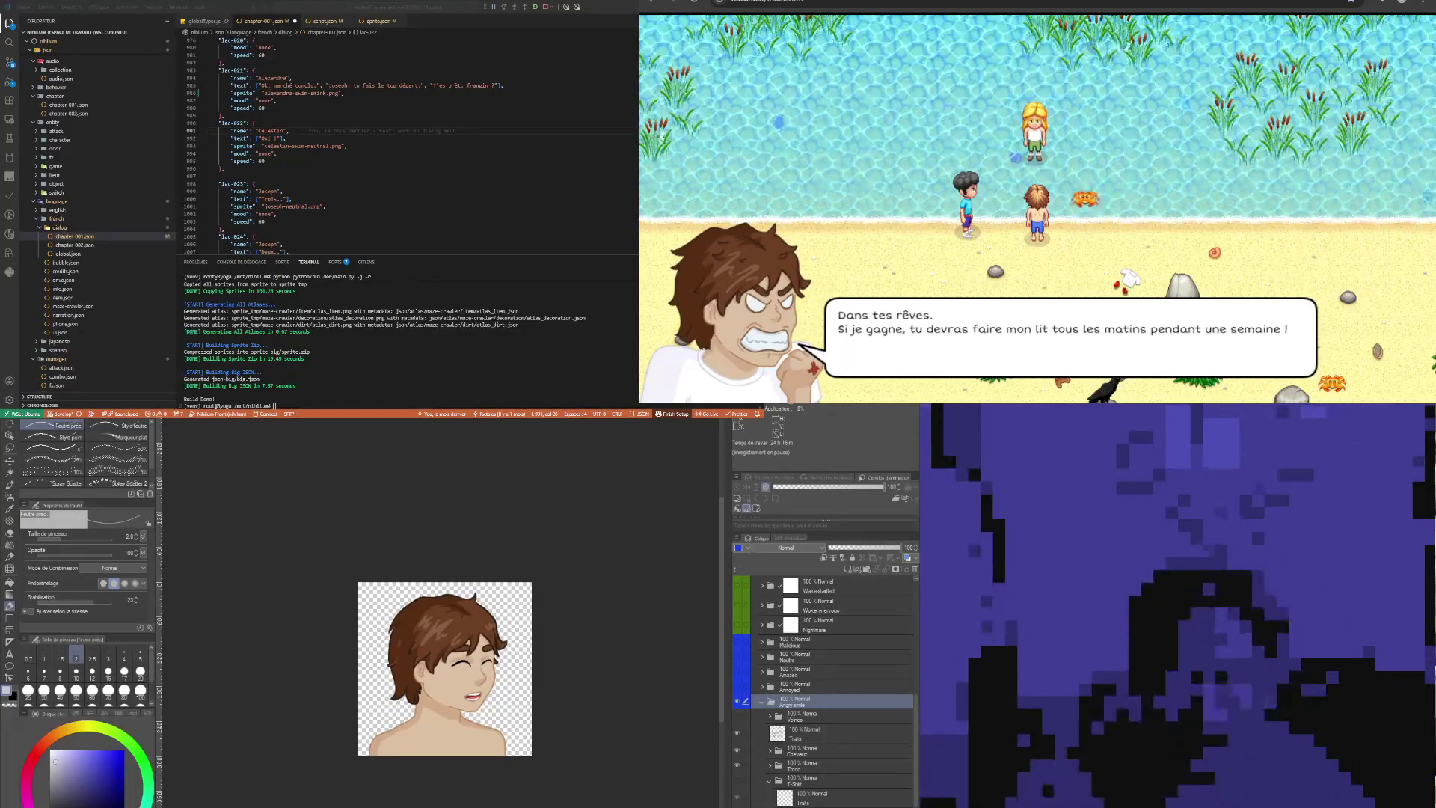
Advance the game dialog and reload the page with F5
click(409, 197)
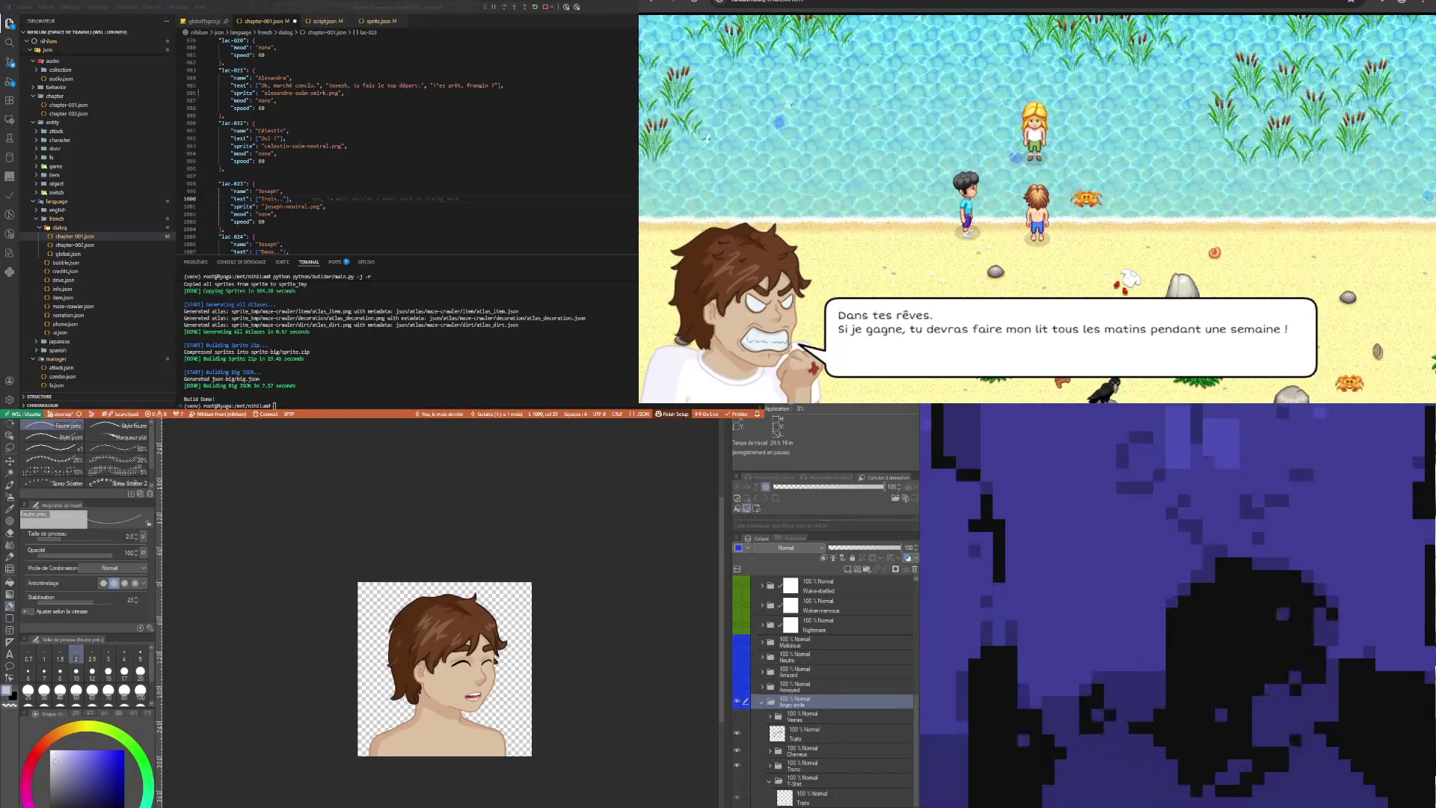
key(space)
key(F5)
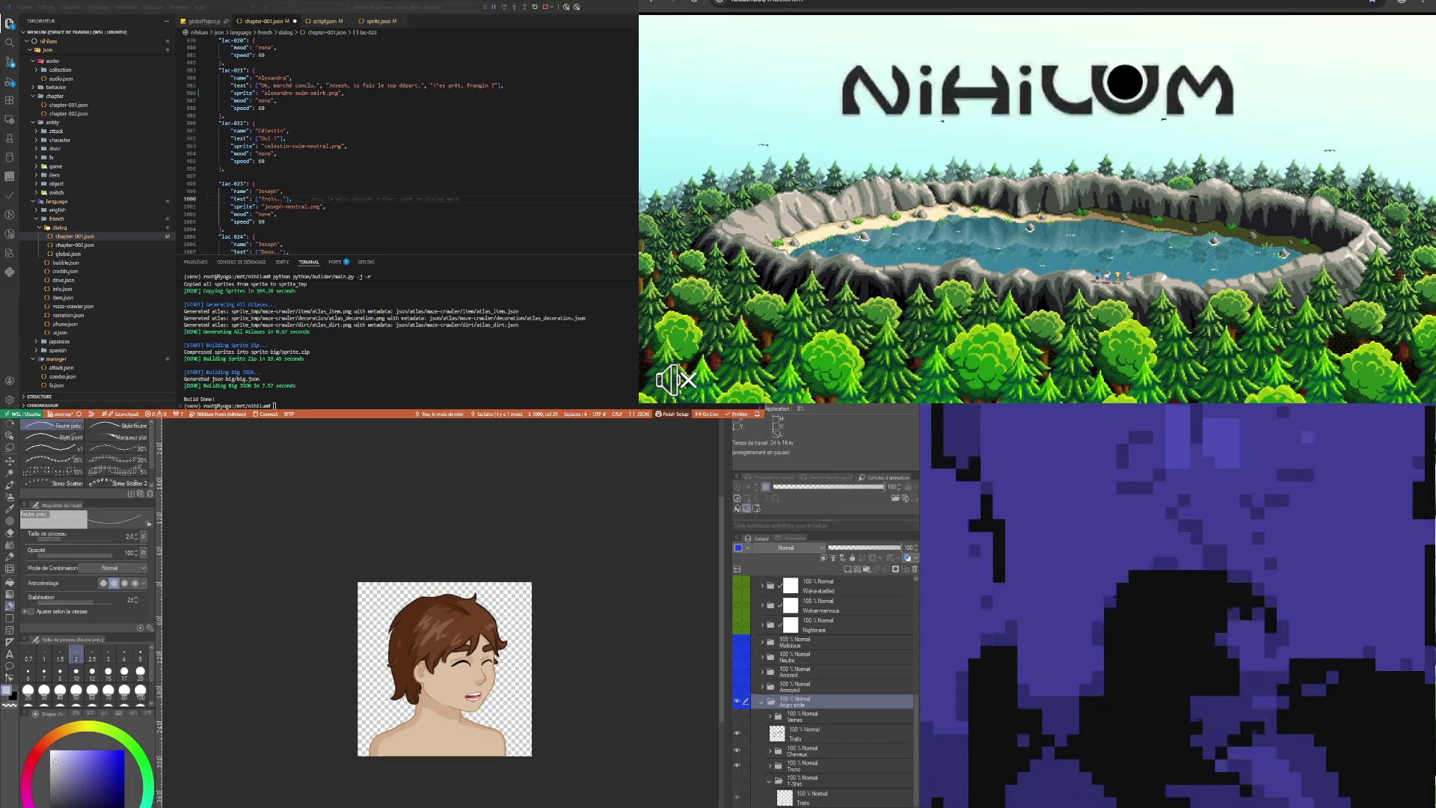
Skip Nihilum's title and logo splash screens to reach the Menu with Nouvelle partie and Charger
click(1051, 240)
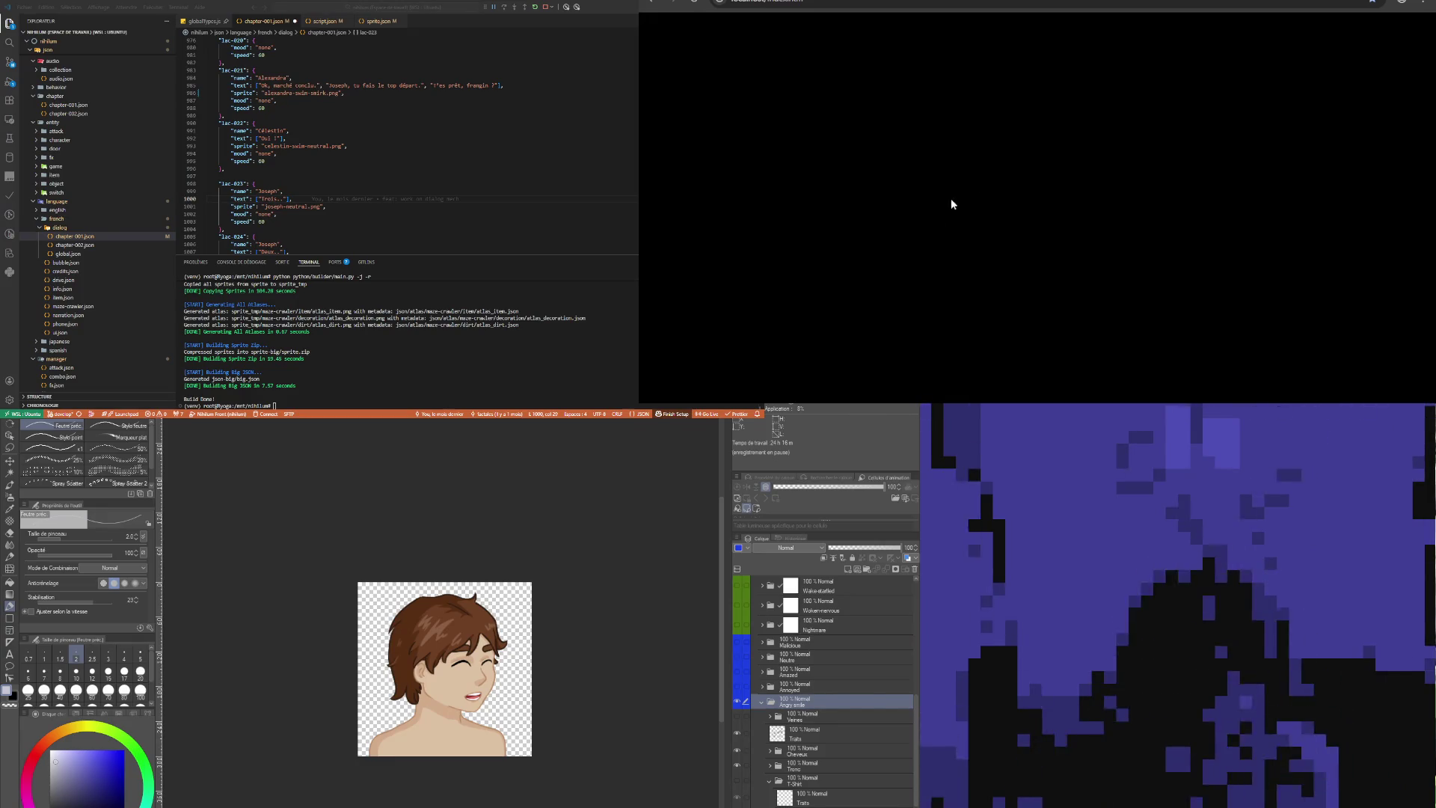
click(1140, 79)
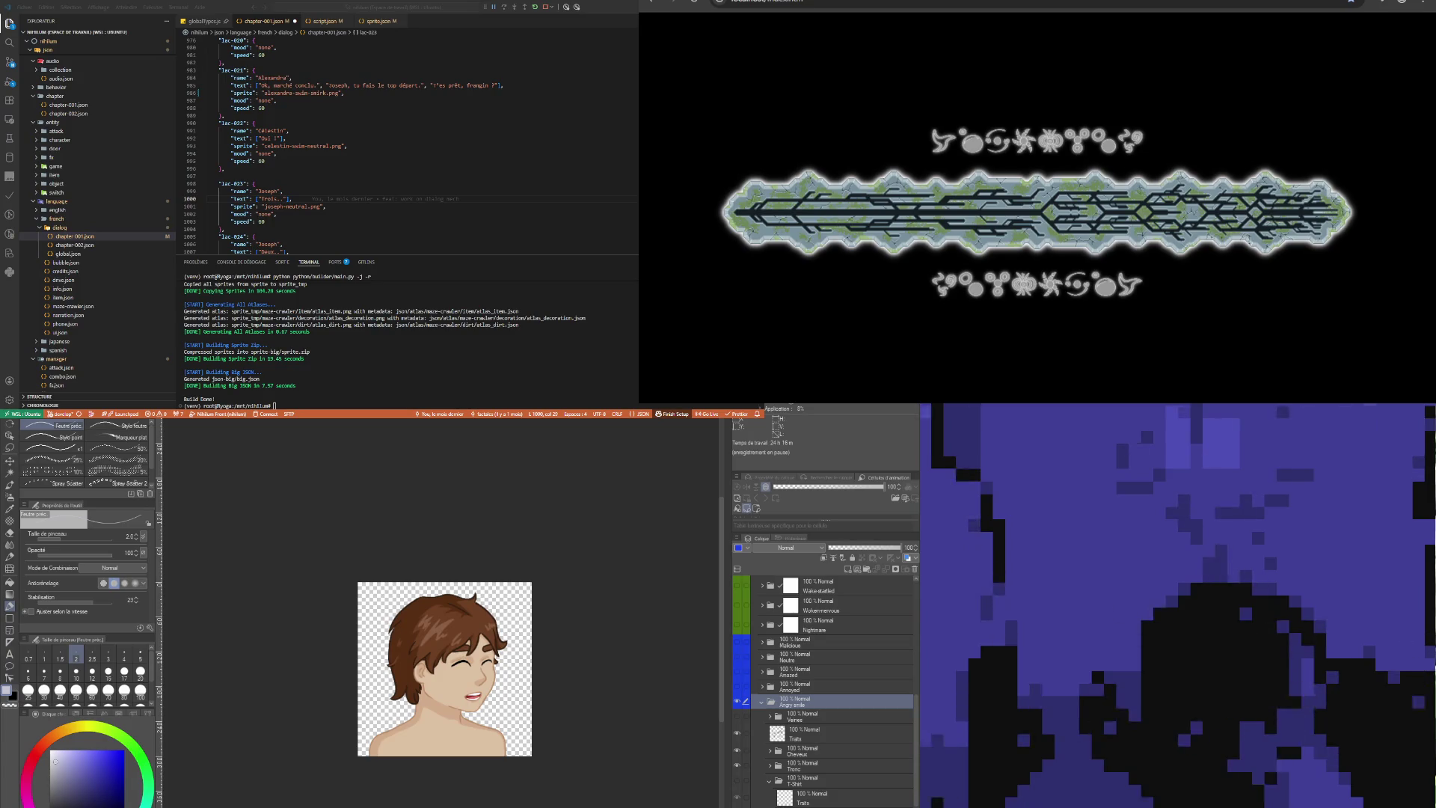
click(291, 78)
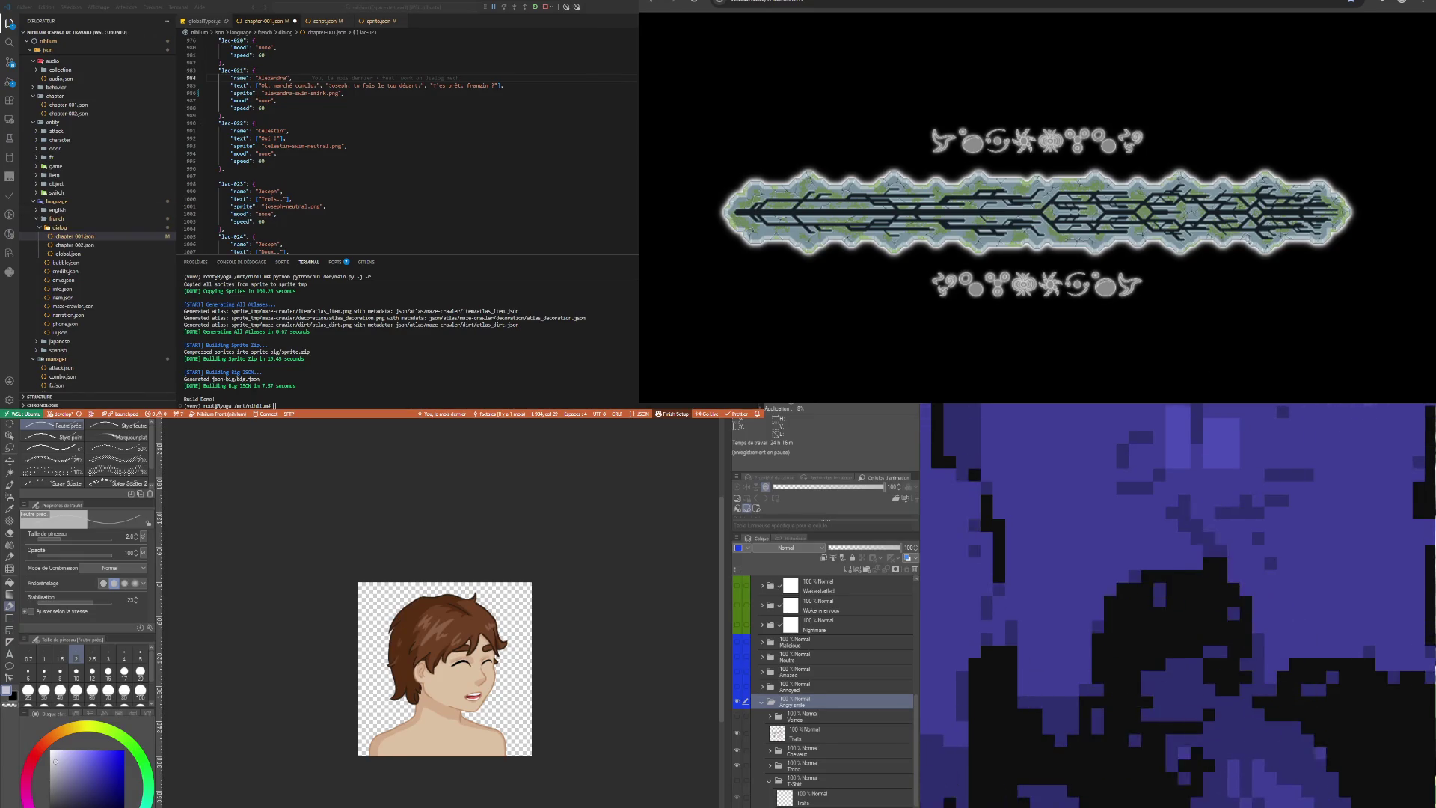
click(1237, 85)
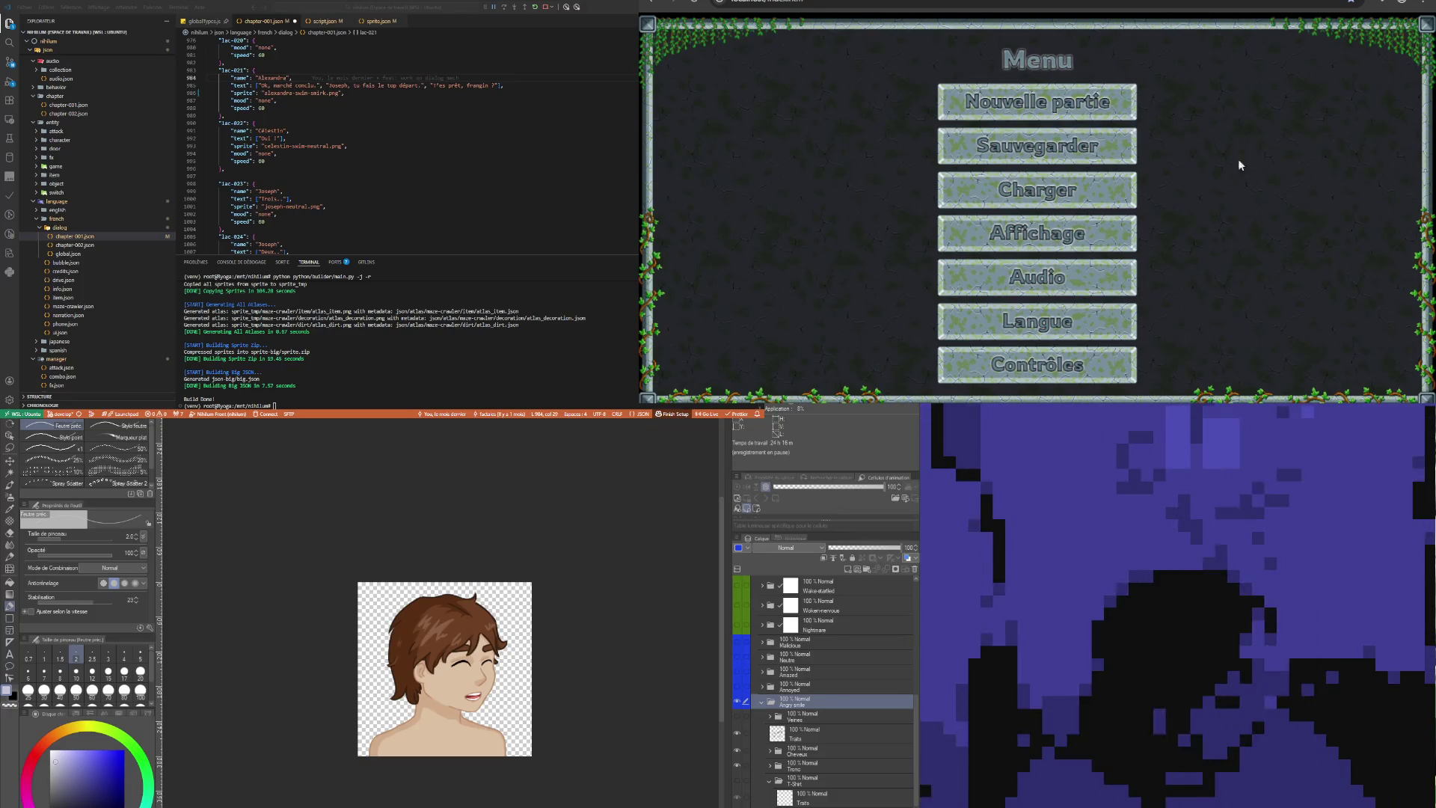
Start a Nouvelle partie, advance the beach dialogue to 'Tu vas te taire oui !?', then select the Annoyed and Veines folders
click(1079, 118)
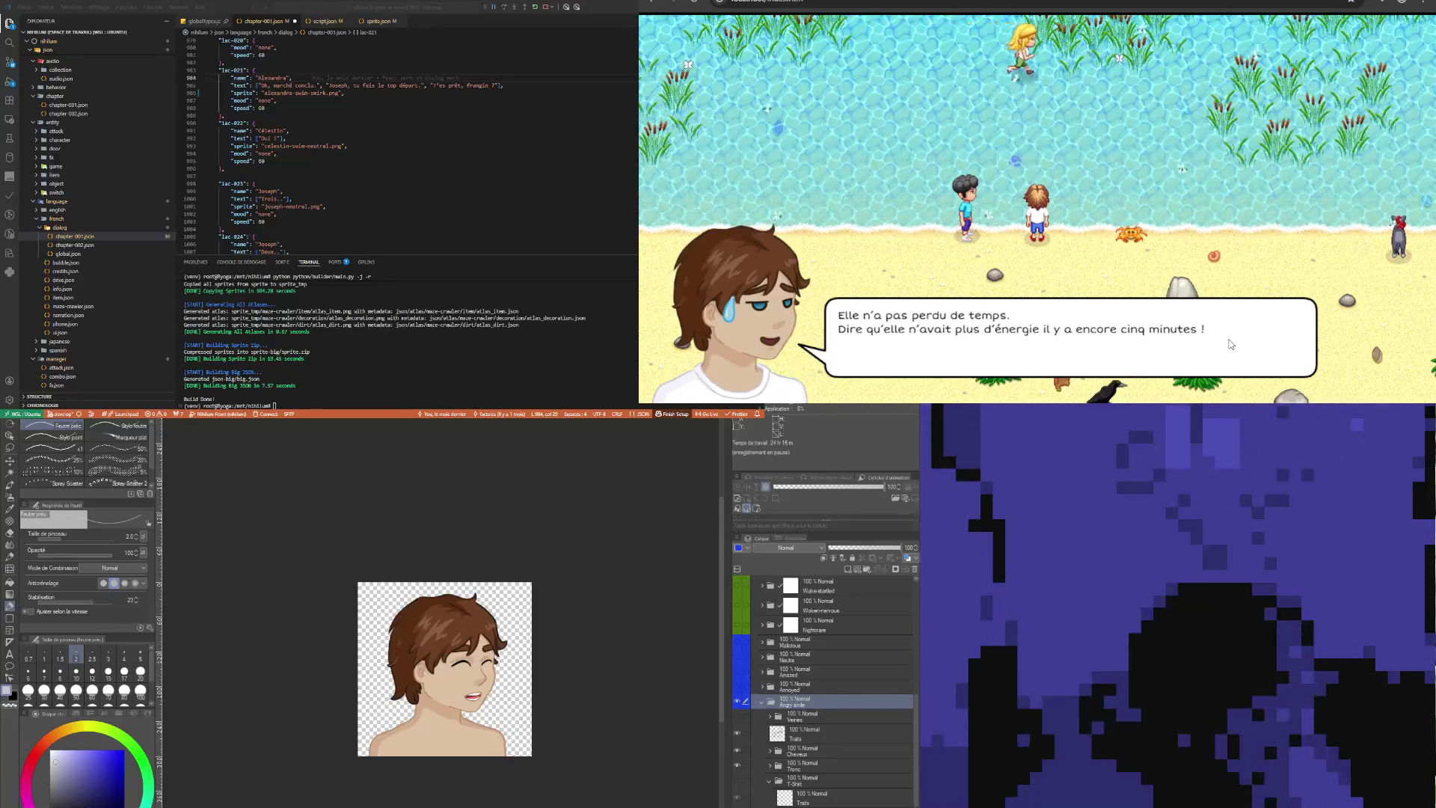
click(1227, 221)
click(1227, 221)
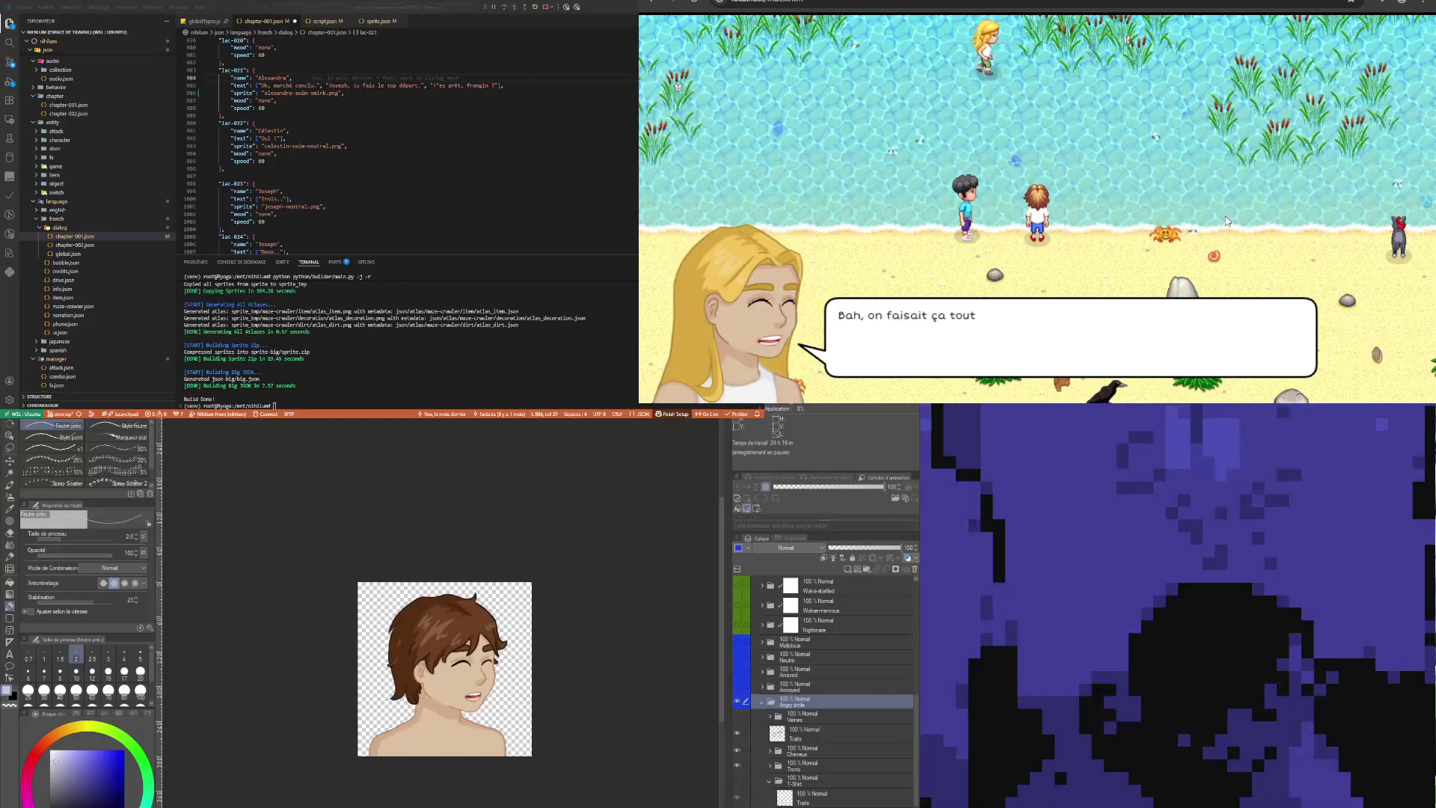
click(1226, 221)
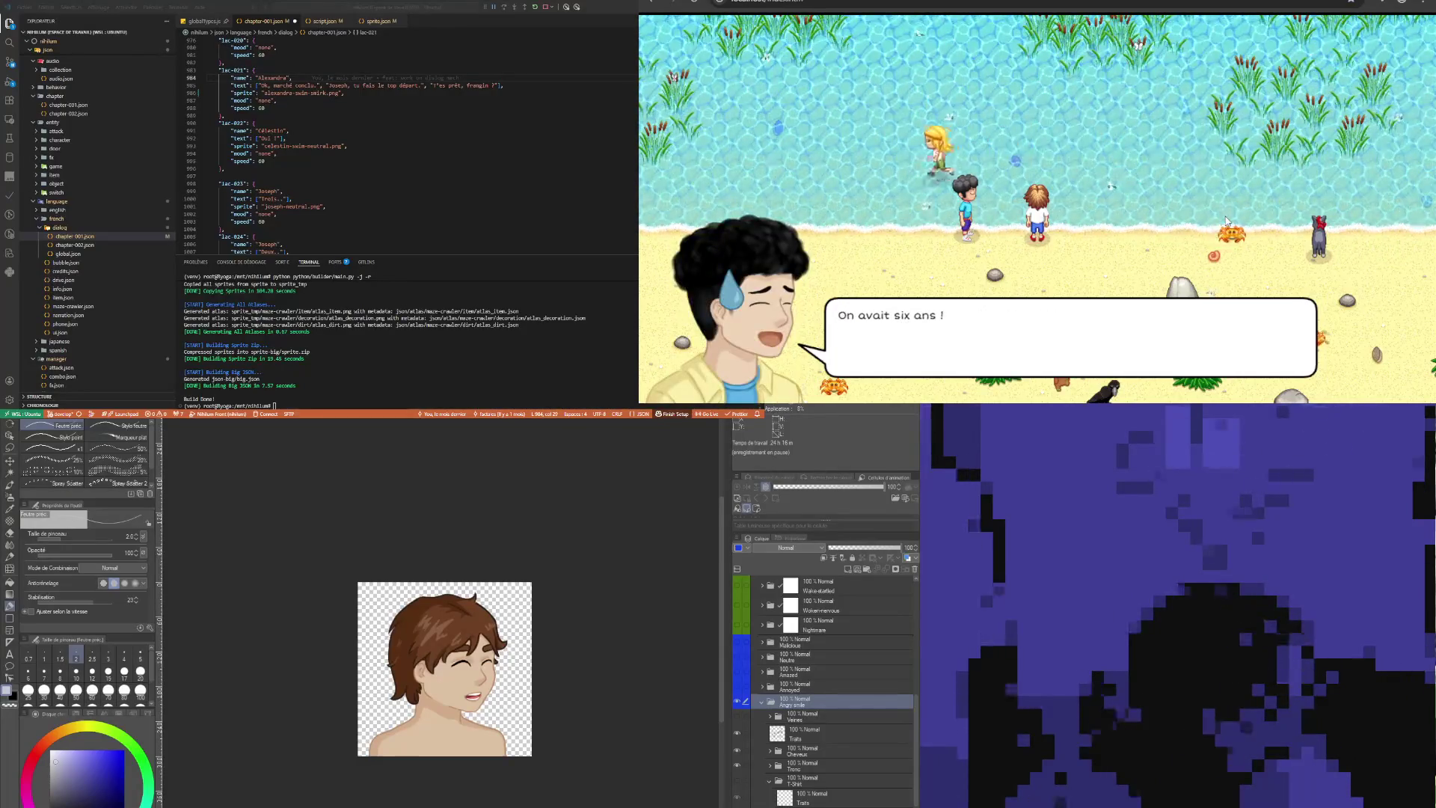
click(1227, 222)
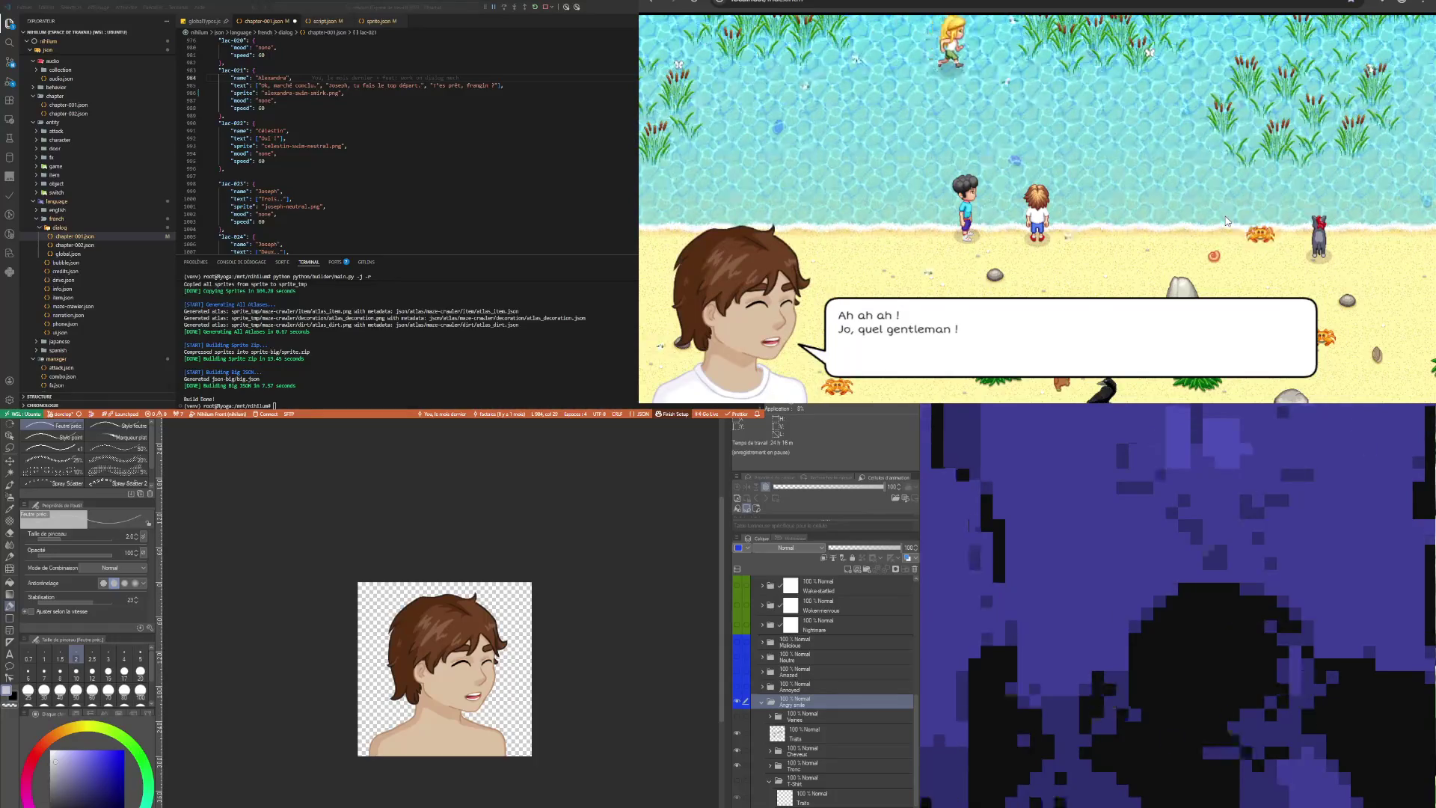
click(1227, 221)
click(1228, 221)
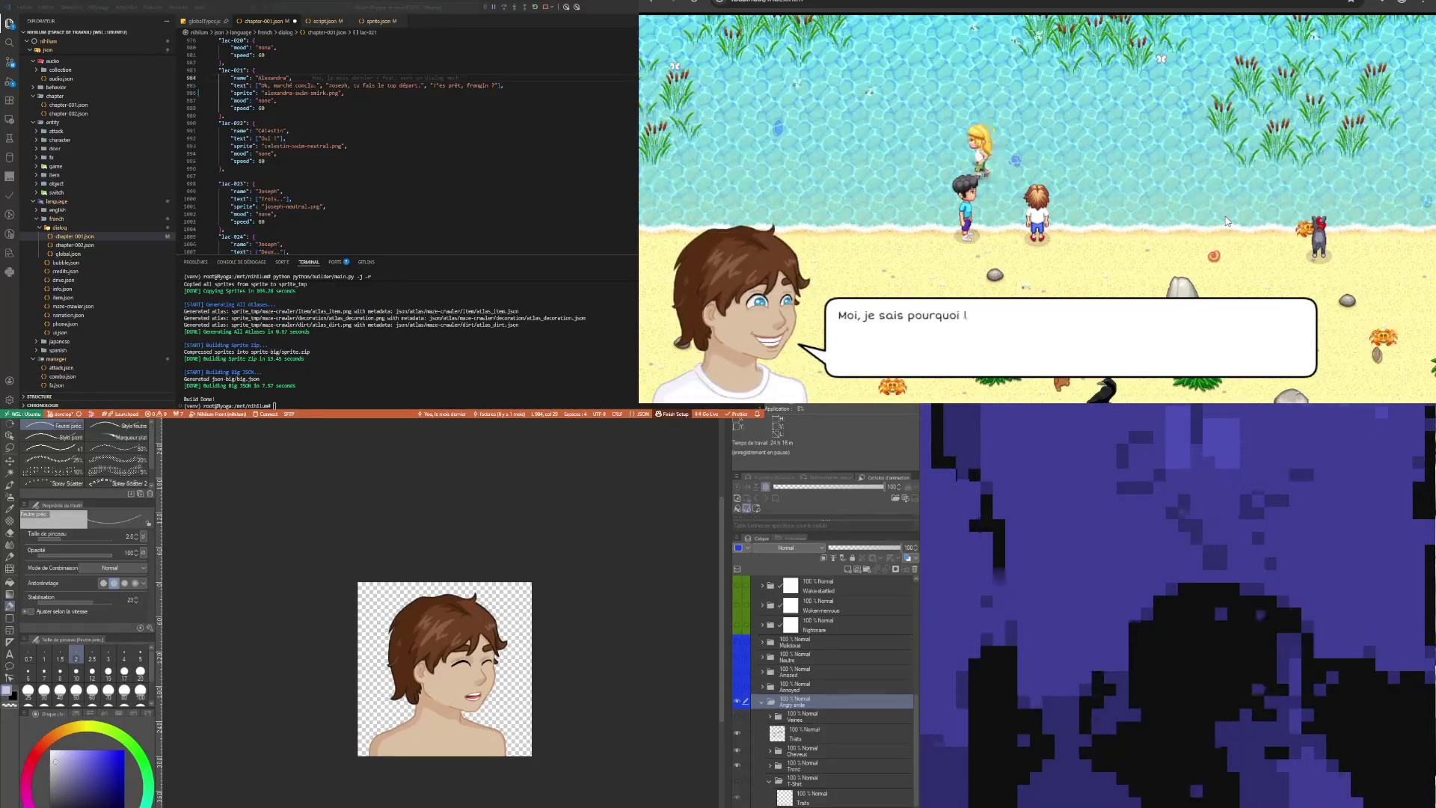
click(1227, 222)
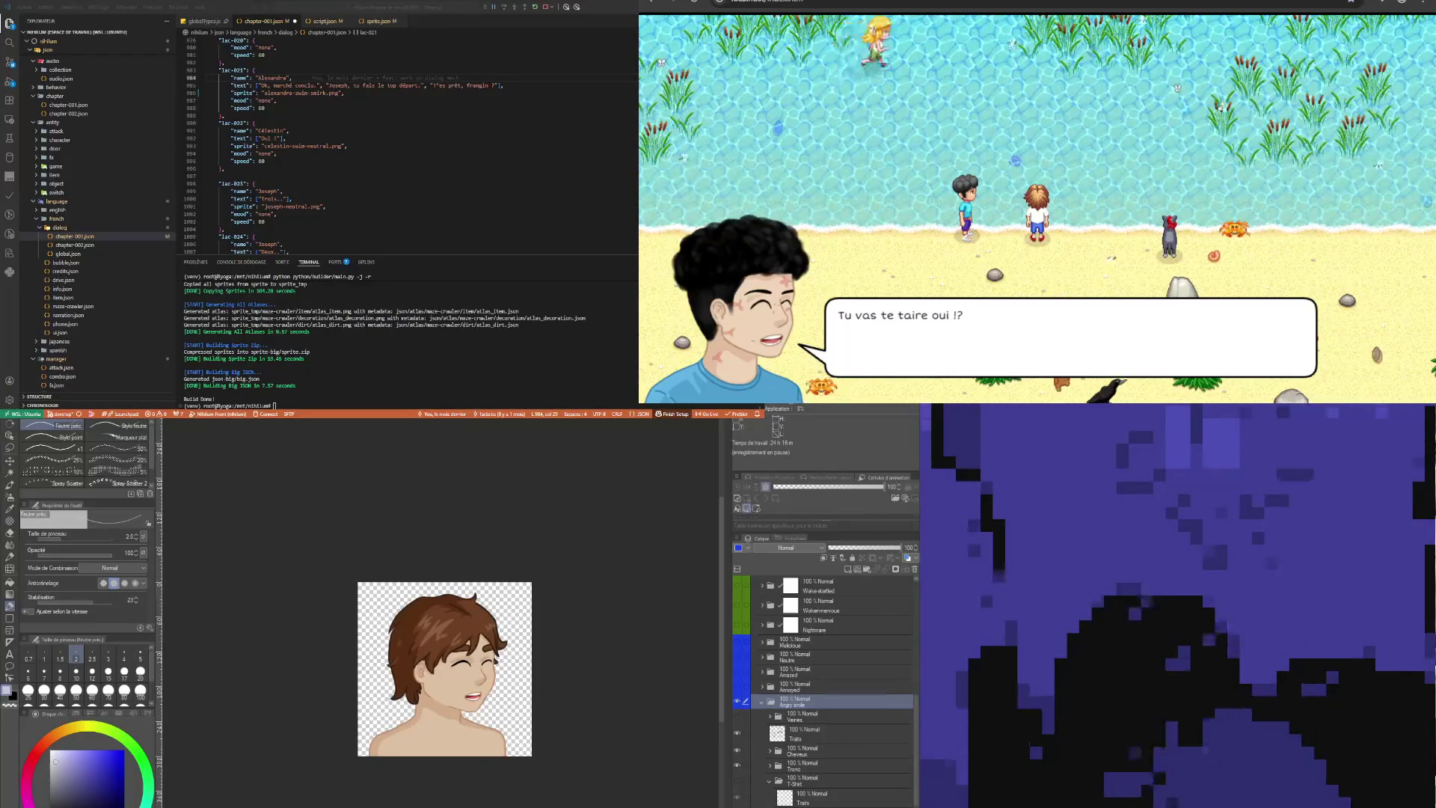
click(826, 690)
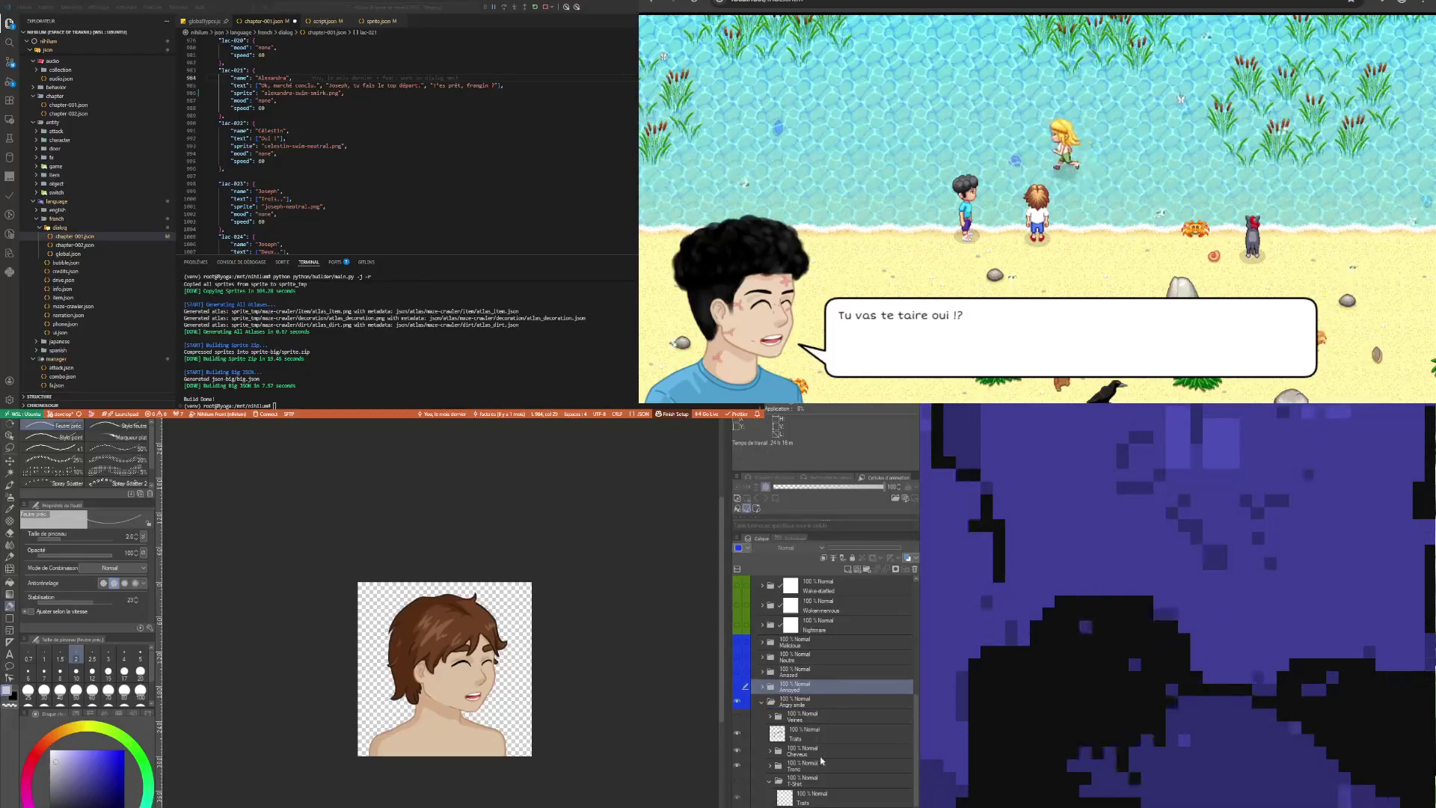
click(824, 718)
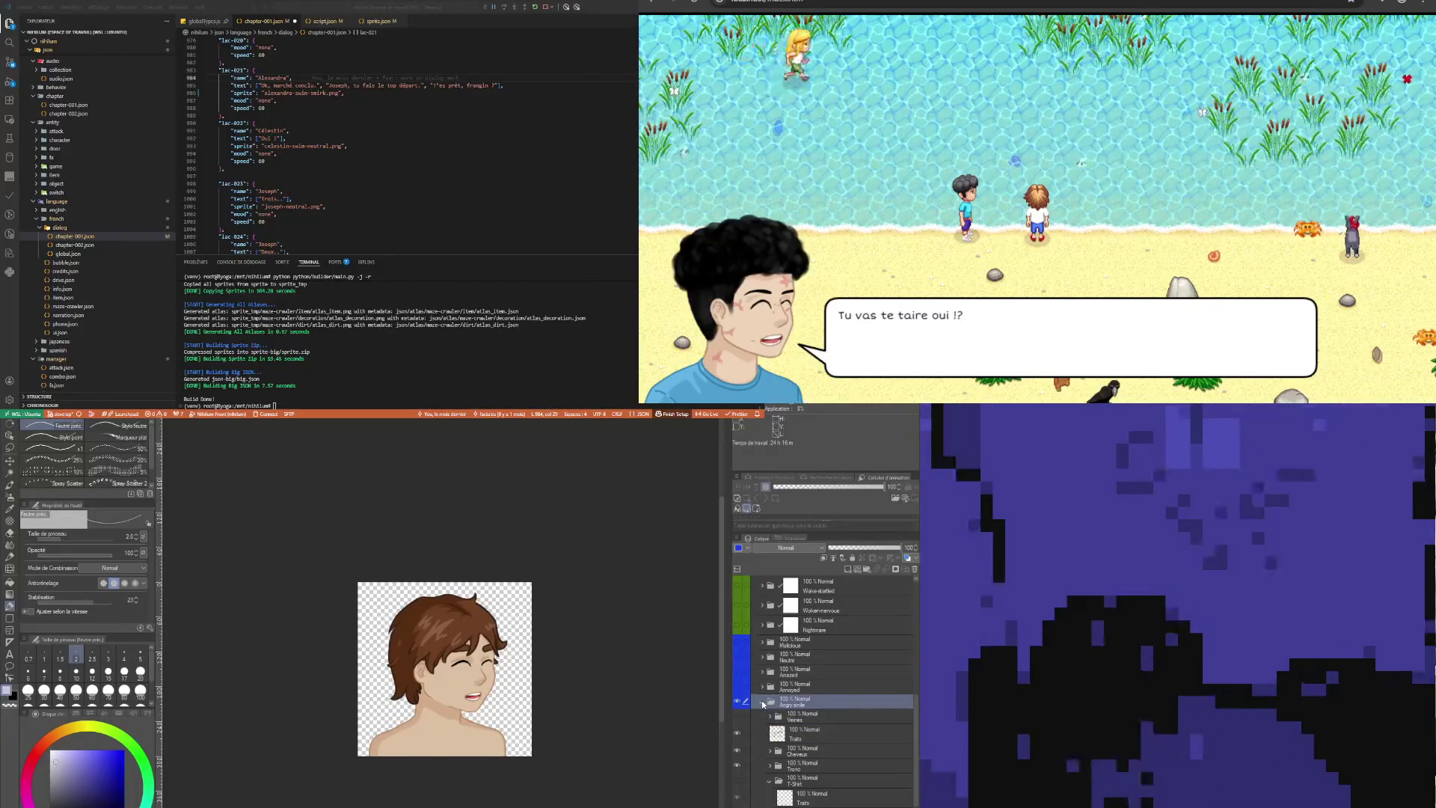
Hide the brown-haired boy's portrait layer, then show and expand Joseph's portrait folder
scroll(800, 711, up, 5)
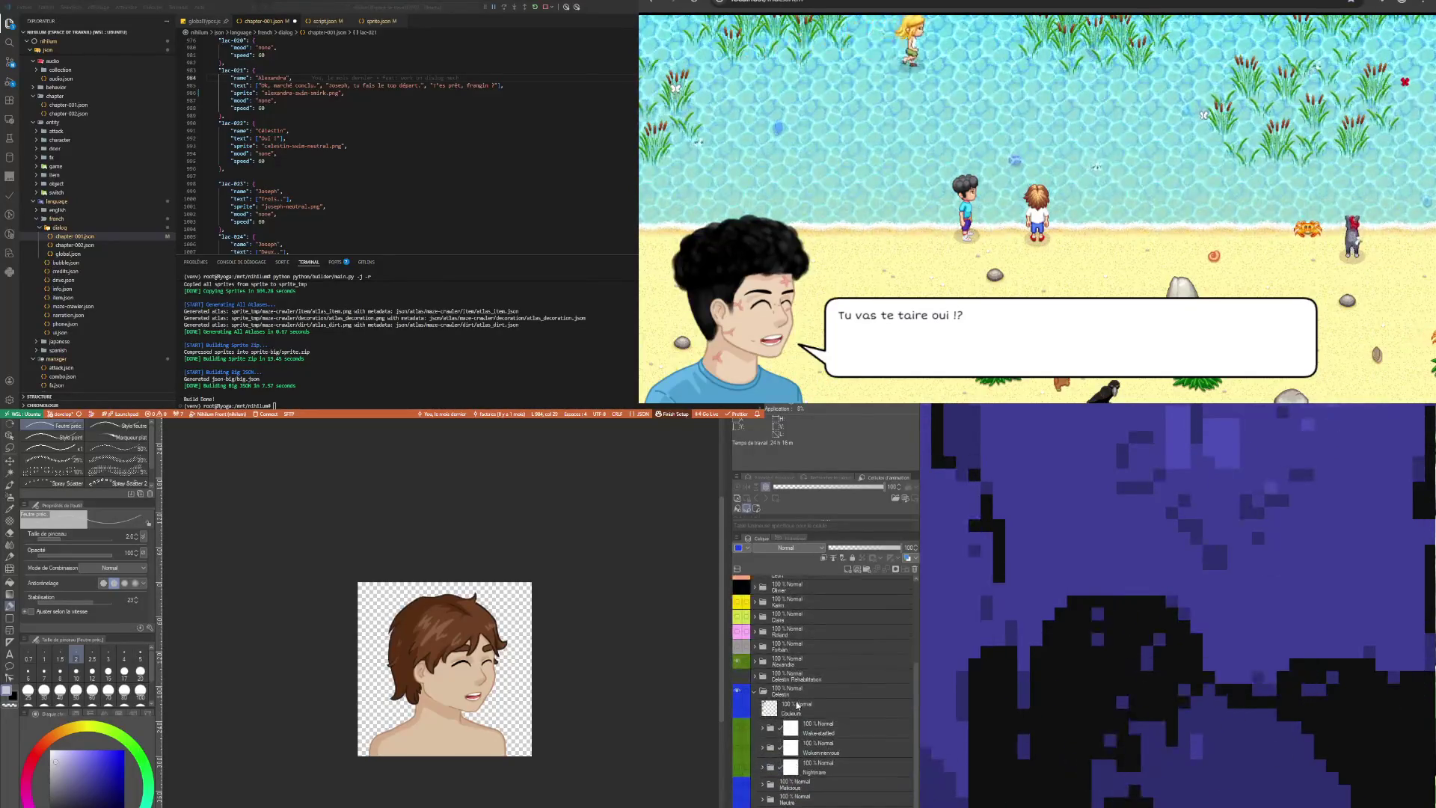
scroll(758, 696, up, 5)
click(758, 696)
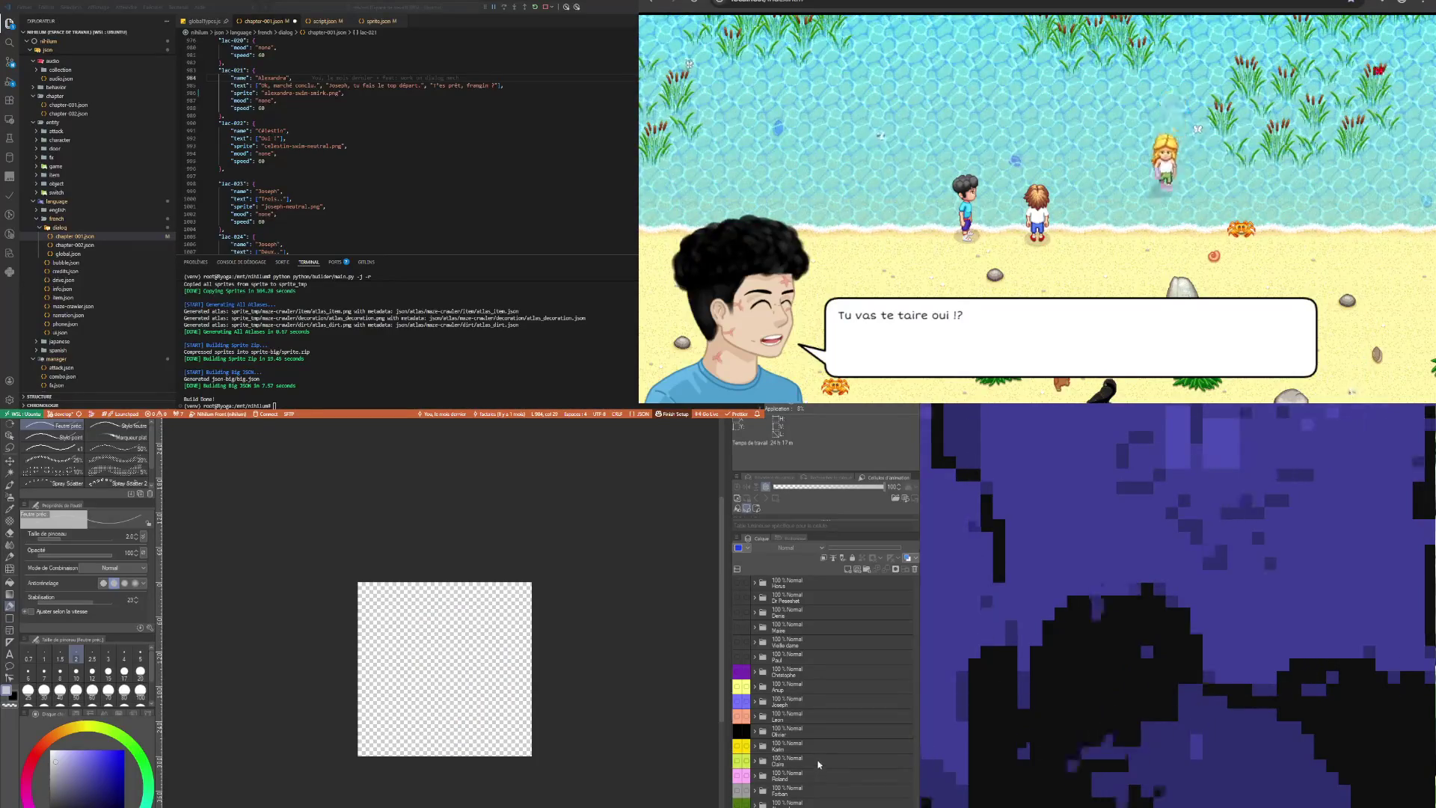
click(740, 703)
click(755, 704)
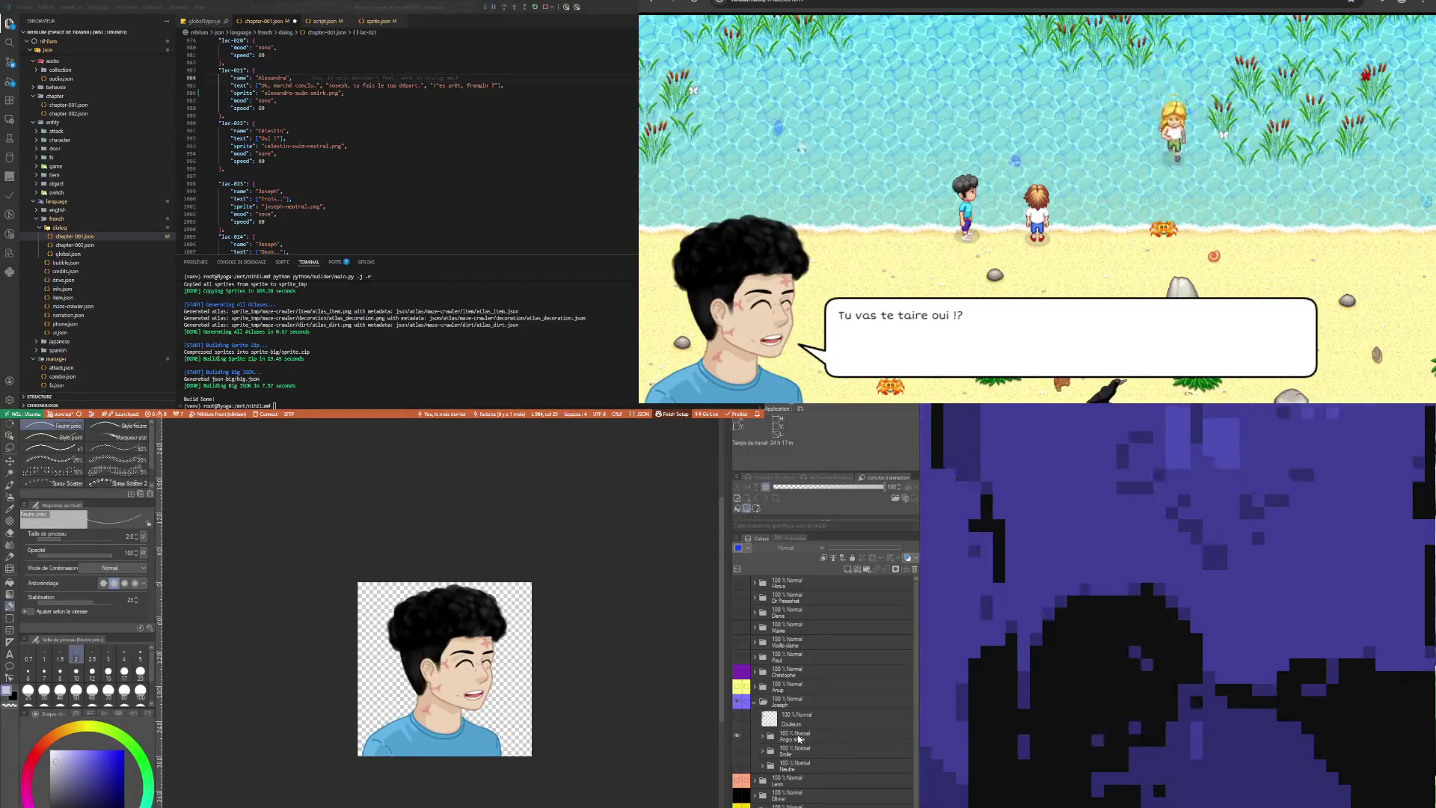
Expand the Angry smile folder, move Veines above Cheveux, and zoom in on the face
click(797, 738)
click(763, 737)
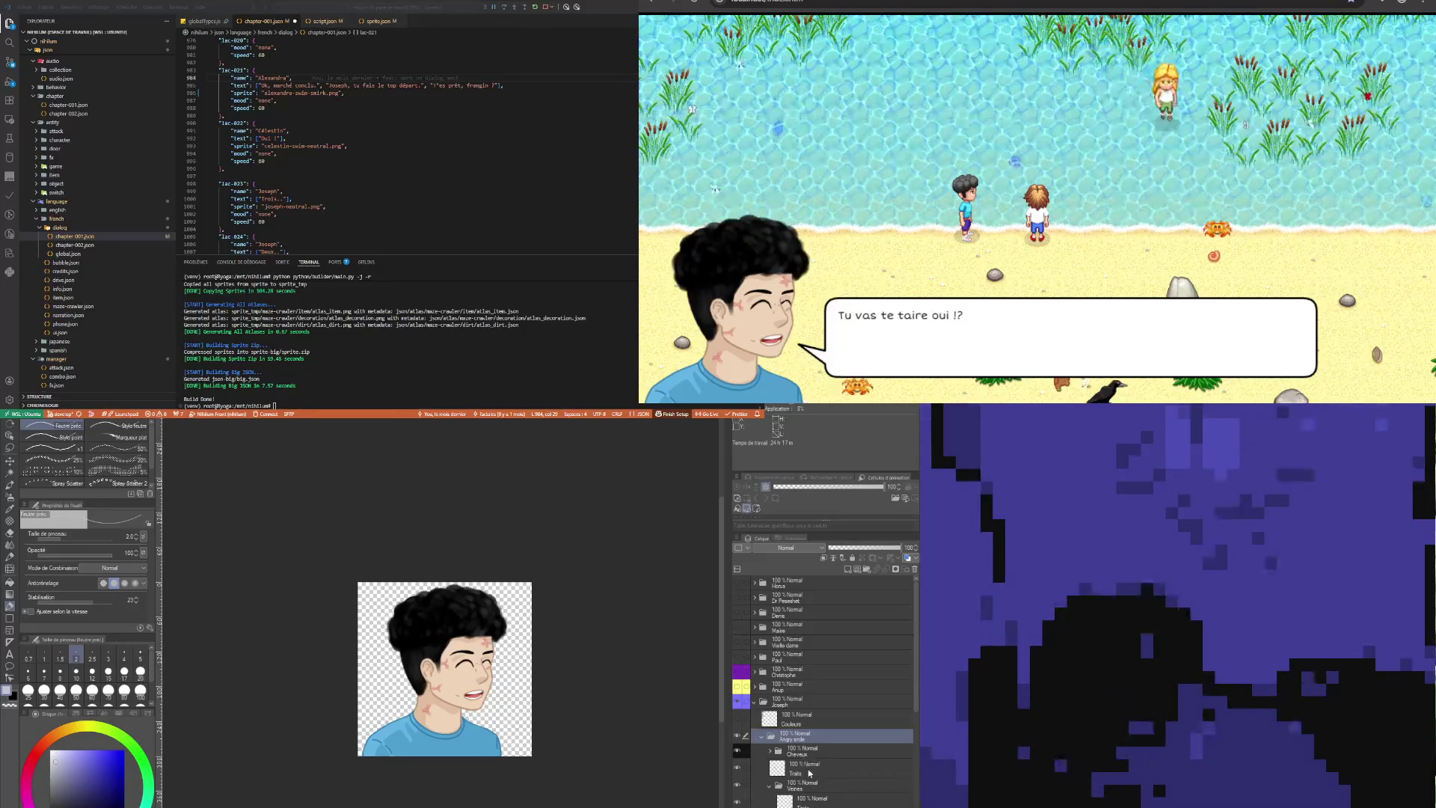
click(804, 753)
drag(807, 756, 821, 774)
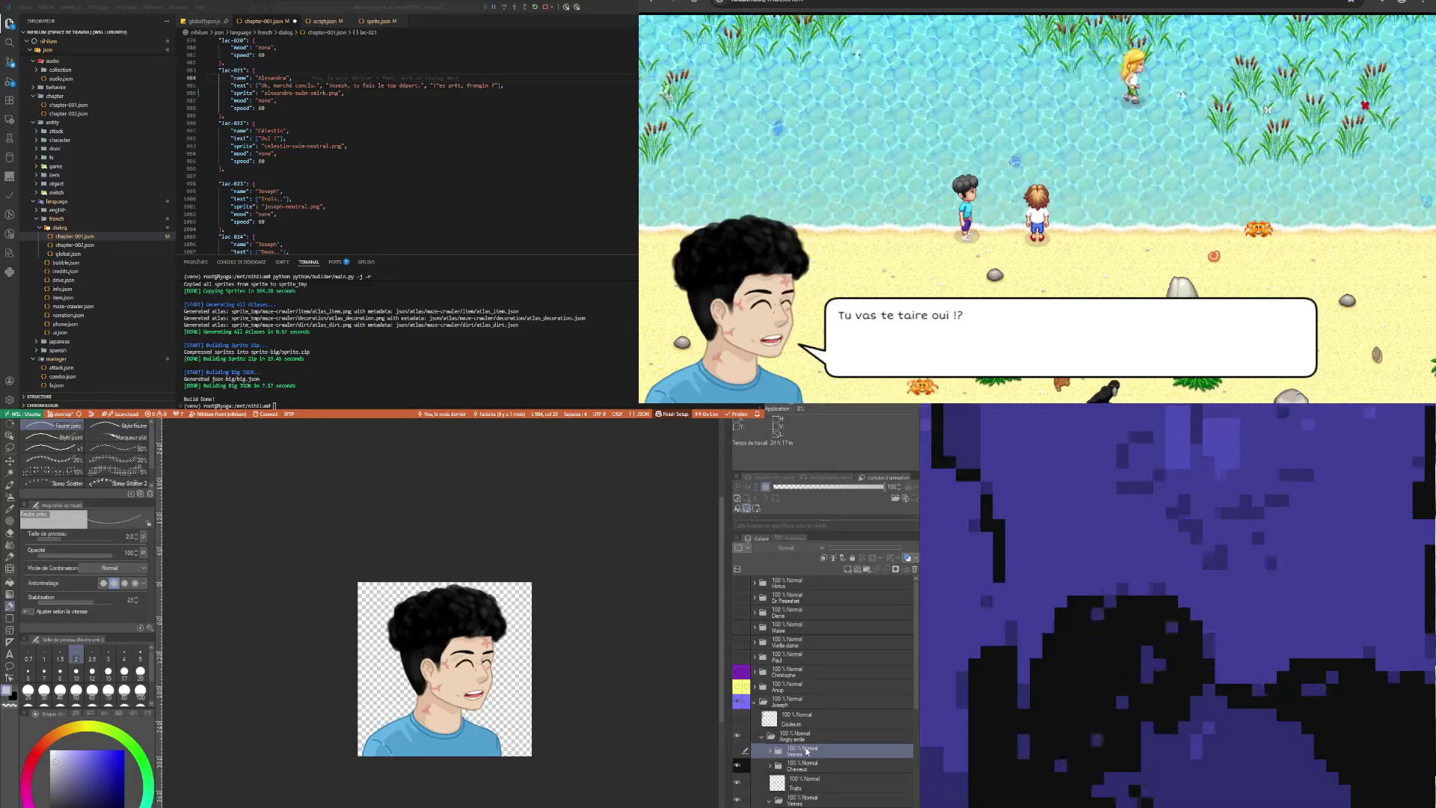
click(803, 799)
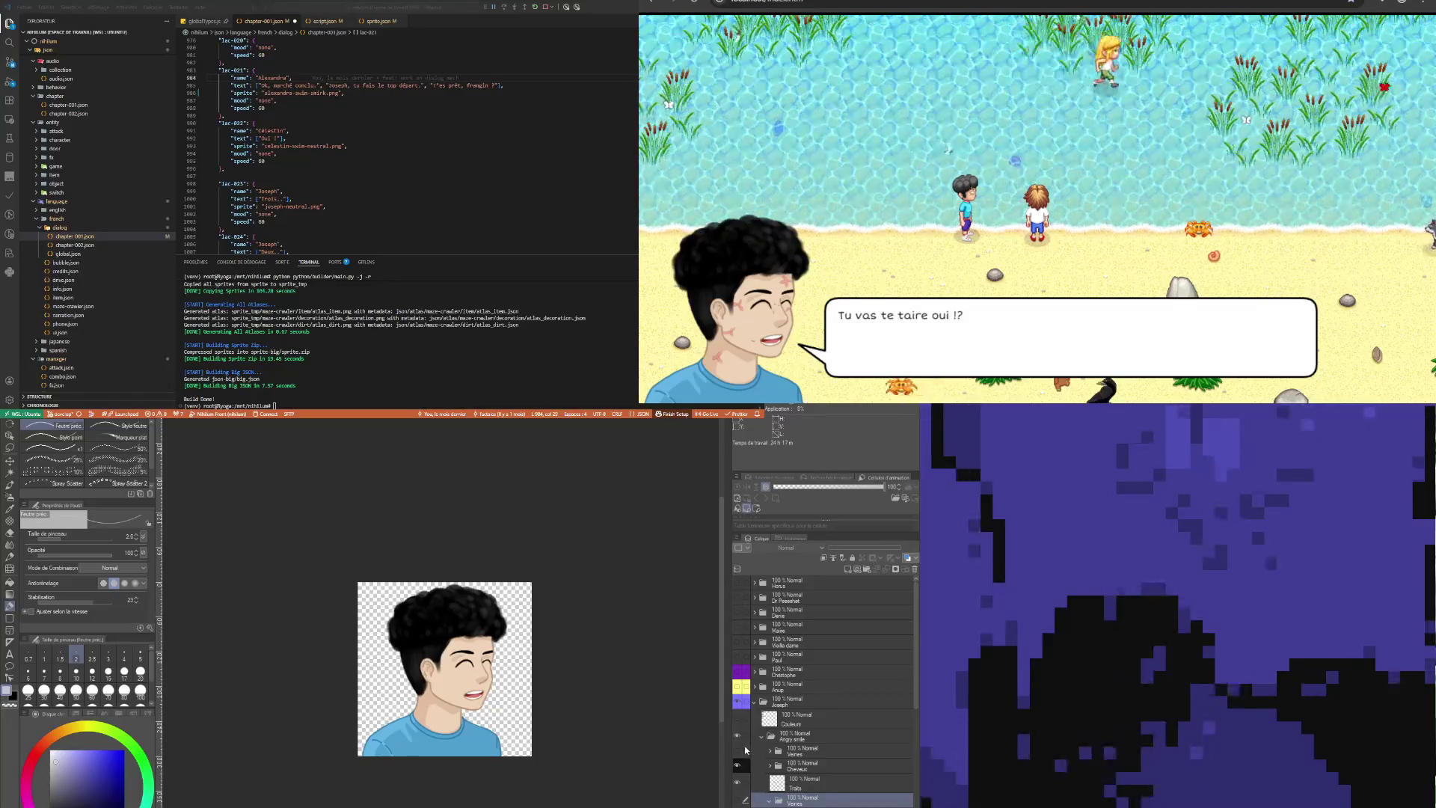
scroll(489, 661, up, 3)
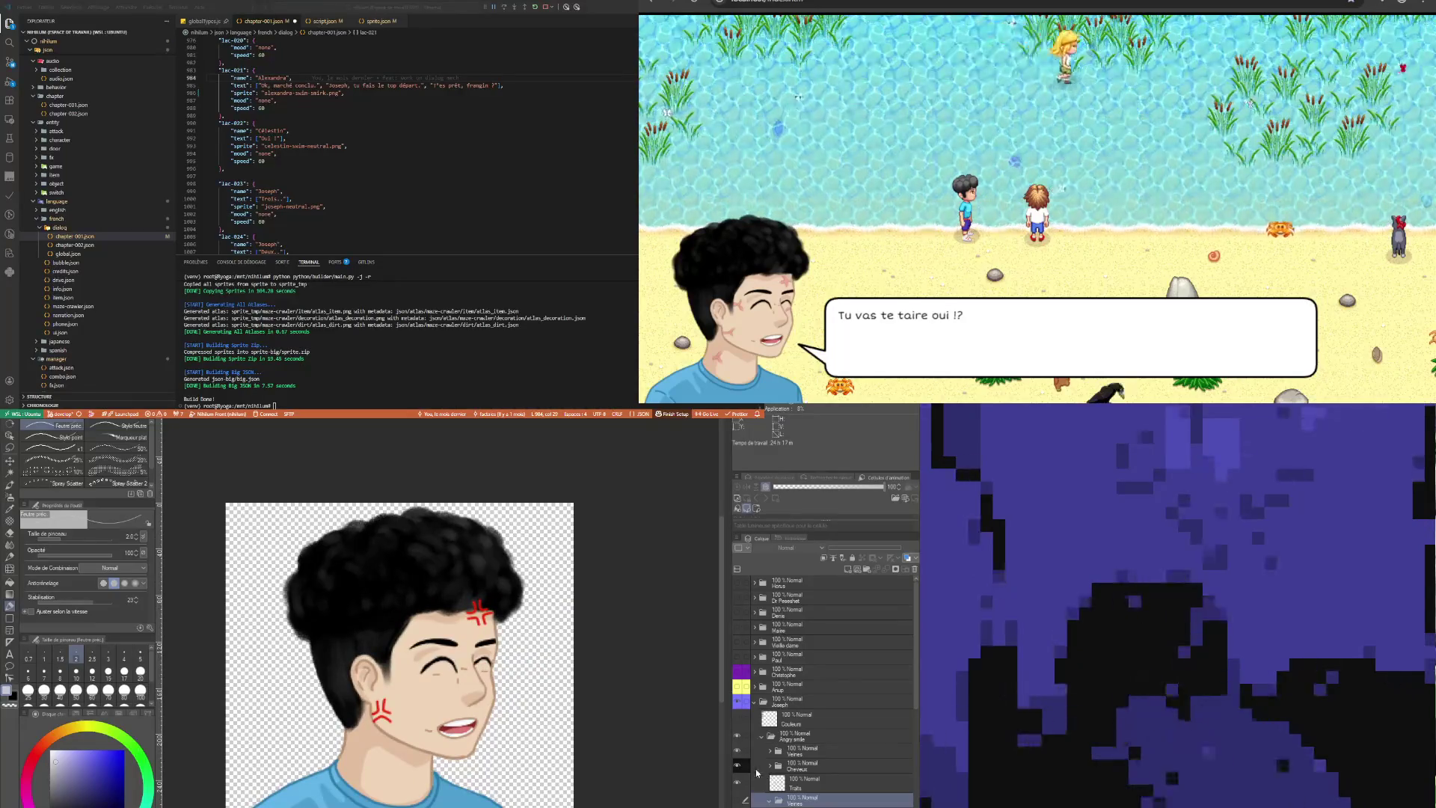
On the Veines Rouge layer, lasso the cheek vein mark and move it up and right
click(798, 754)
click(769, 753)
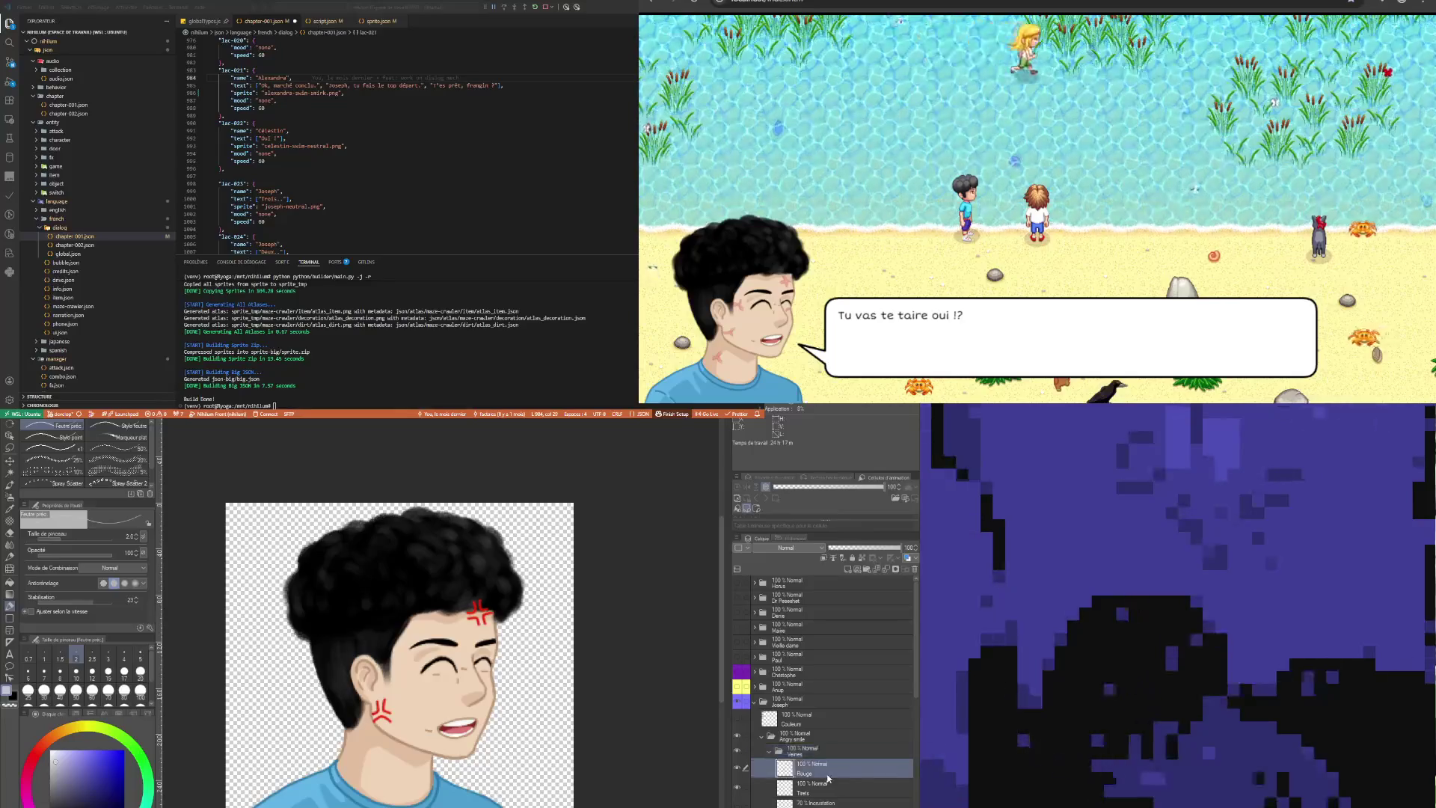
key(m)
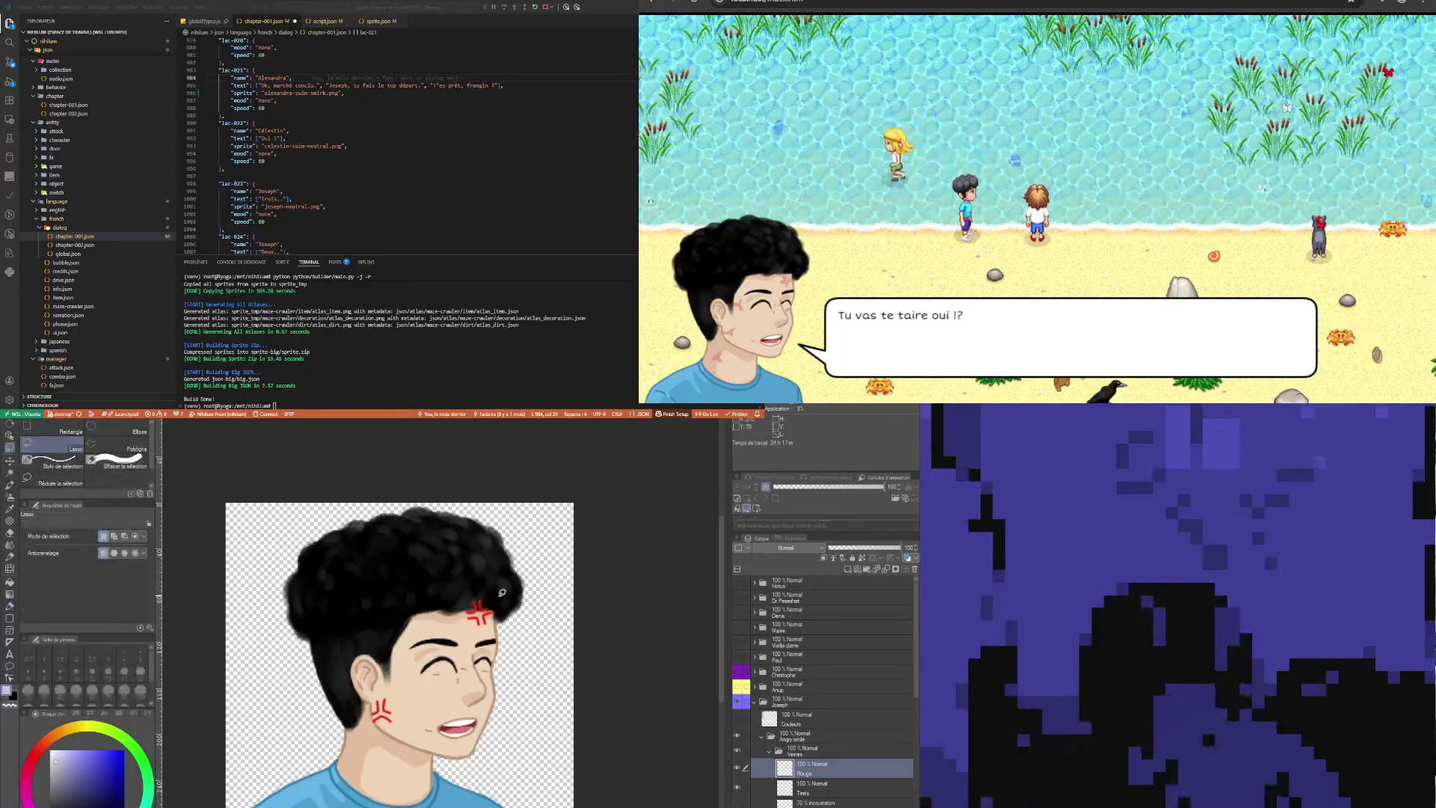
drag(417, 723, 374, 749)
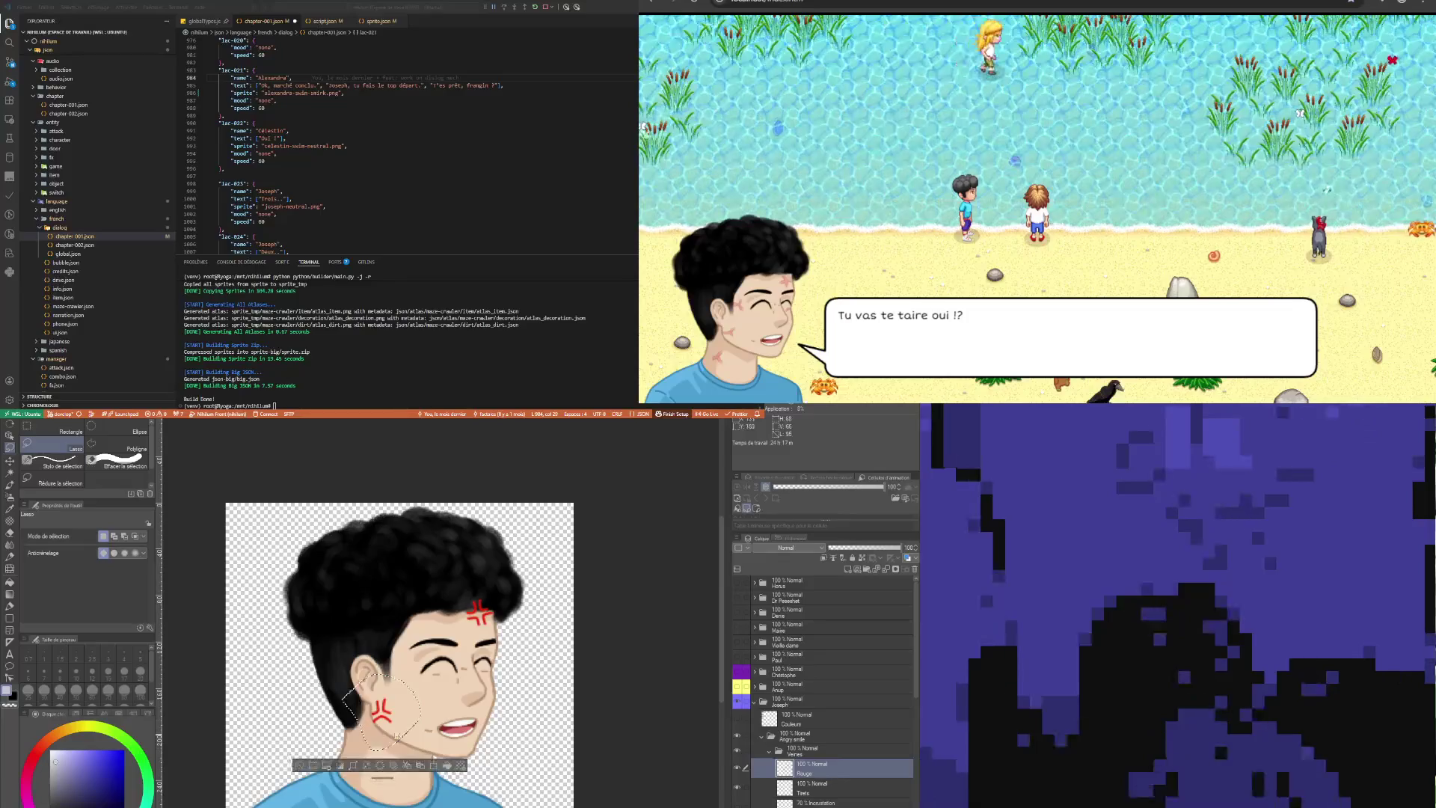
click(438, 765)
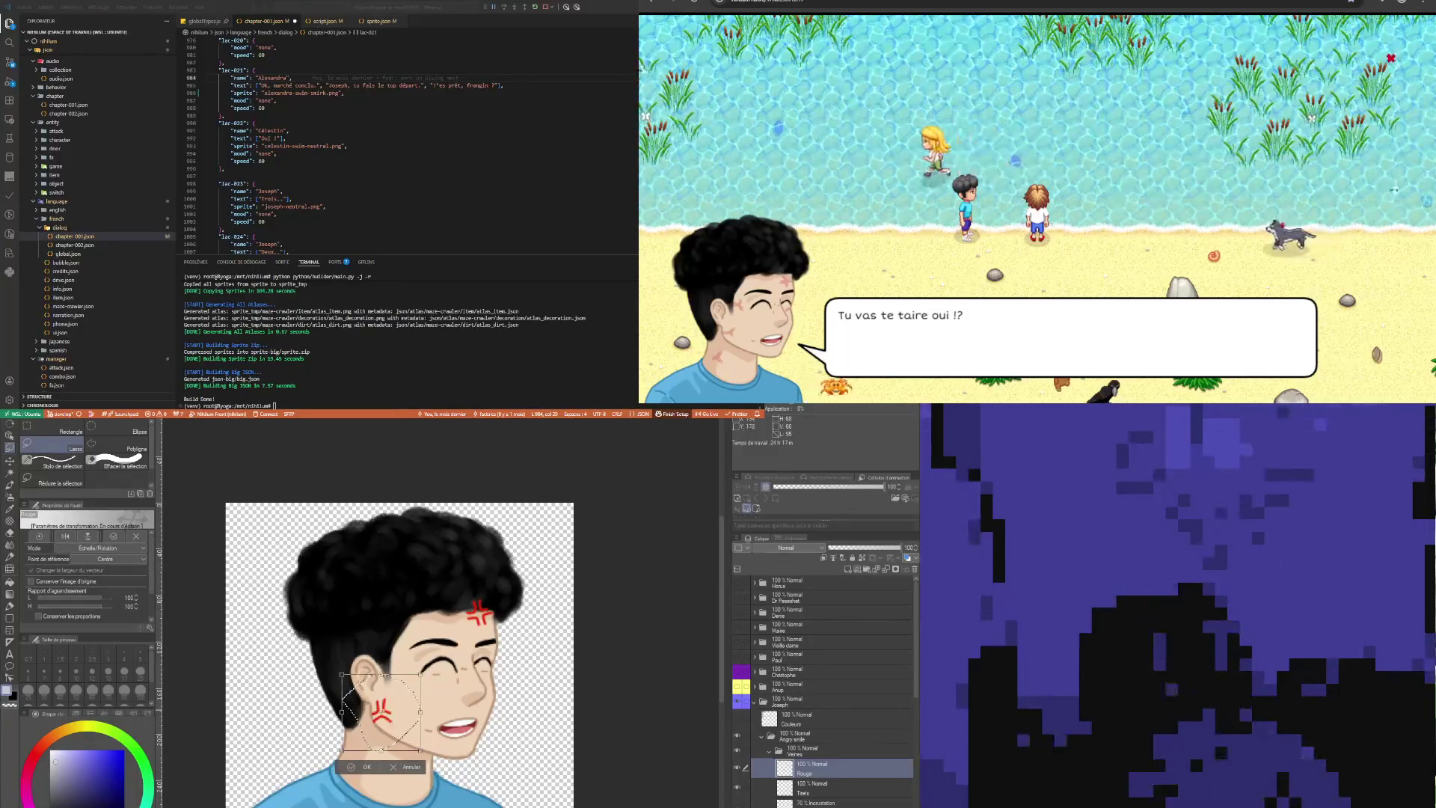
mouse_move(394, 717)
mouse_down()
mouse_move(406, 659)
mouse_move(409, 708)
mouse_up()
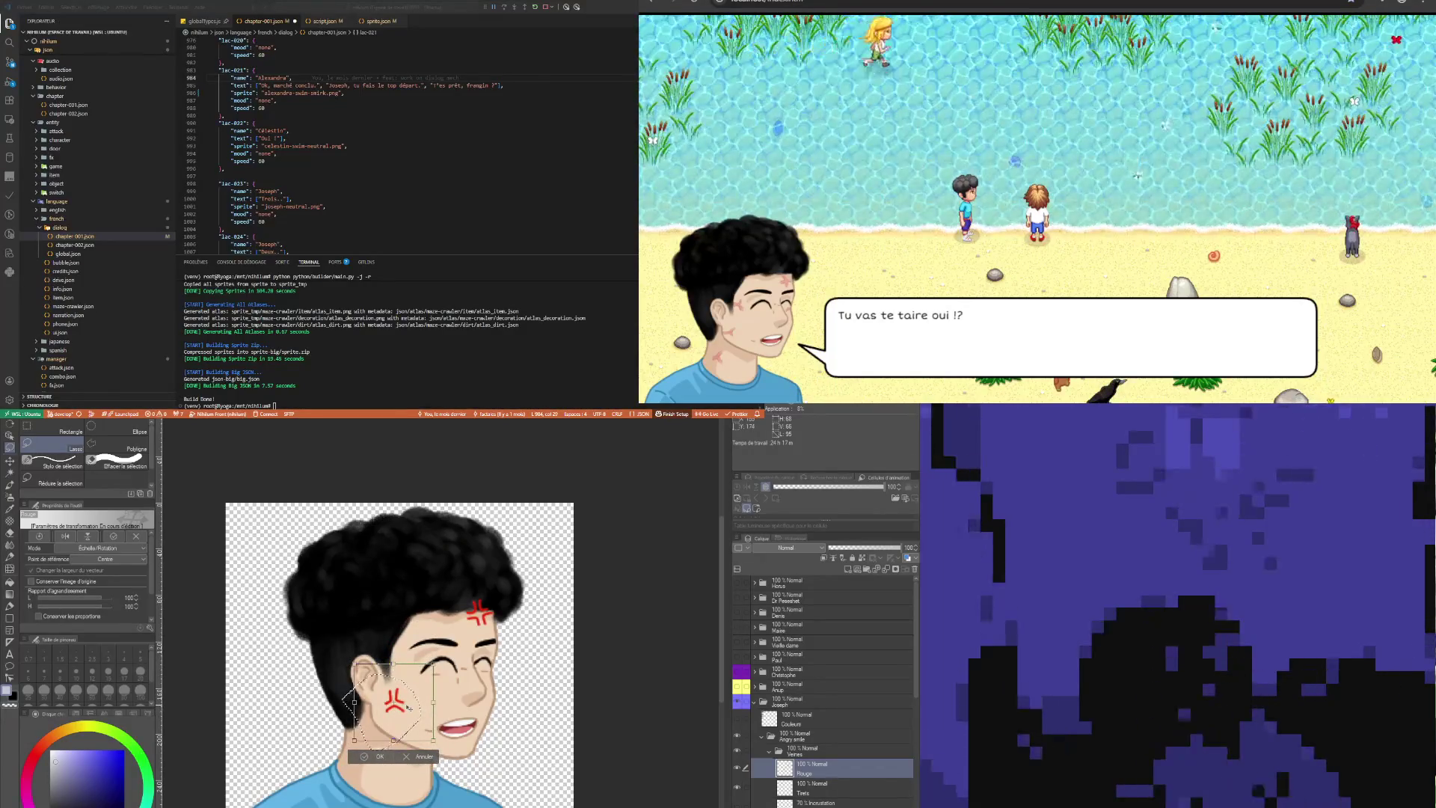
click(380, 756)
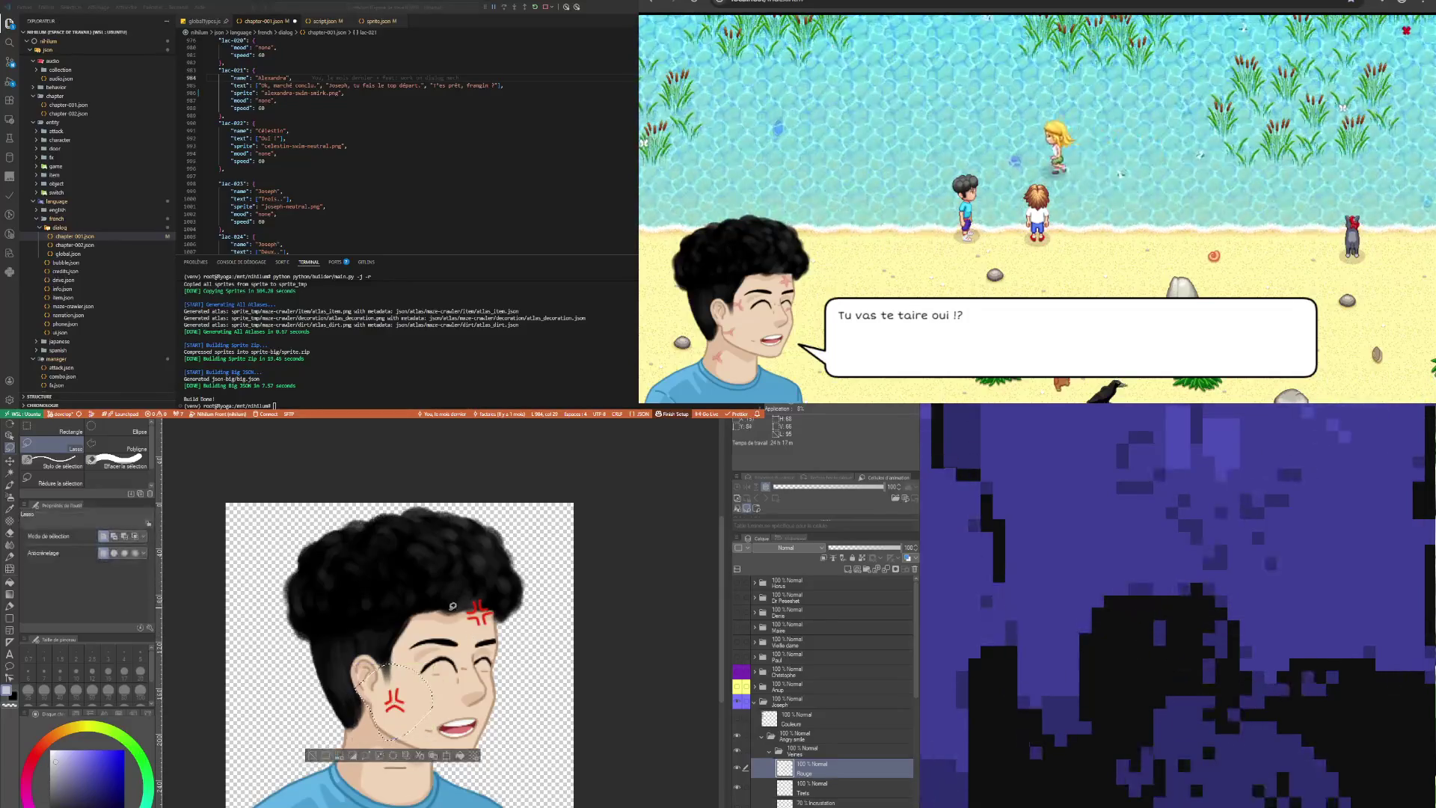
Lasso the forehead anger mark and transform it a few pixels up-left
drag(505, 623, 453, 633)
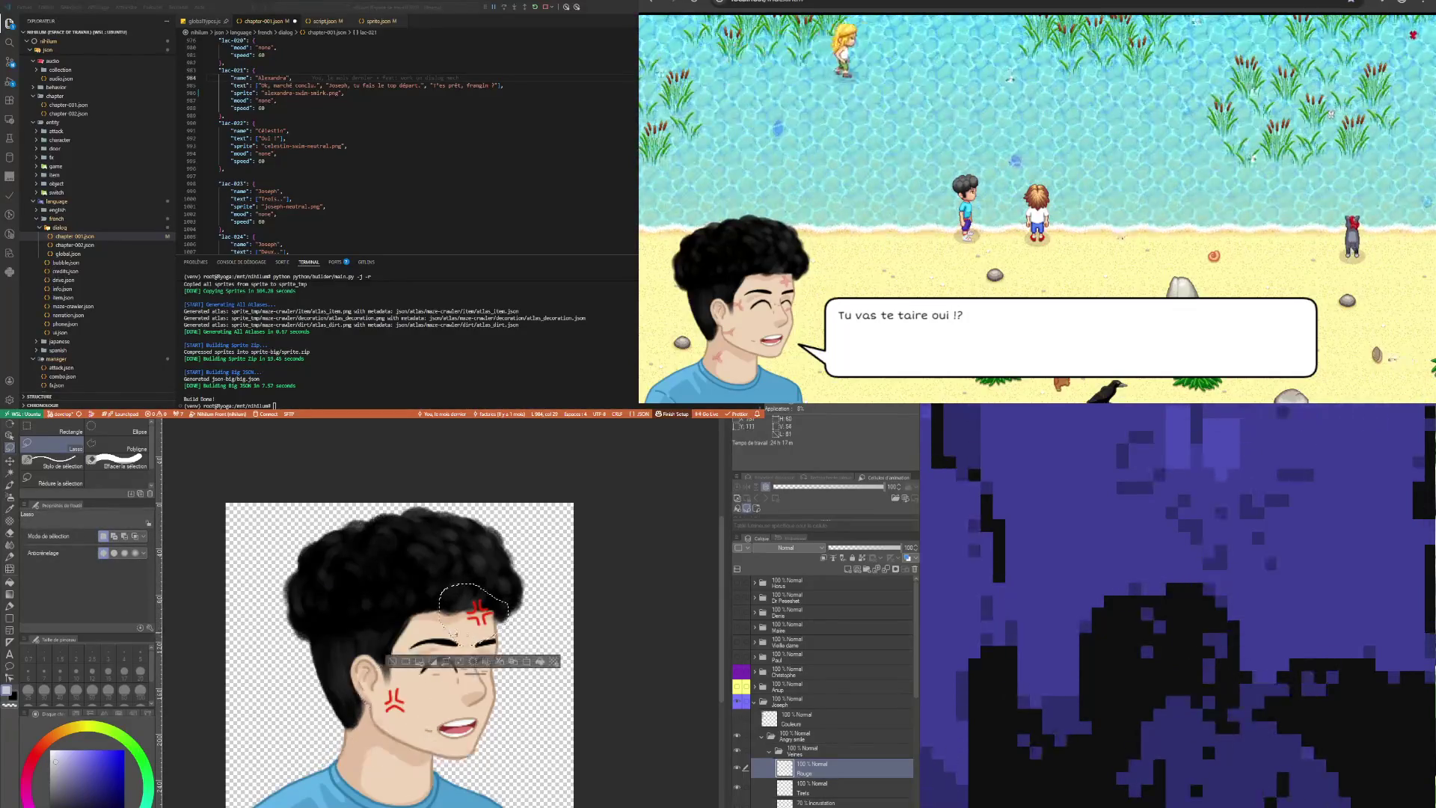
click(529, 663)
drag(494, 621, 483, 632)
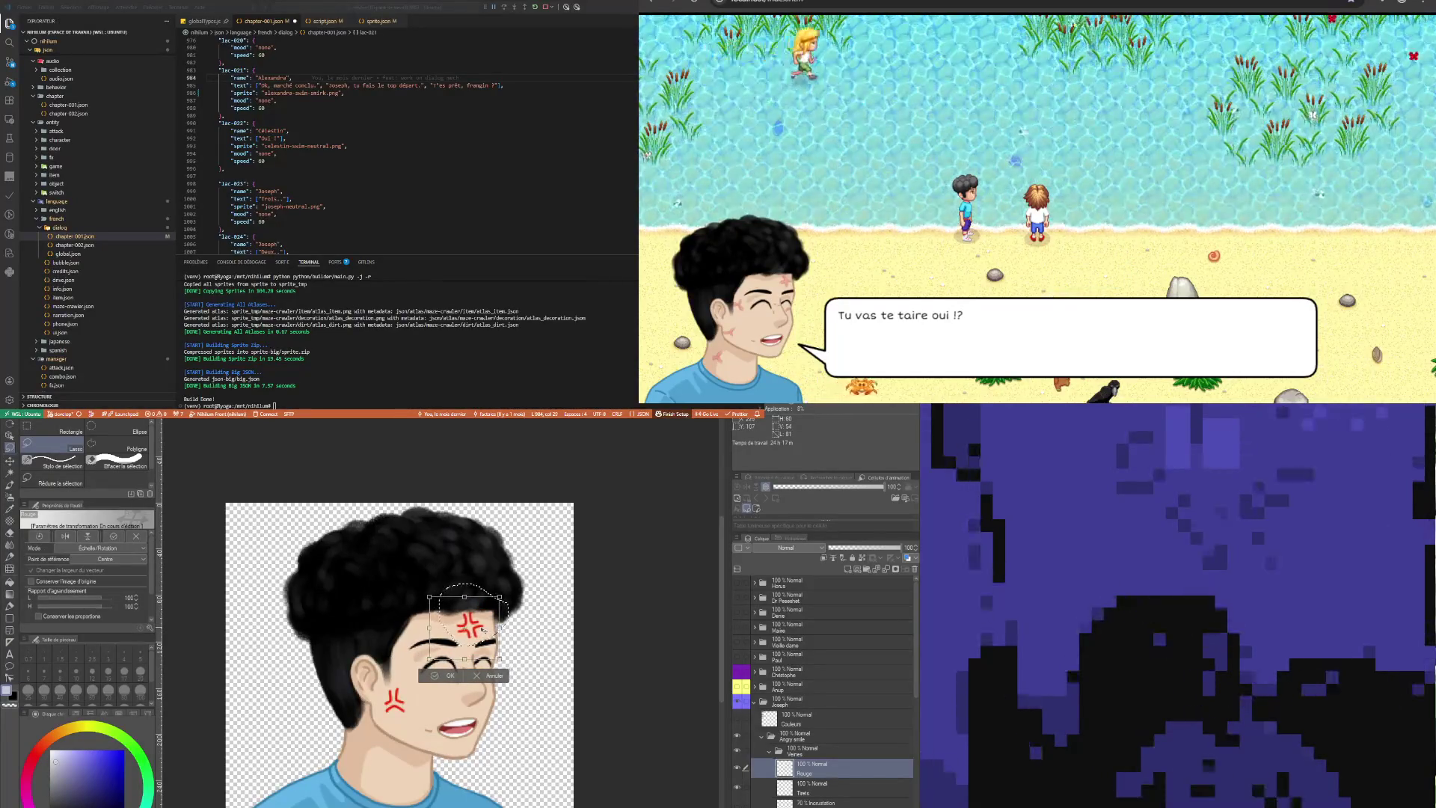
drag(483, 629, 484, 617)
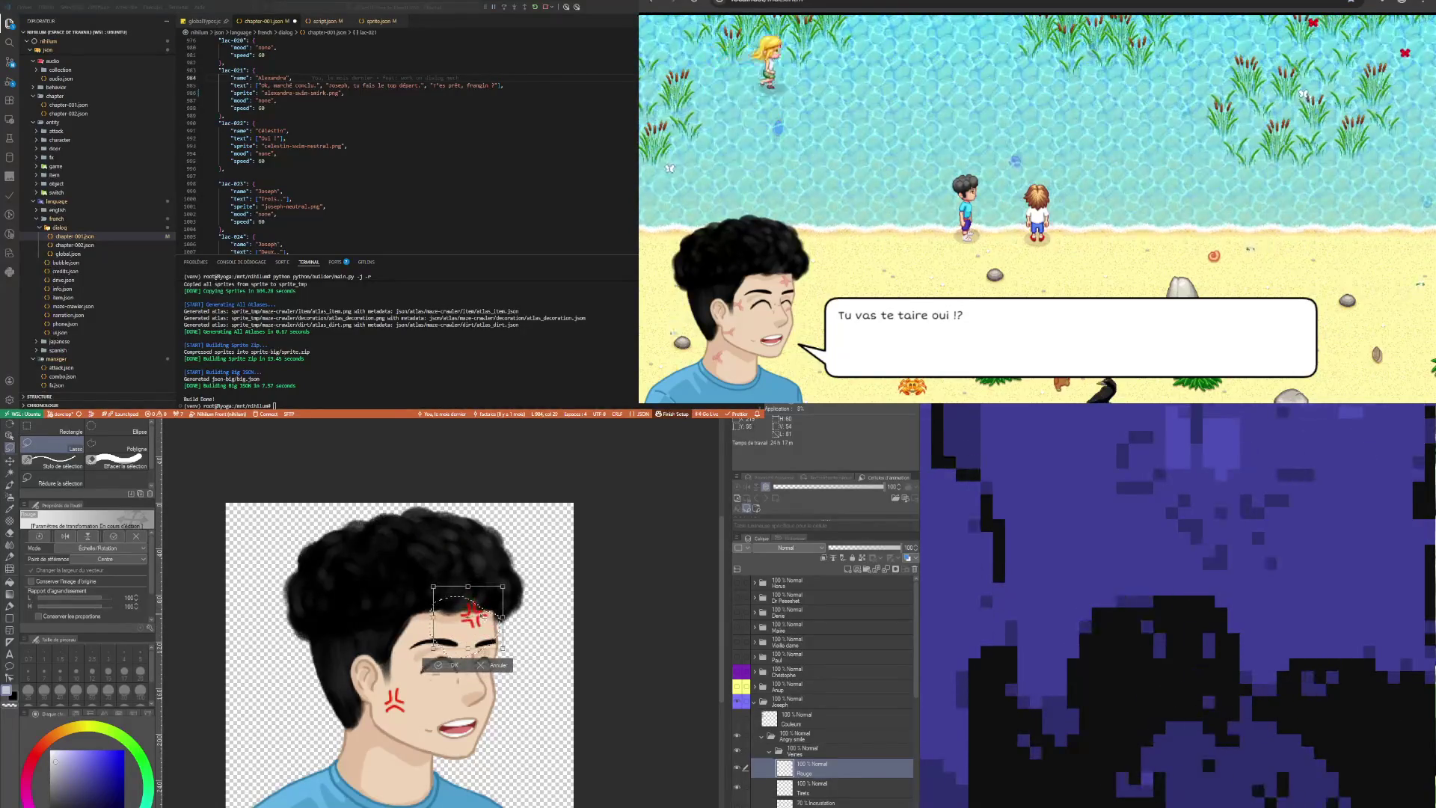
Commit the forehead mark, then on Traits shift the mouth and chin lines slightly right and smaller
key(Return)
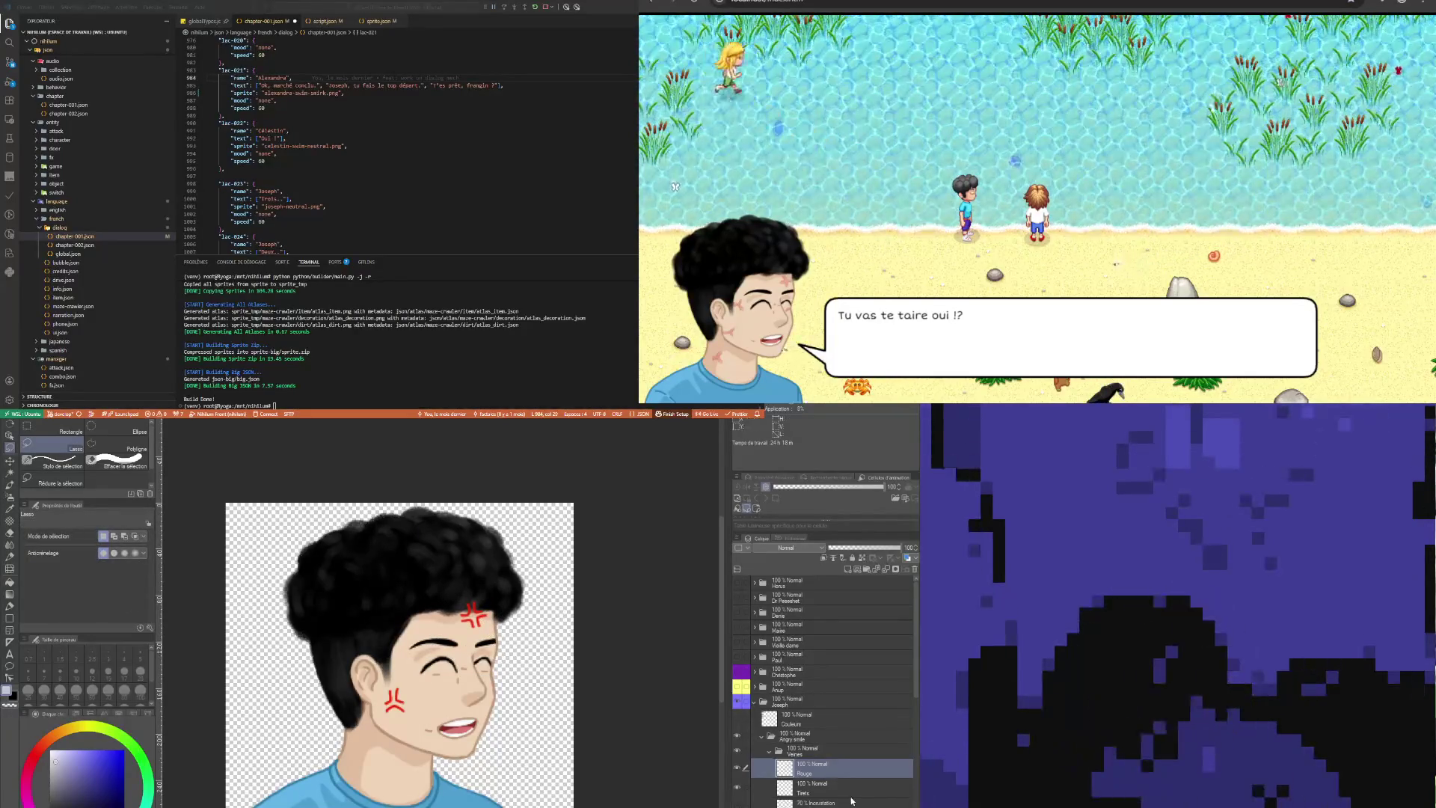
click(769, 787)
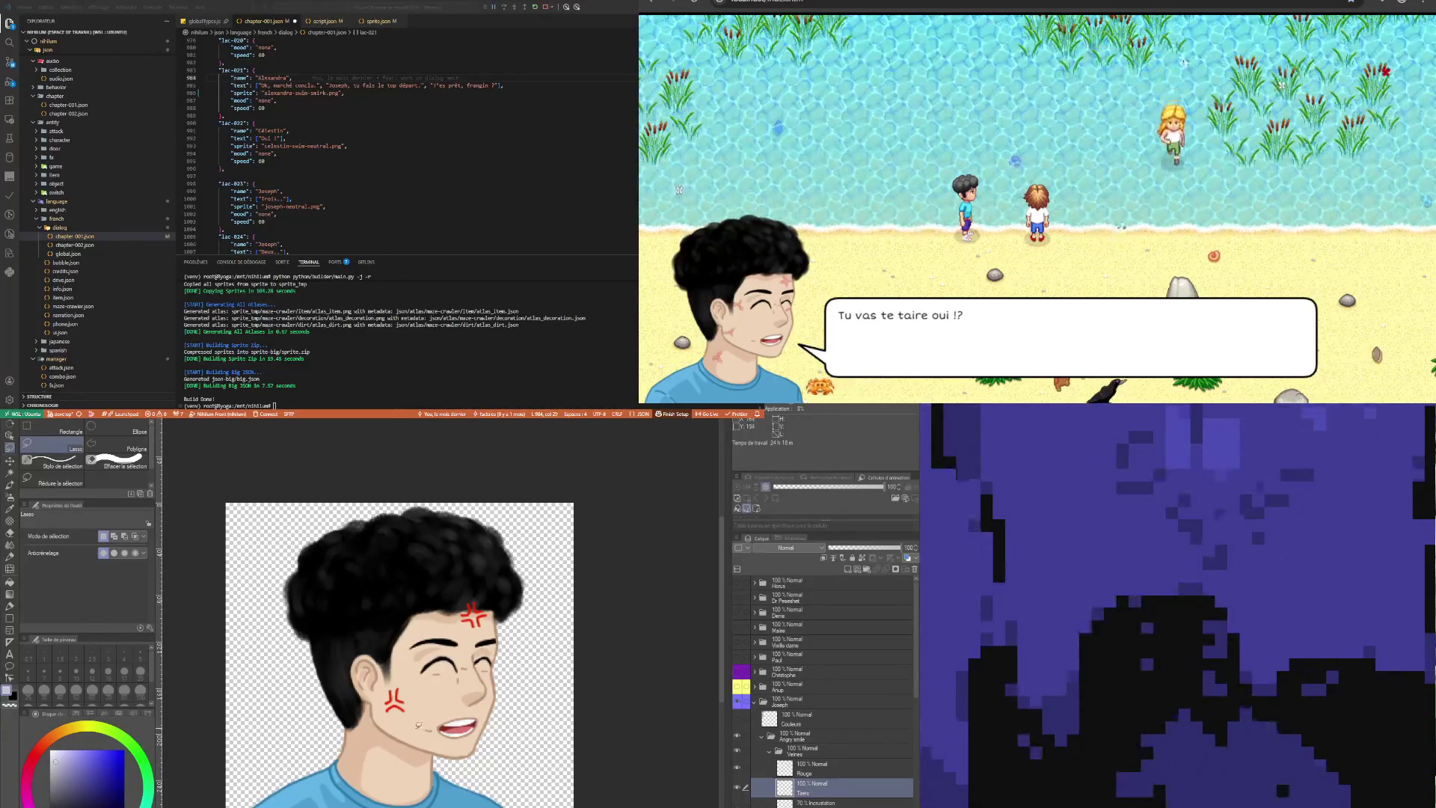
drag(429, 732, 430, 741)
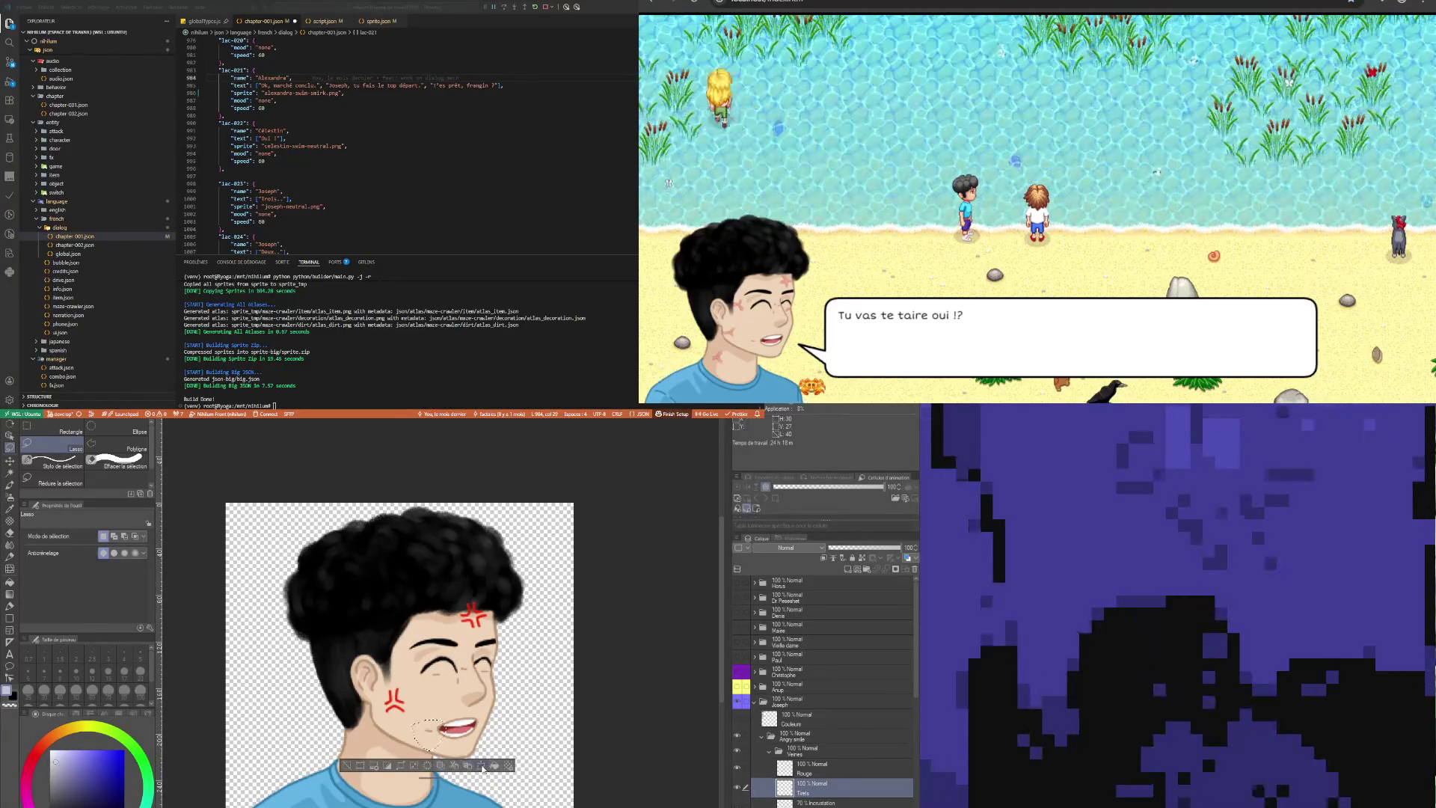
key(ctrl+t)
drag(410, 733, 412, 732)
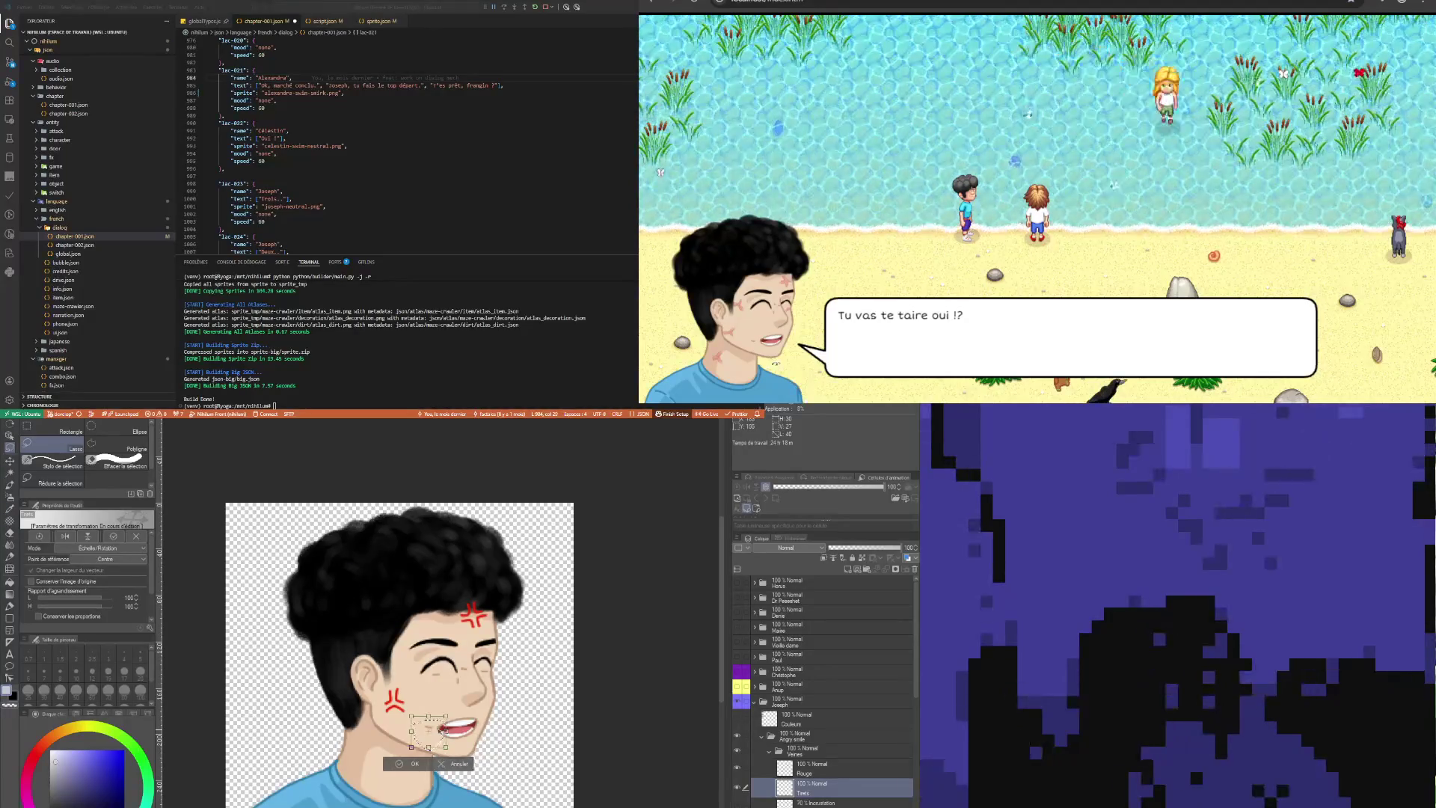
key(Return)
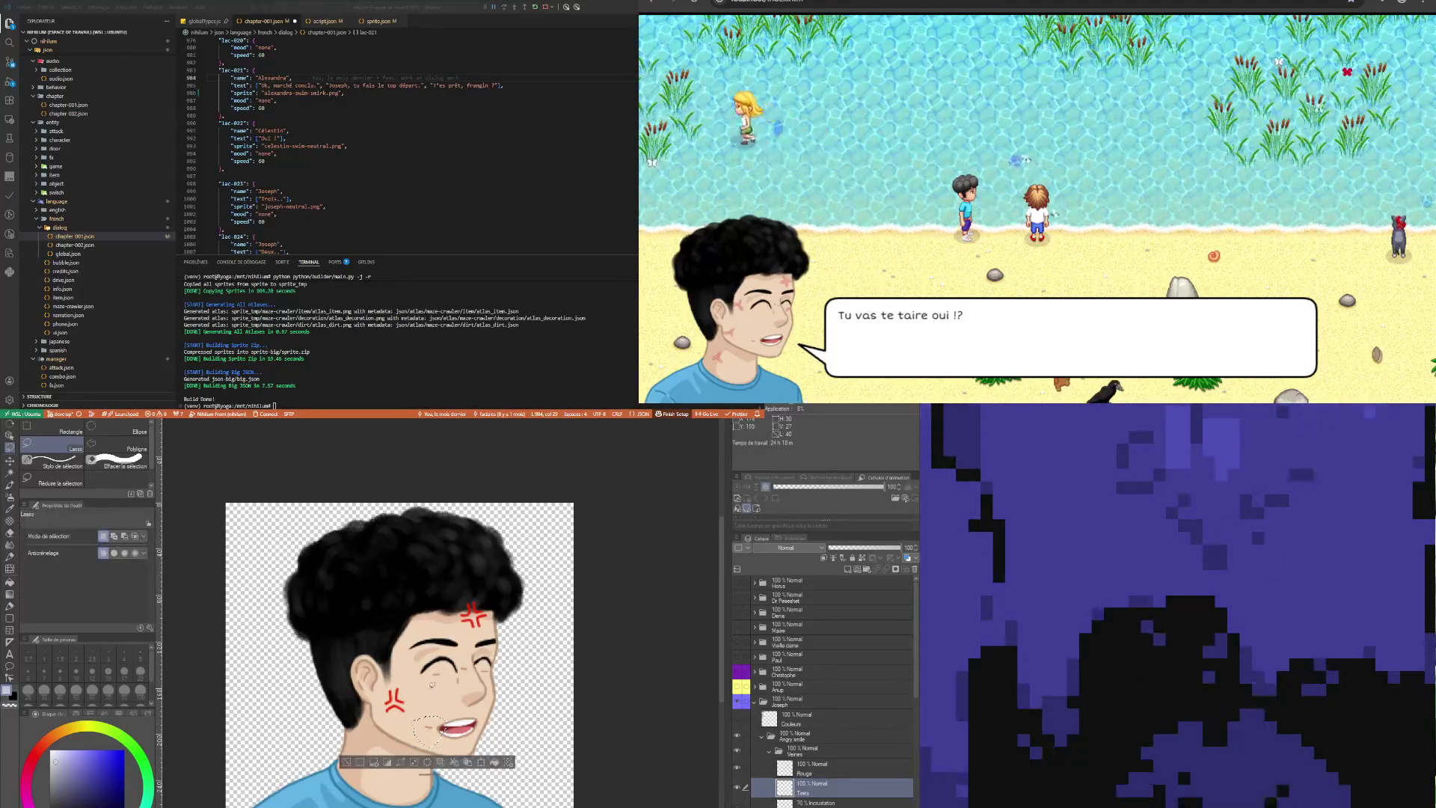
Lasso the lines around the eye and shrink them slightly
scroll(465, 680, up, 3)
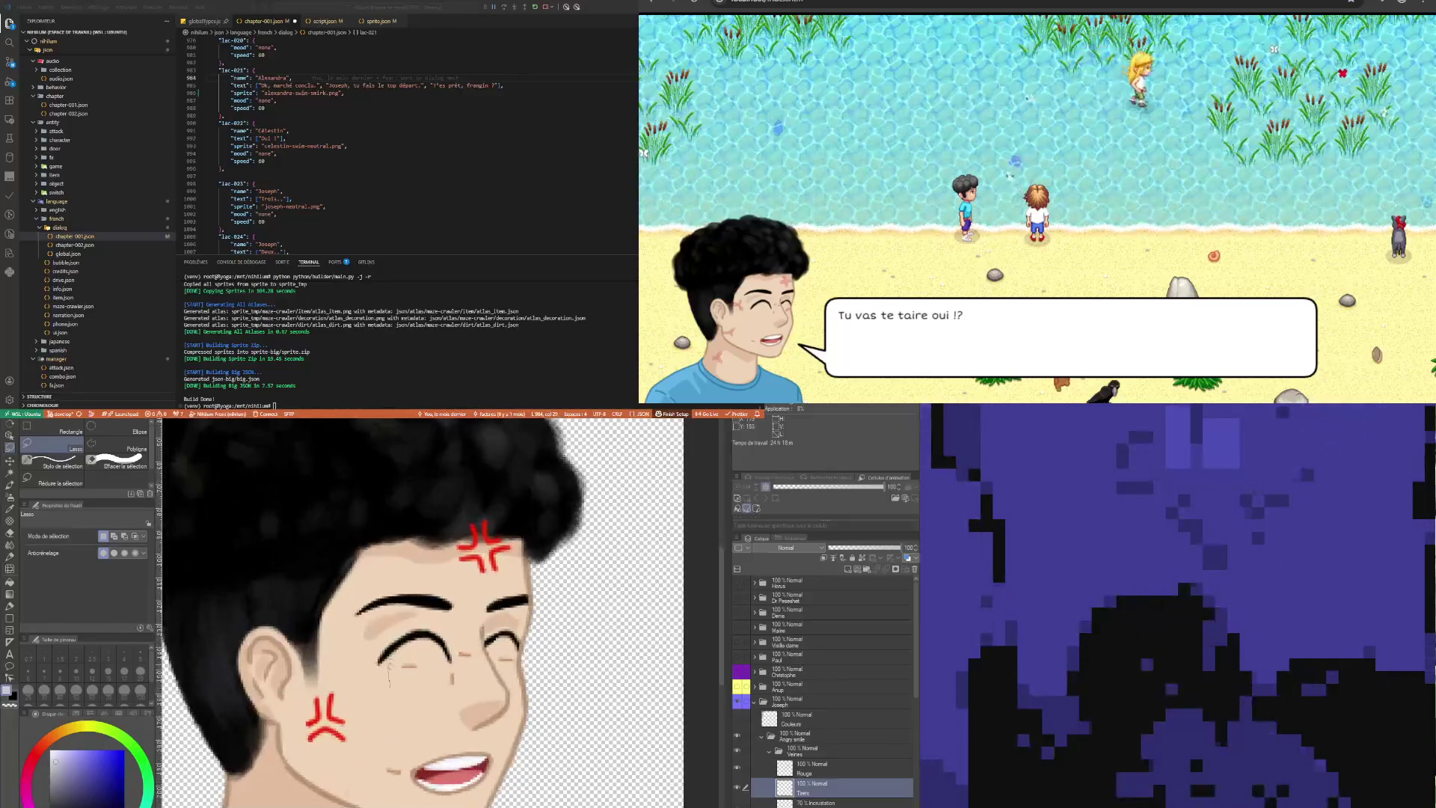
drag(410, 657, 392, 677)
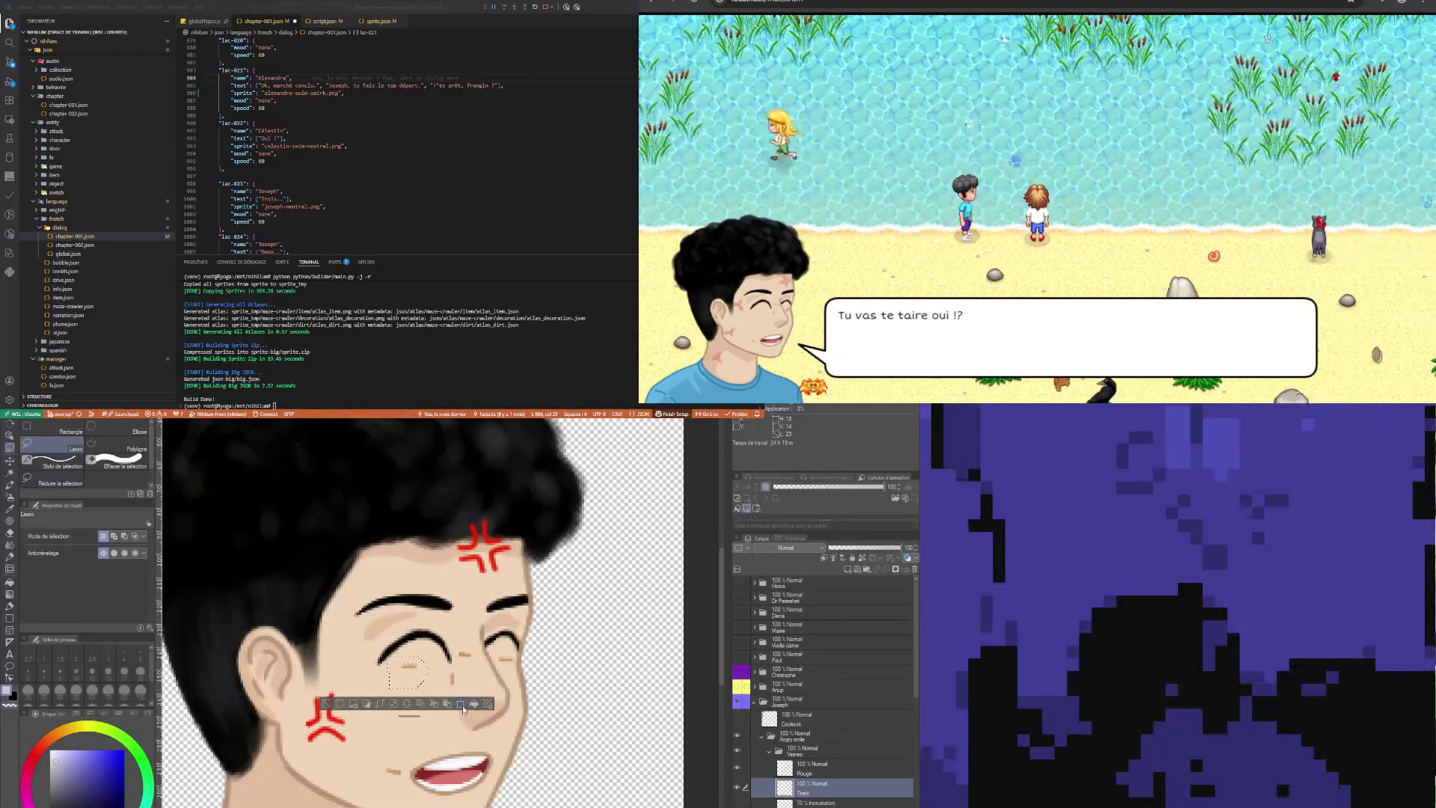
click(461, 705)
drag(446, 693, 439, 692)
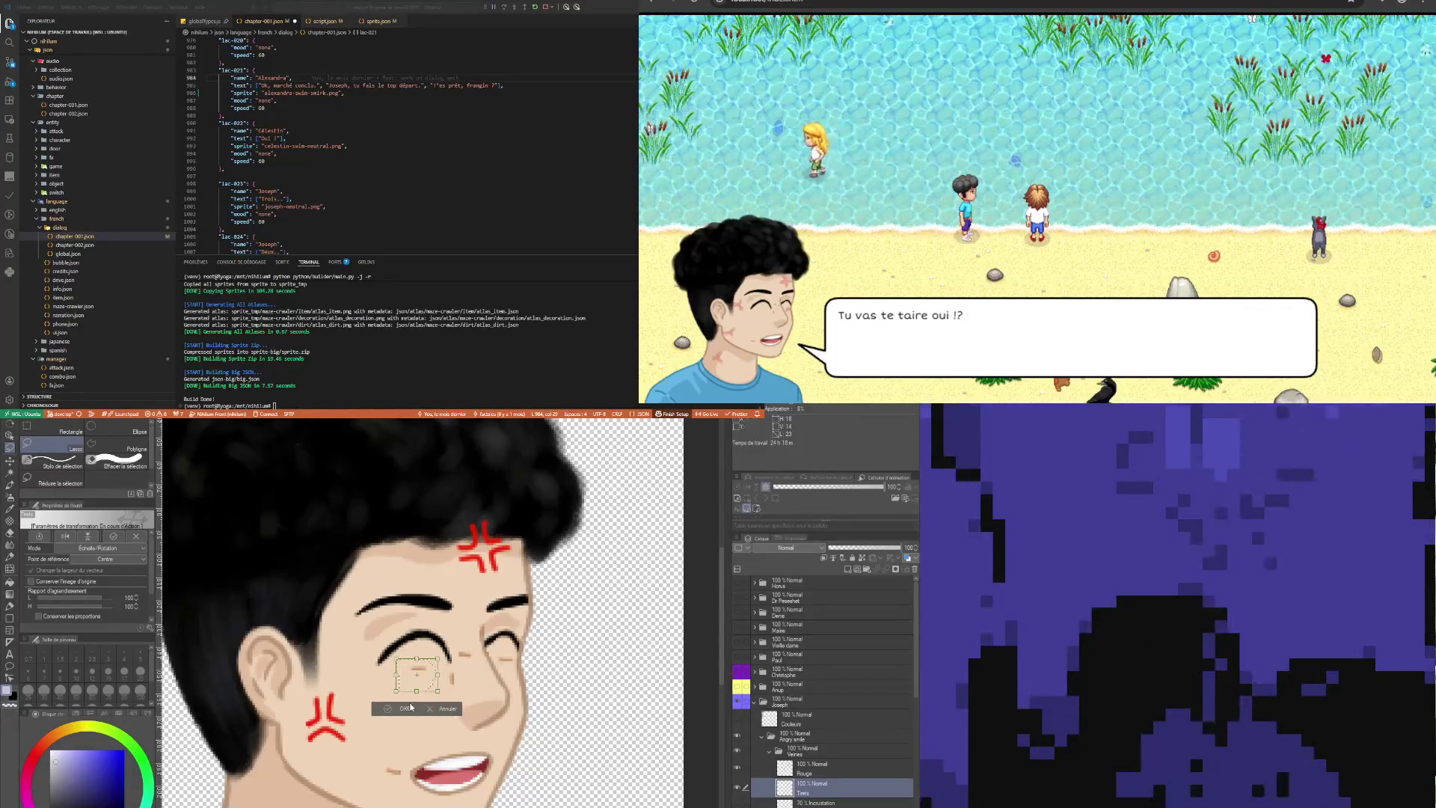
click(431, 706)
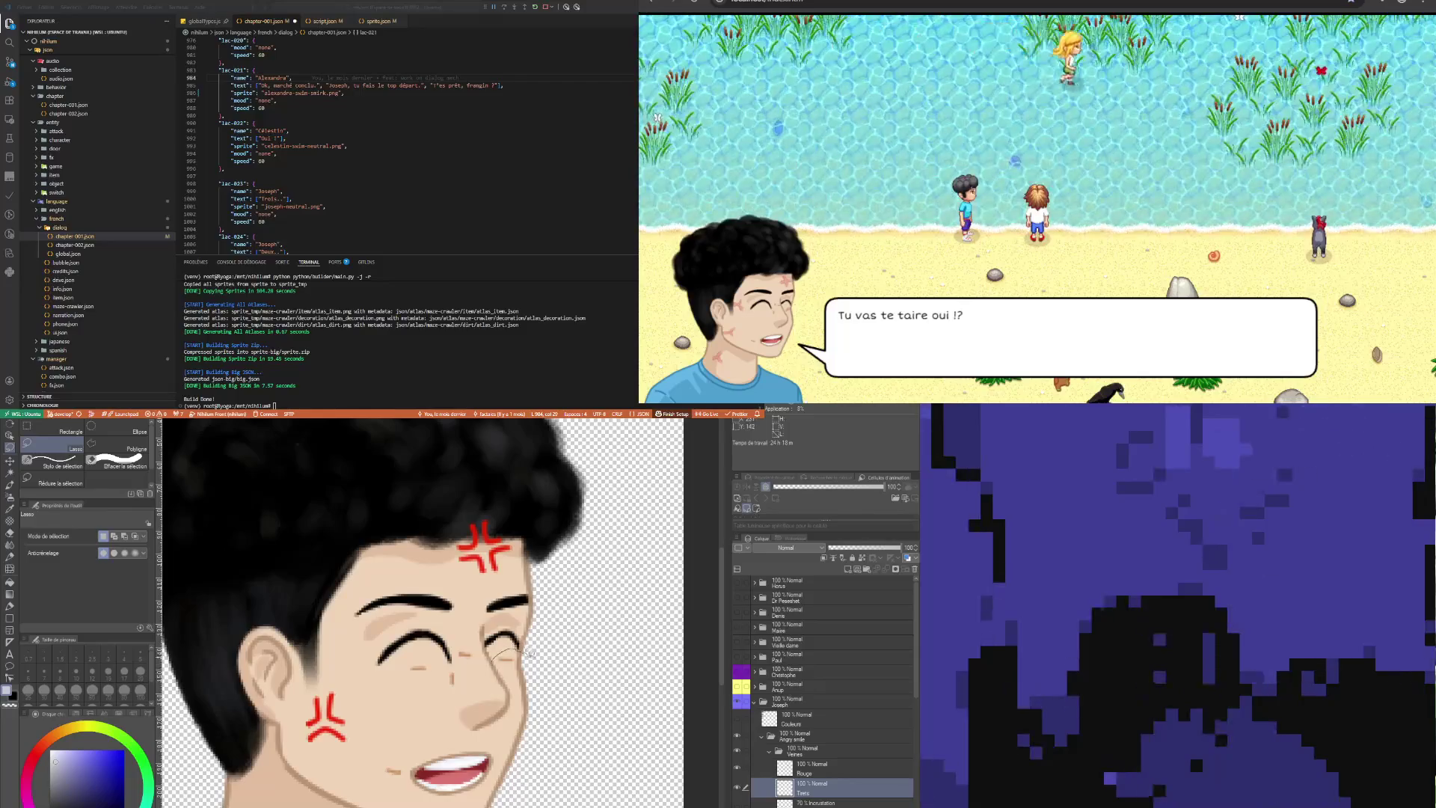
Nudge the eye's outer-corner line left and up with the arrow keys
mouse_move(523, 632)
mouse_down()
mouse_move(533, 677)
mouse_move(524, 632)
mouse_move(516, 679)
mouse_up()
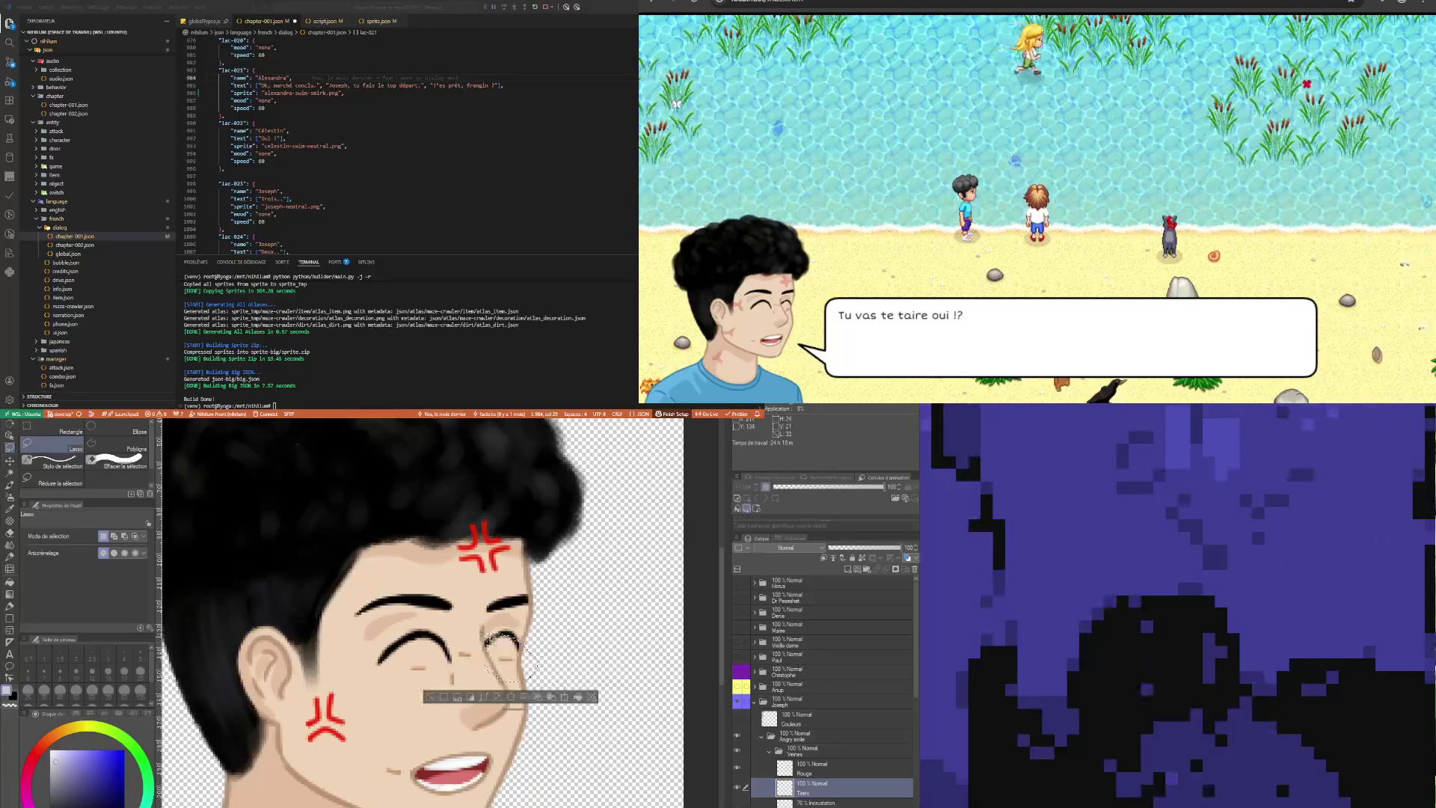
key(ctrl+t)
key(Left)
key(Left)
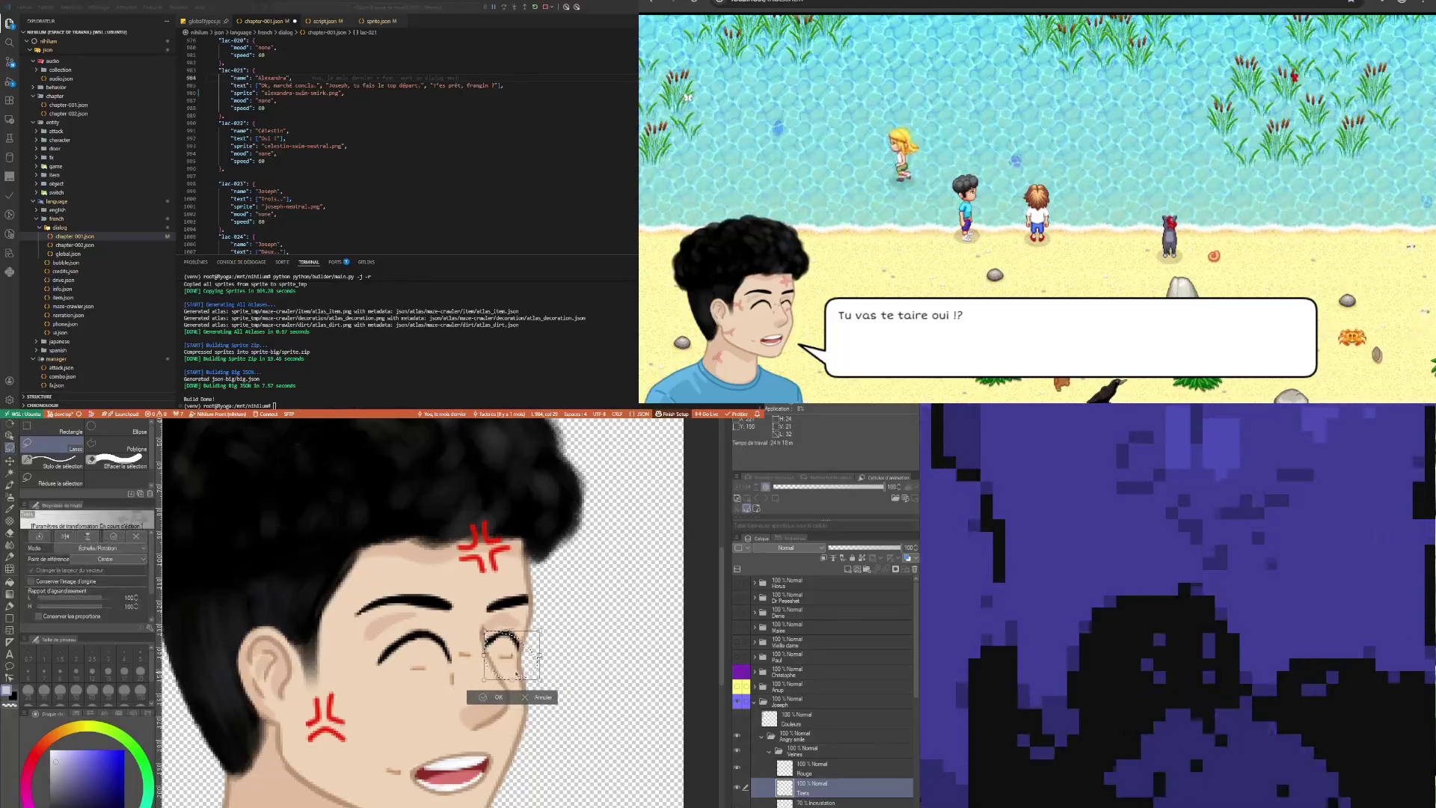
key(Up)
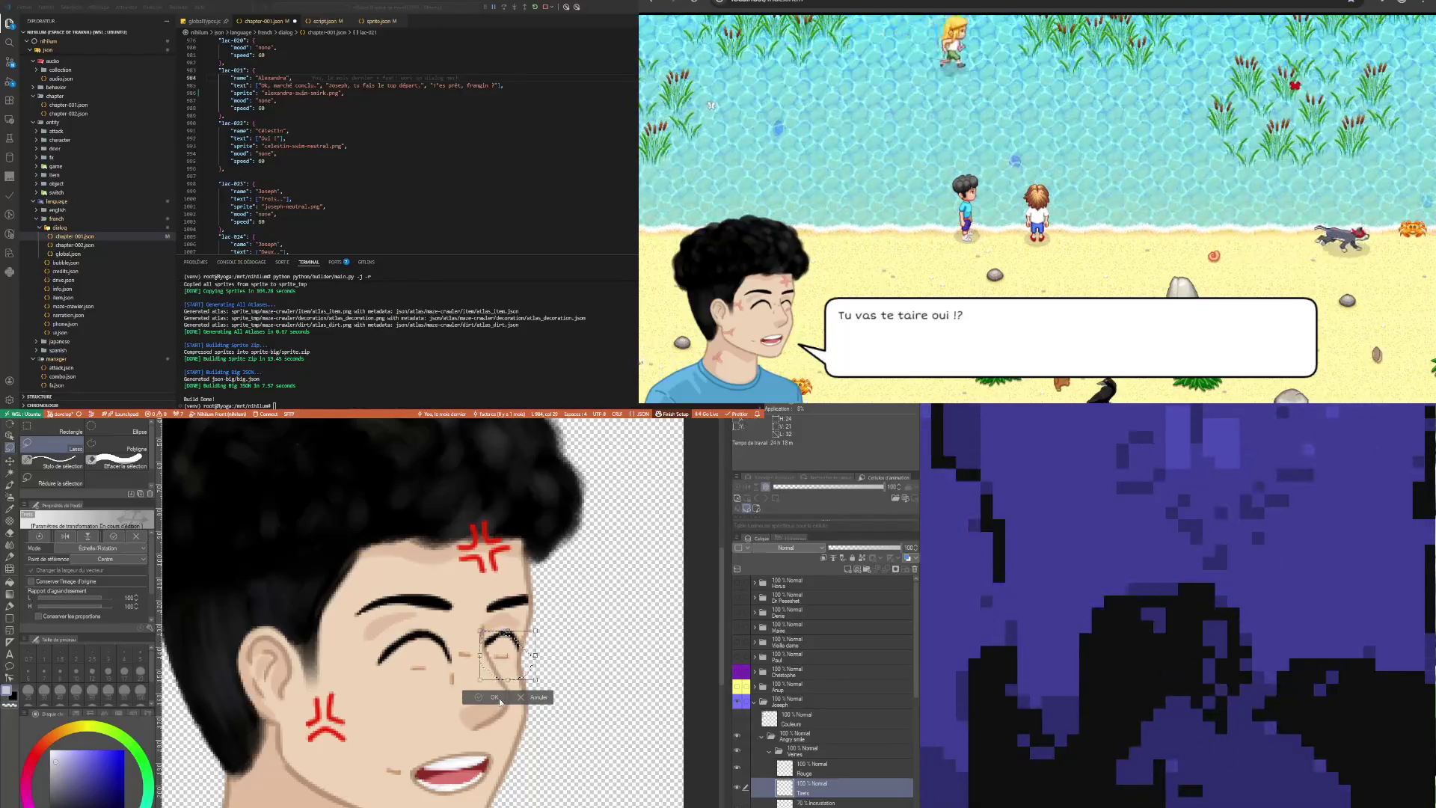
key(Up)
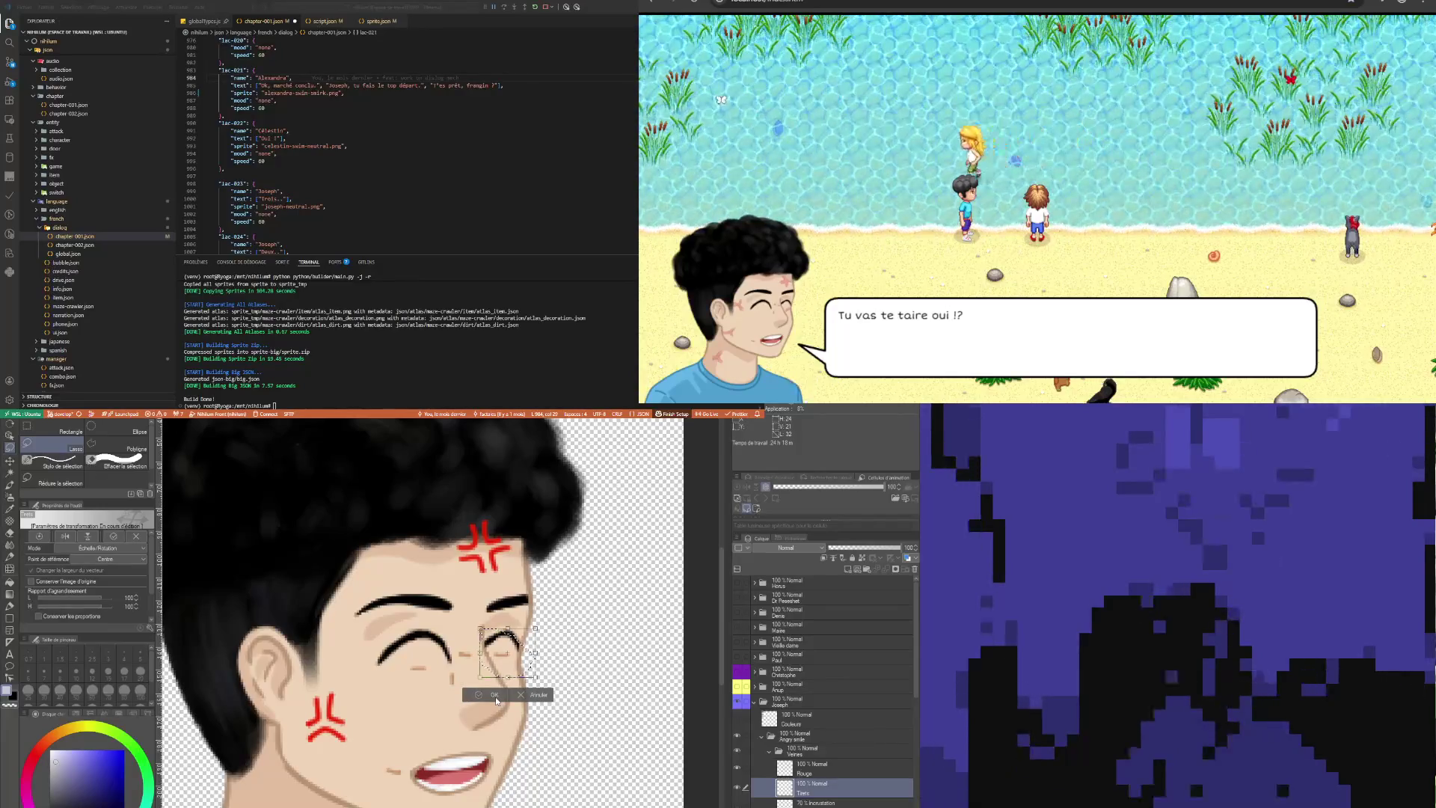
key(Down)
click(494, 697)
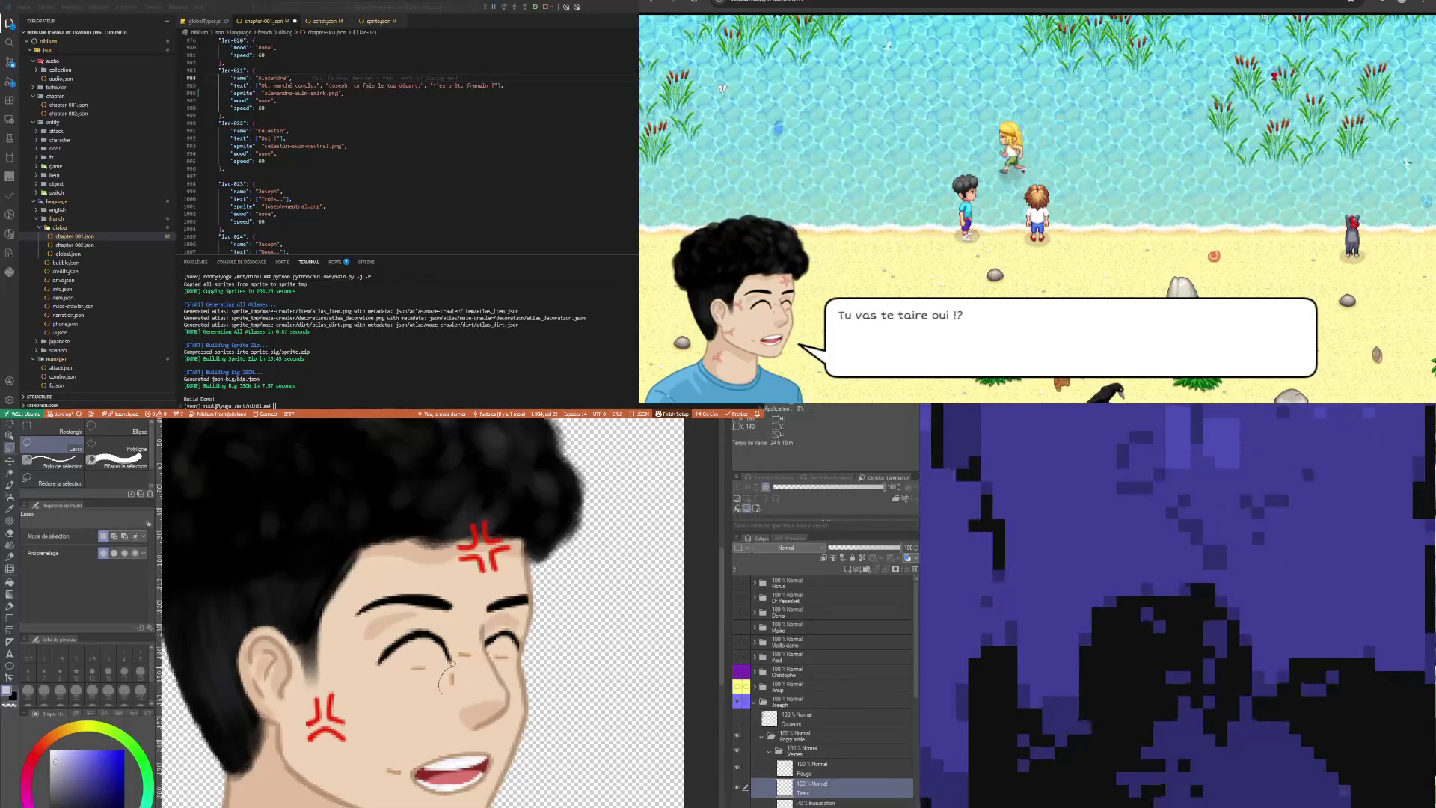
Lasso and transform the nose line twice to adjust its position
drag(456, 697, 454, 696)
click(507, 716)
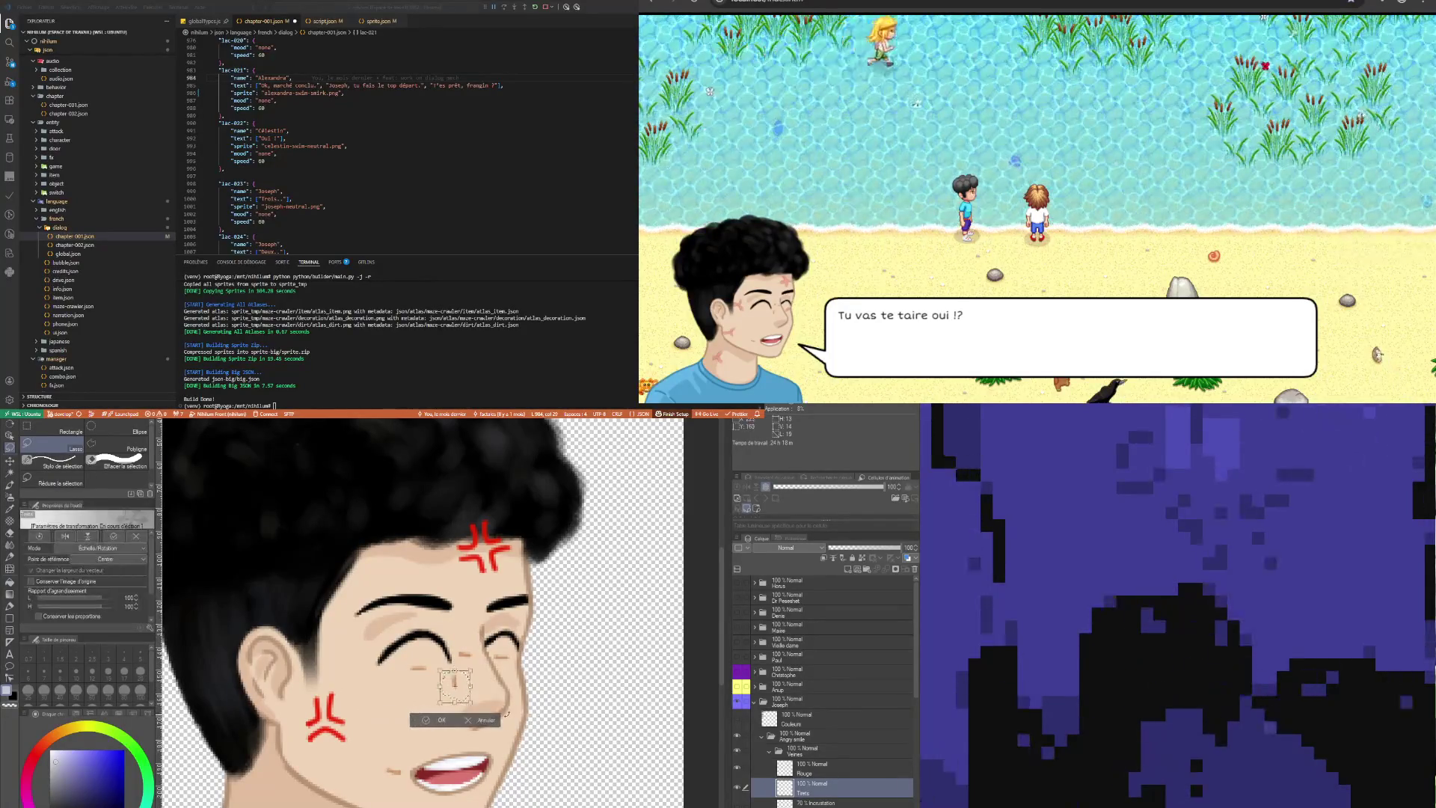
click(444, 720)
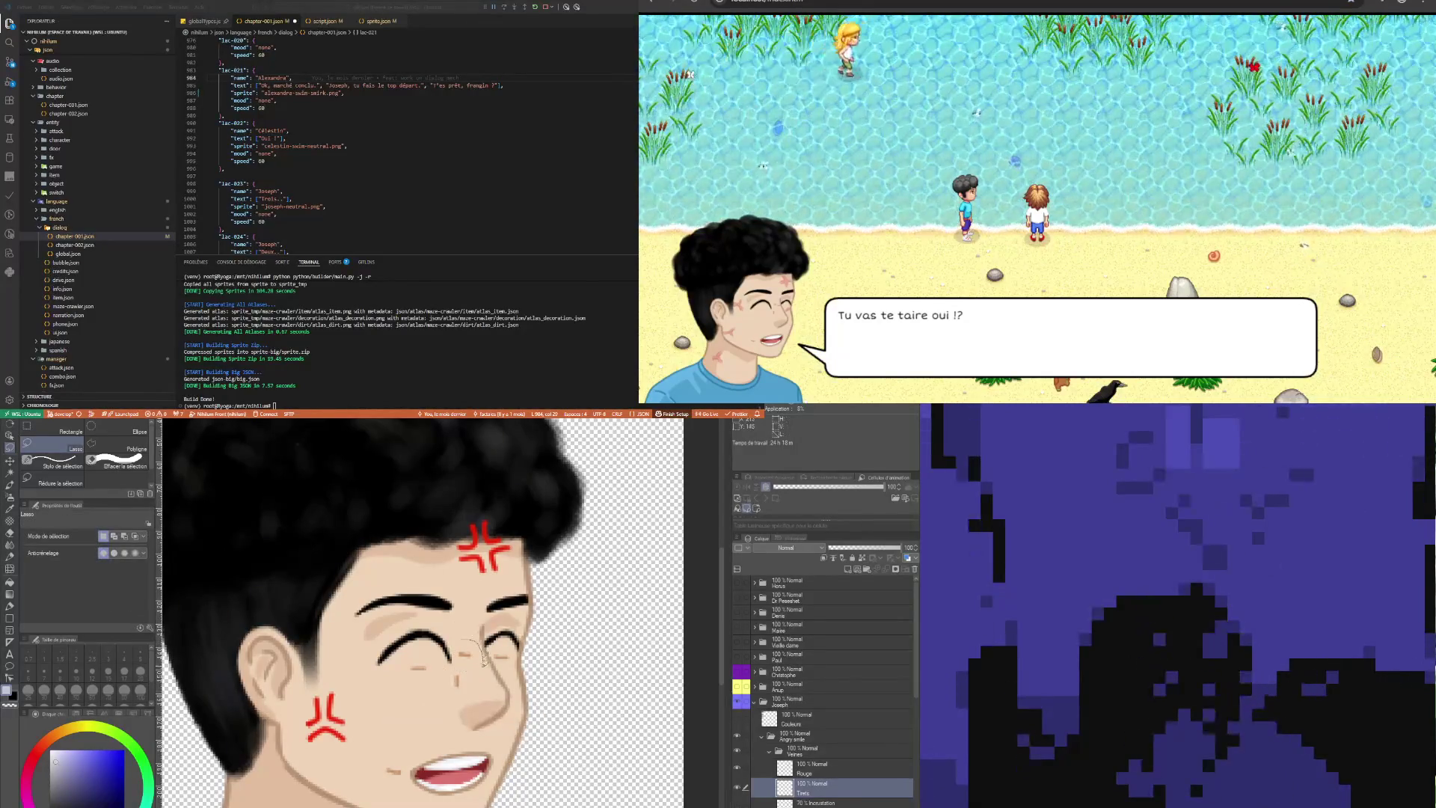
drag(484, 661, 450, 632)
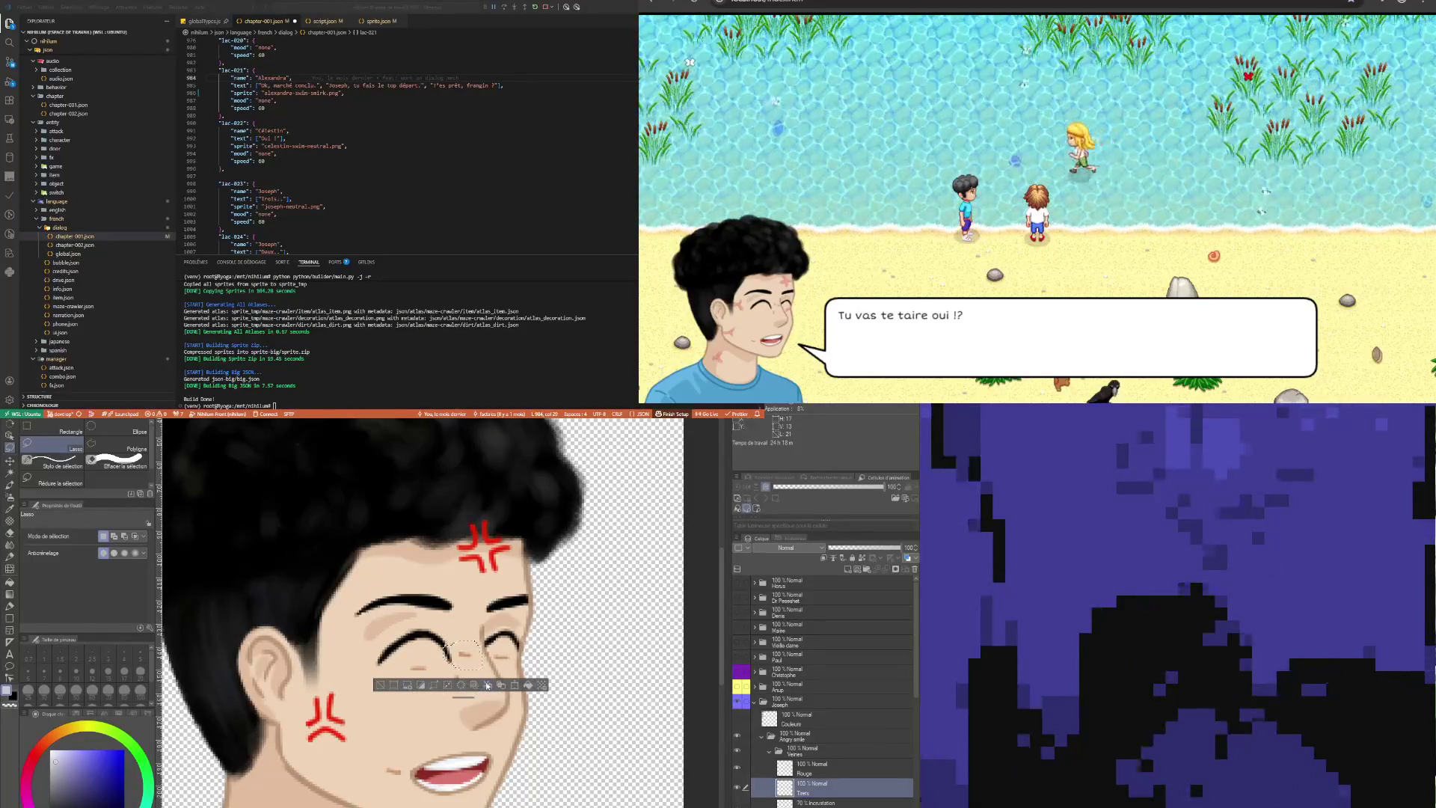
click(515, 684)
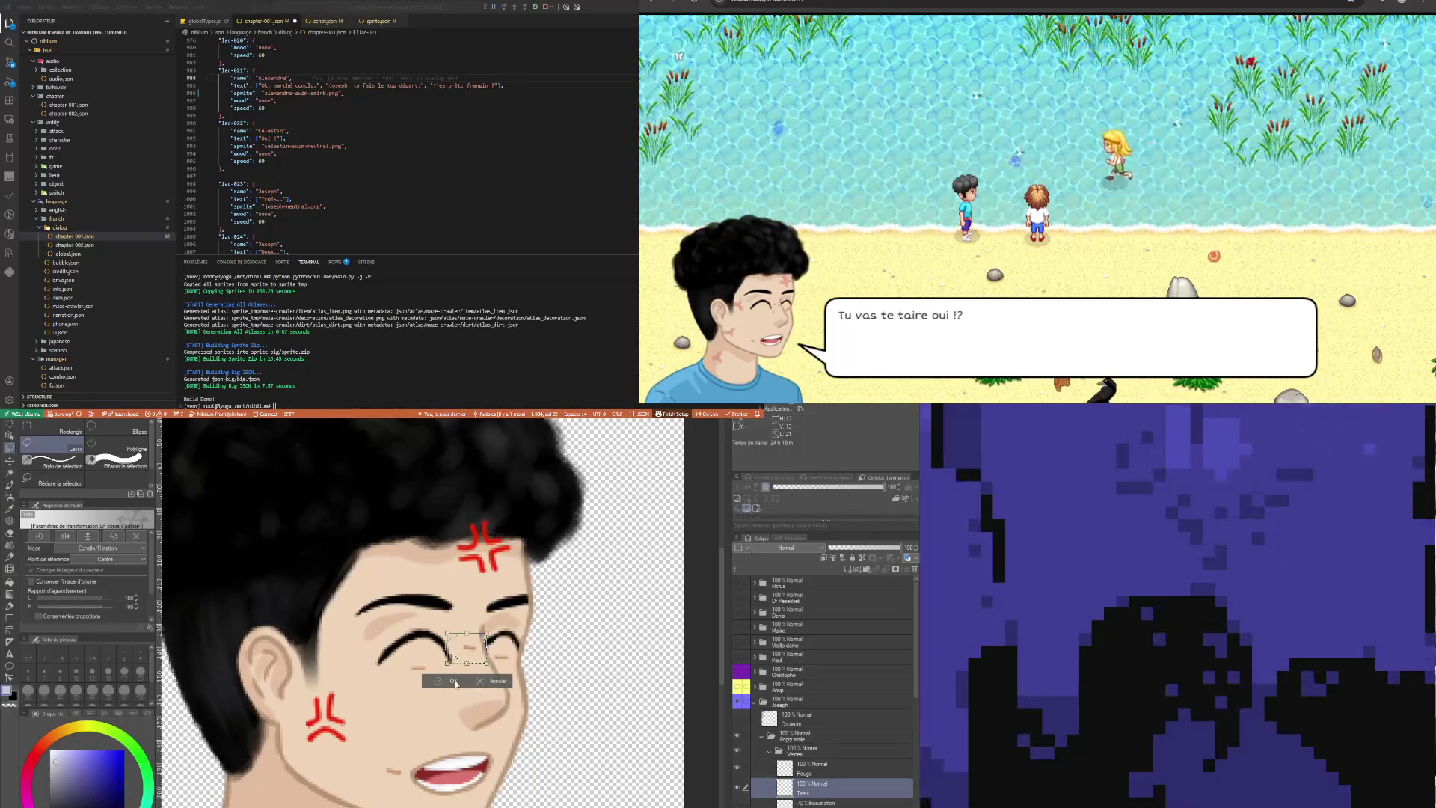
click(454, 682)
scroll(451, 649, down, 5)
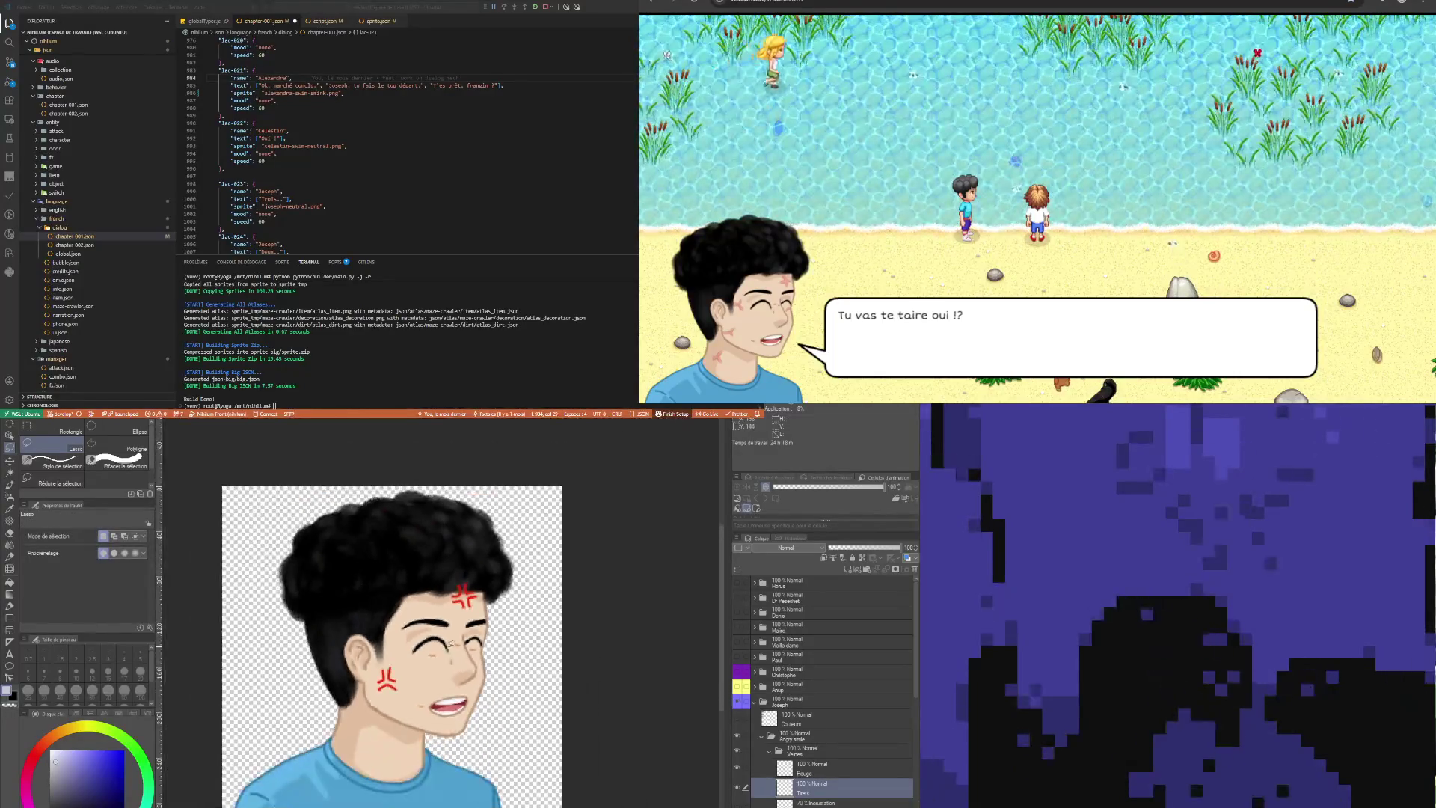
scroll(451, 643, up, 3)
Reposition the line near the nose bridge and the small nose detail with lasso transforms
drag(476, 642, 446, 640)
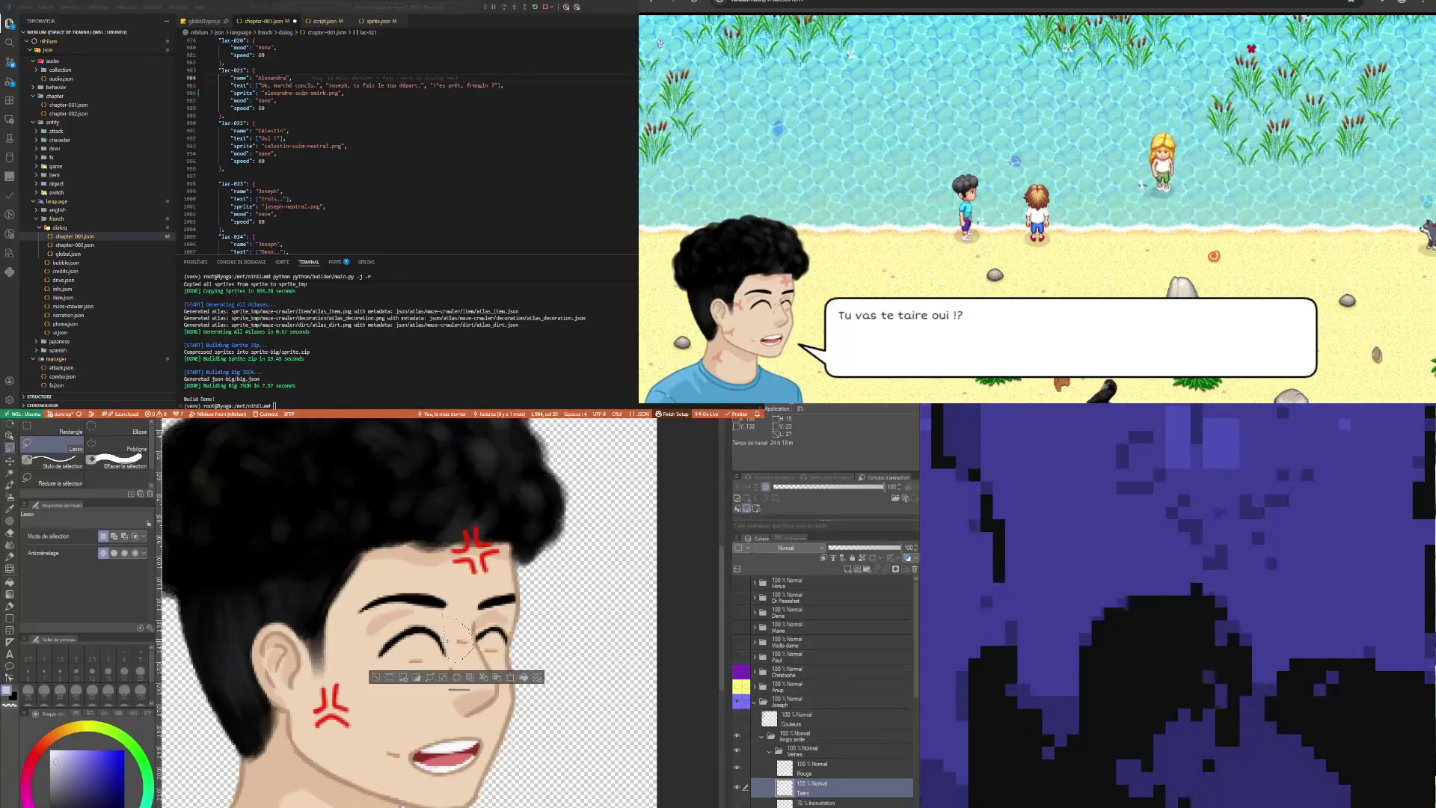
click(510, 679)
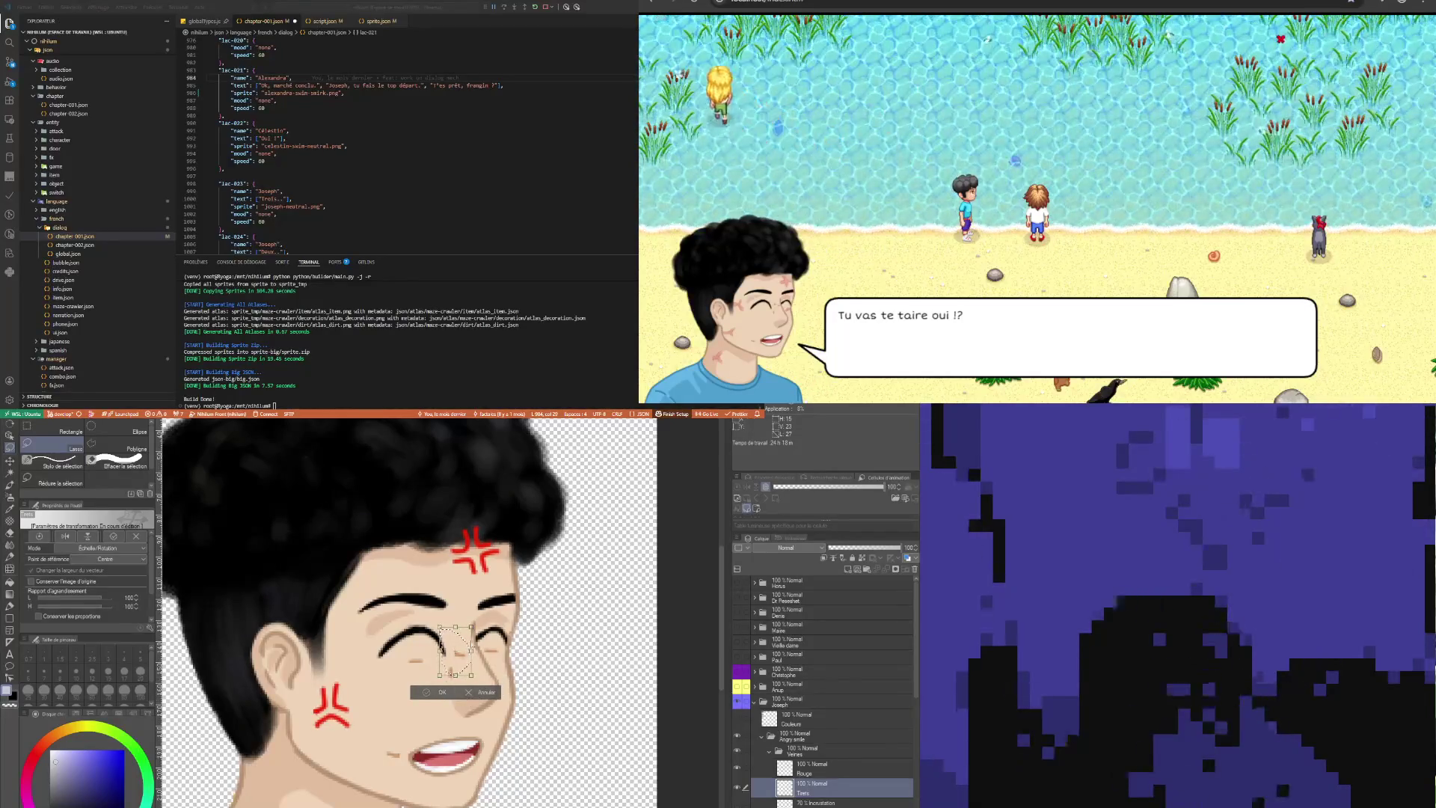
key(Return)
scroll(479, 621, down, 3)
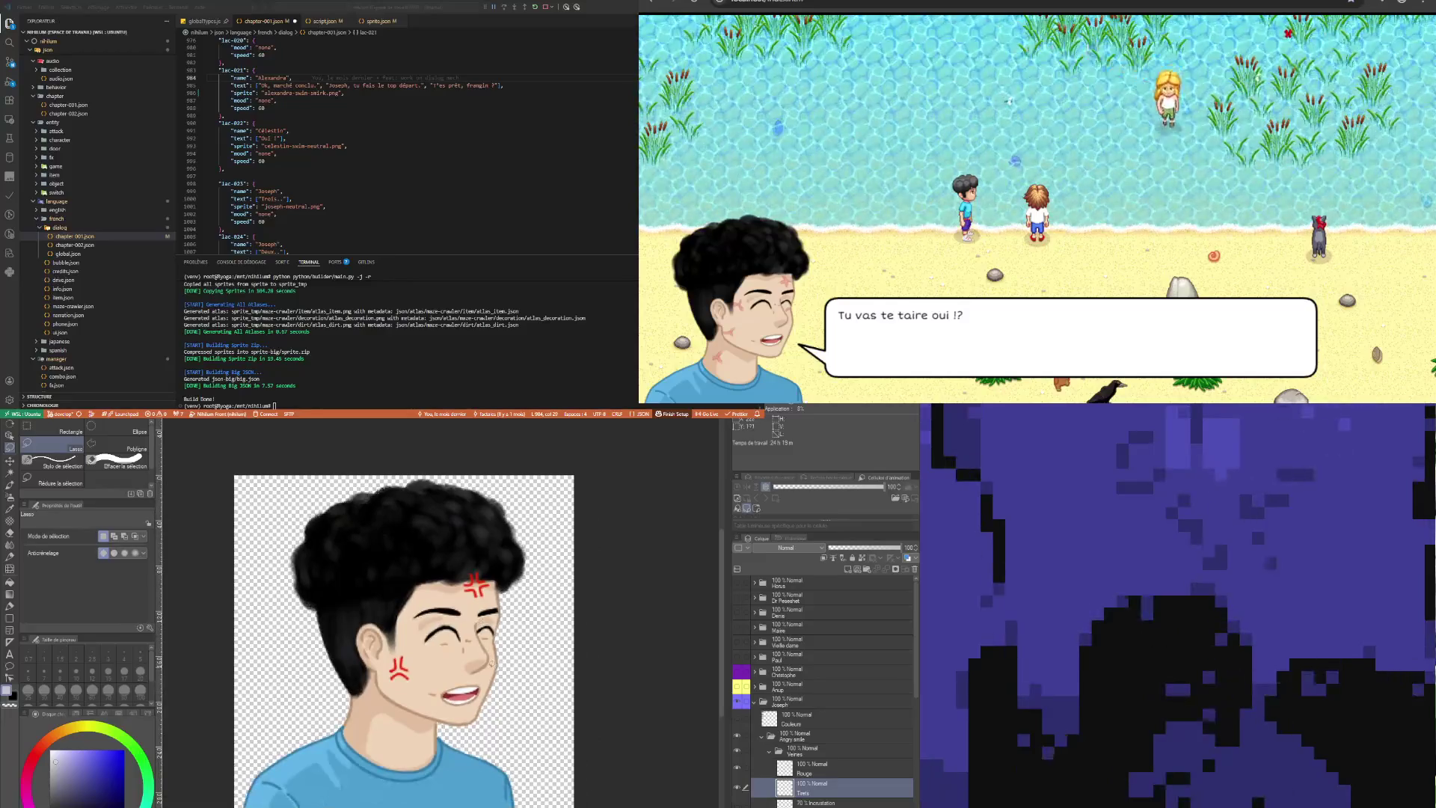
scroll(492, 662, up, 3)
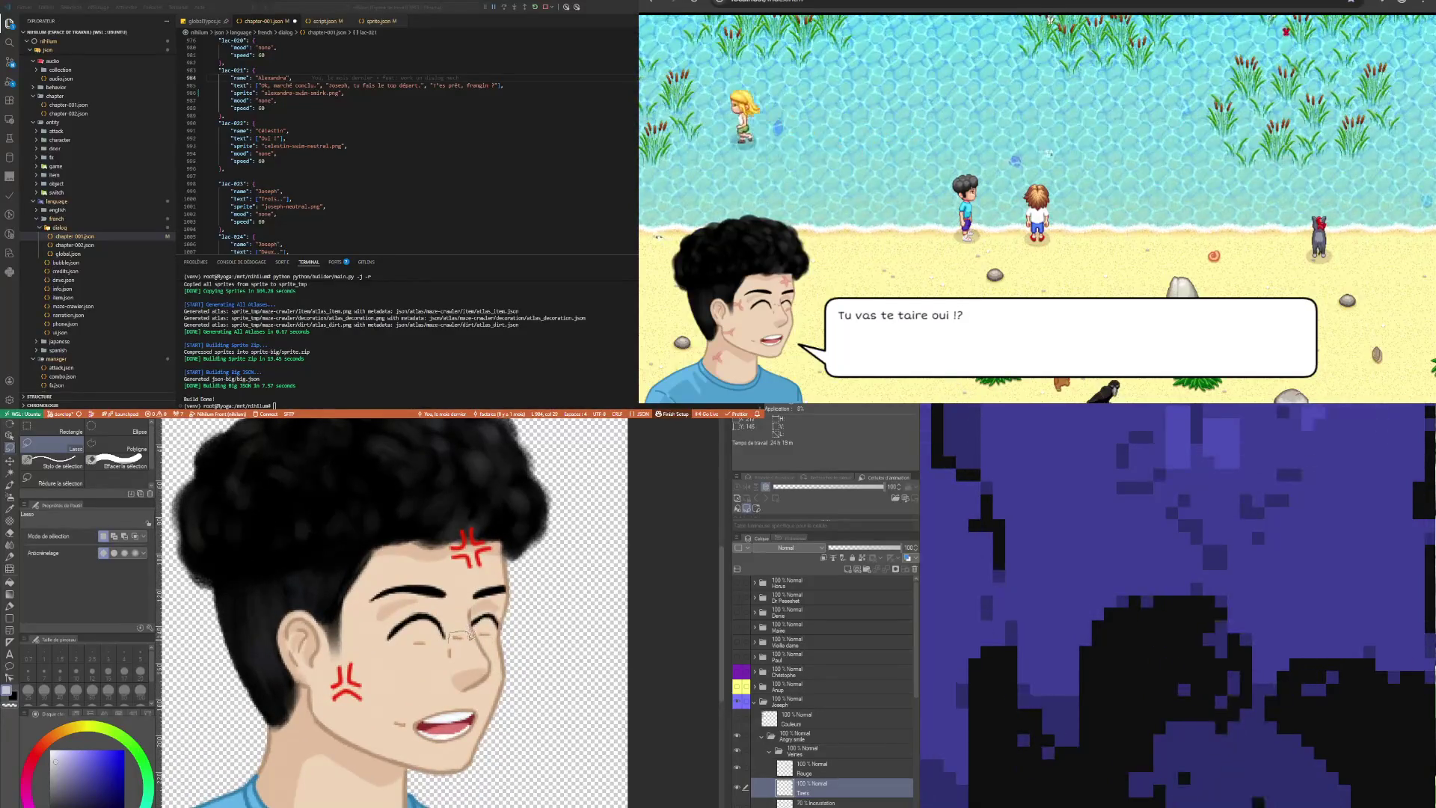
drag(472, 636, 451, 640)
click(509, 661)
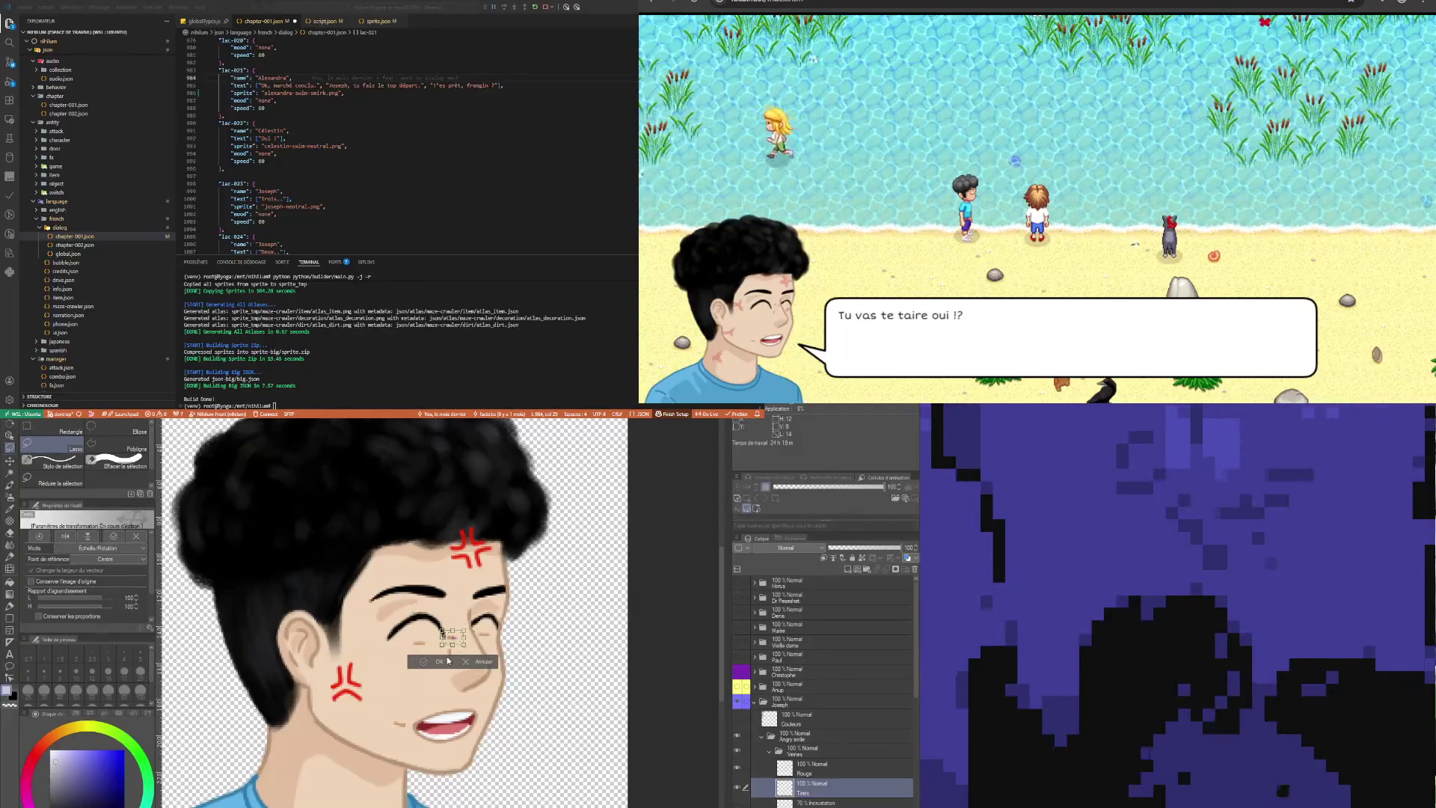
key(Return)
scroll(444, 609, down, 2)
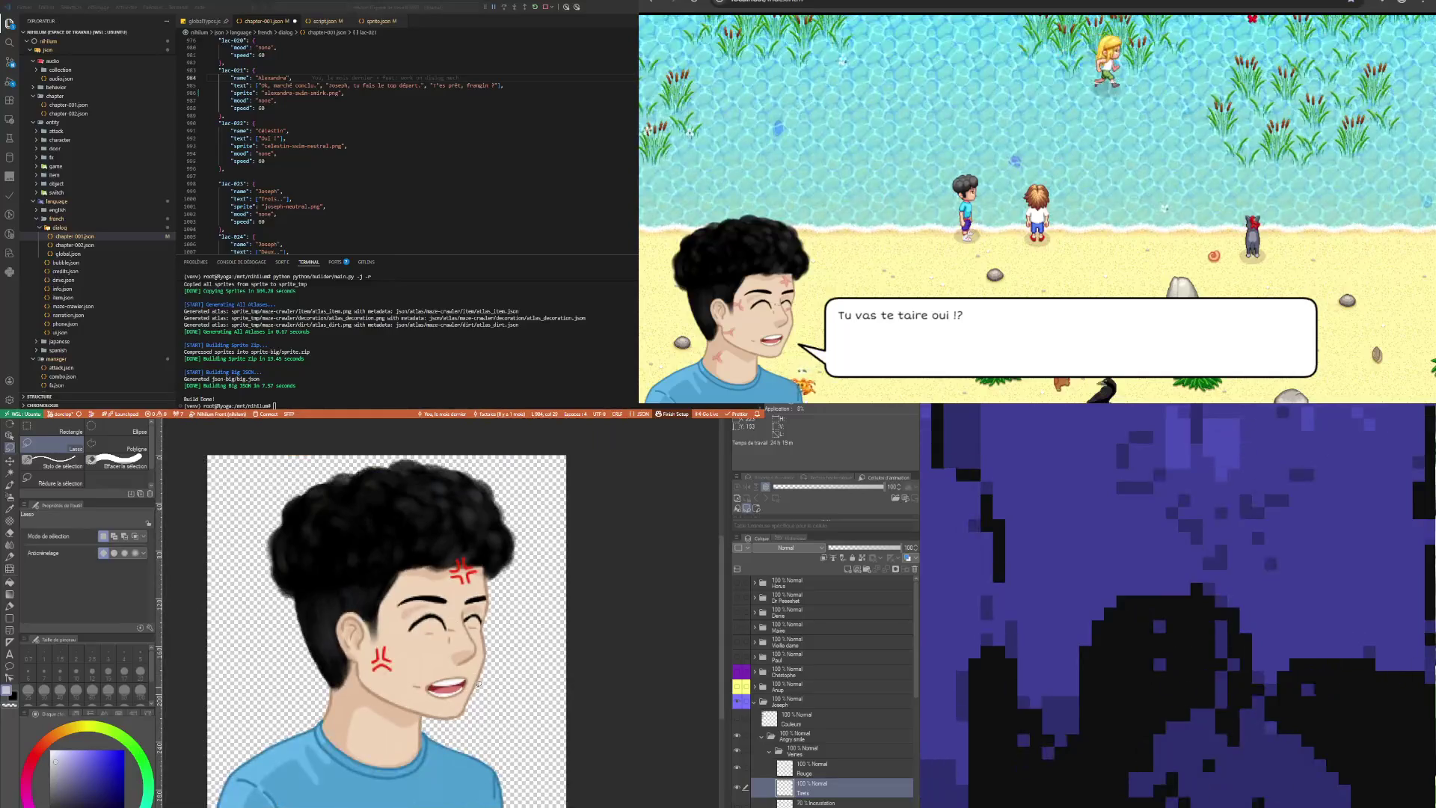
scroll(453, 642, up, 5)
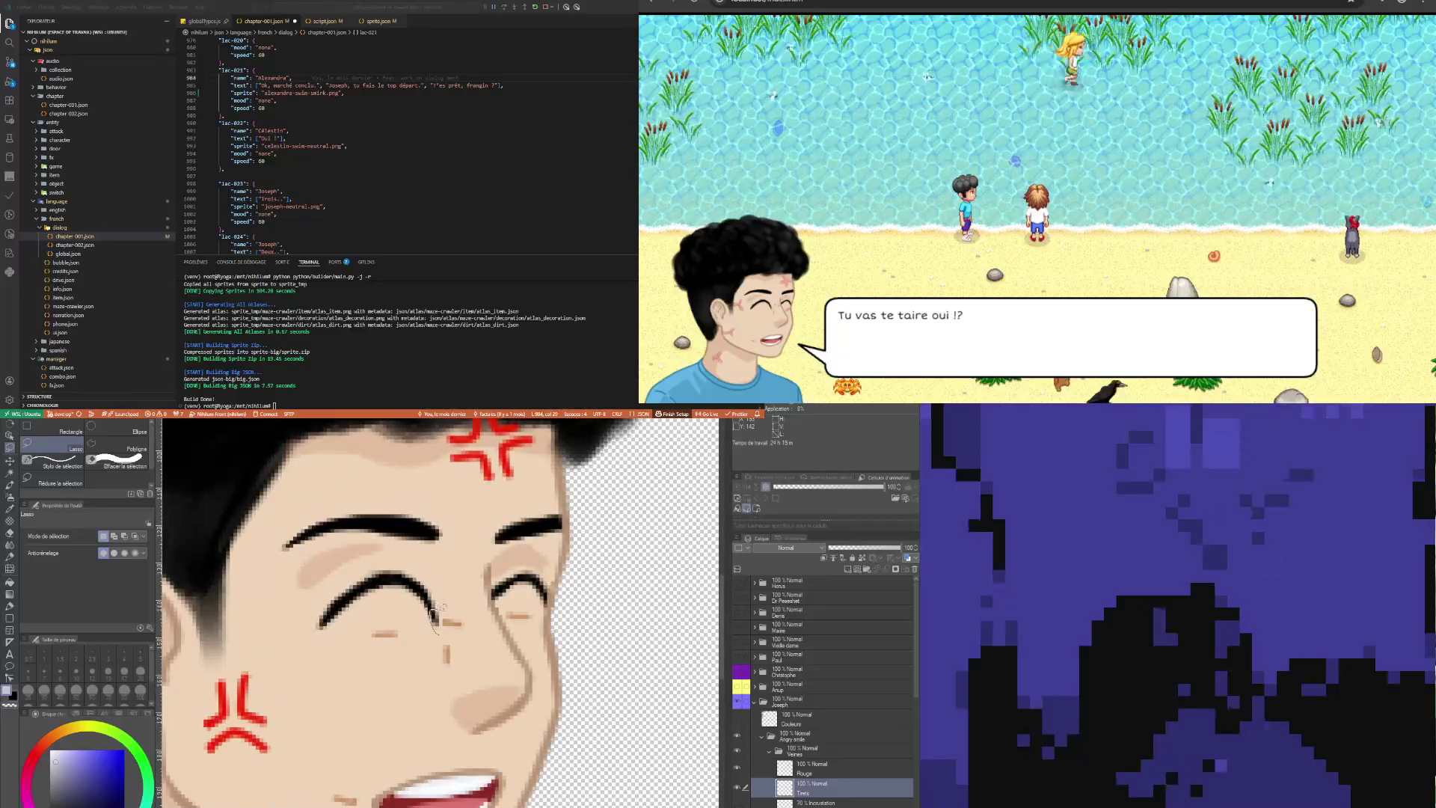
Lasso the line detail beside the eye, rotate it counter-clockwise and nudge it into place
drag(432, 615, 434, 615)
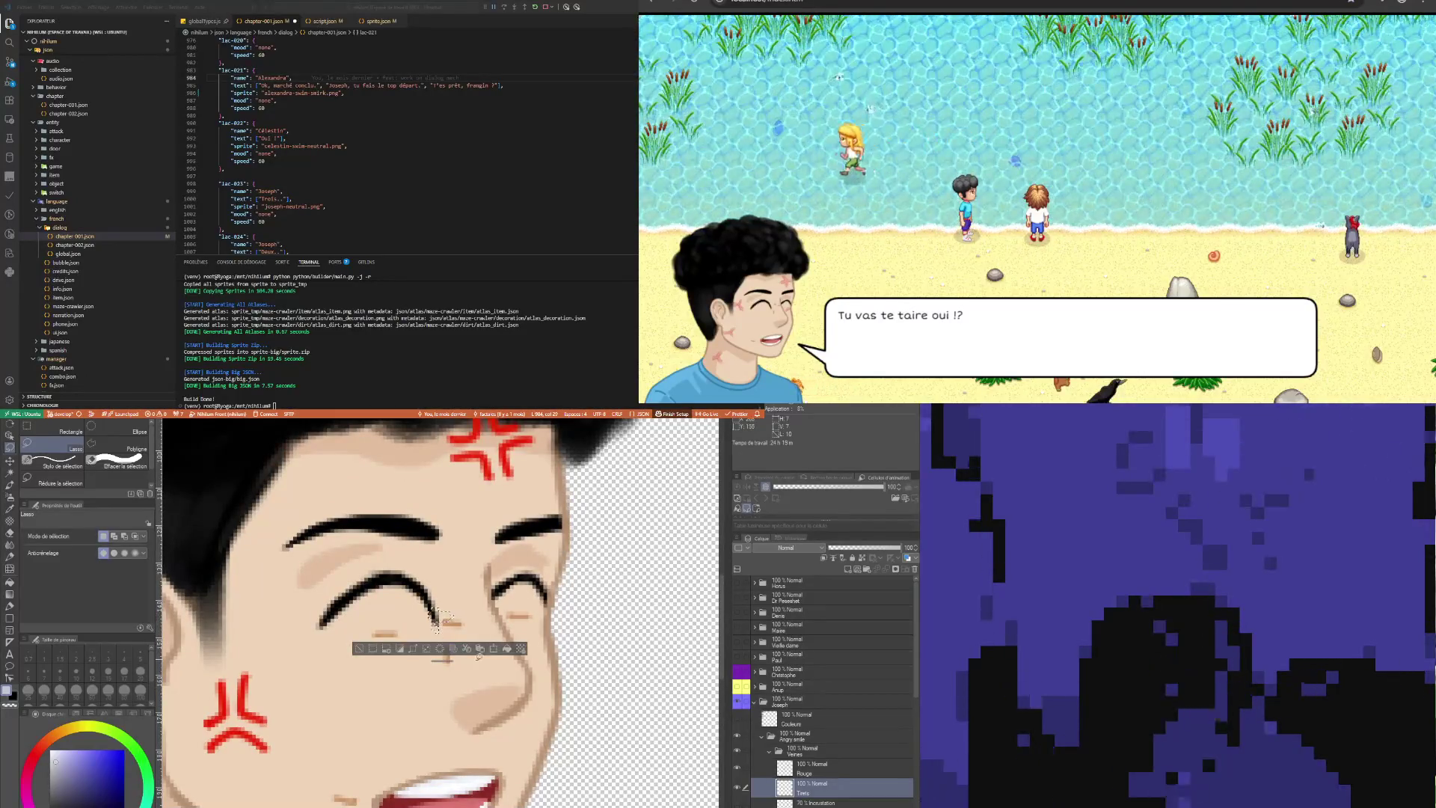
click(451, 603)
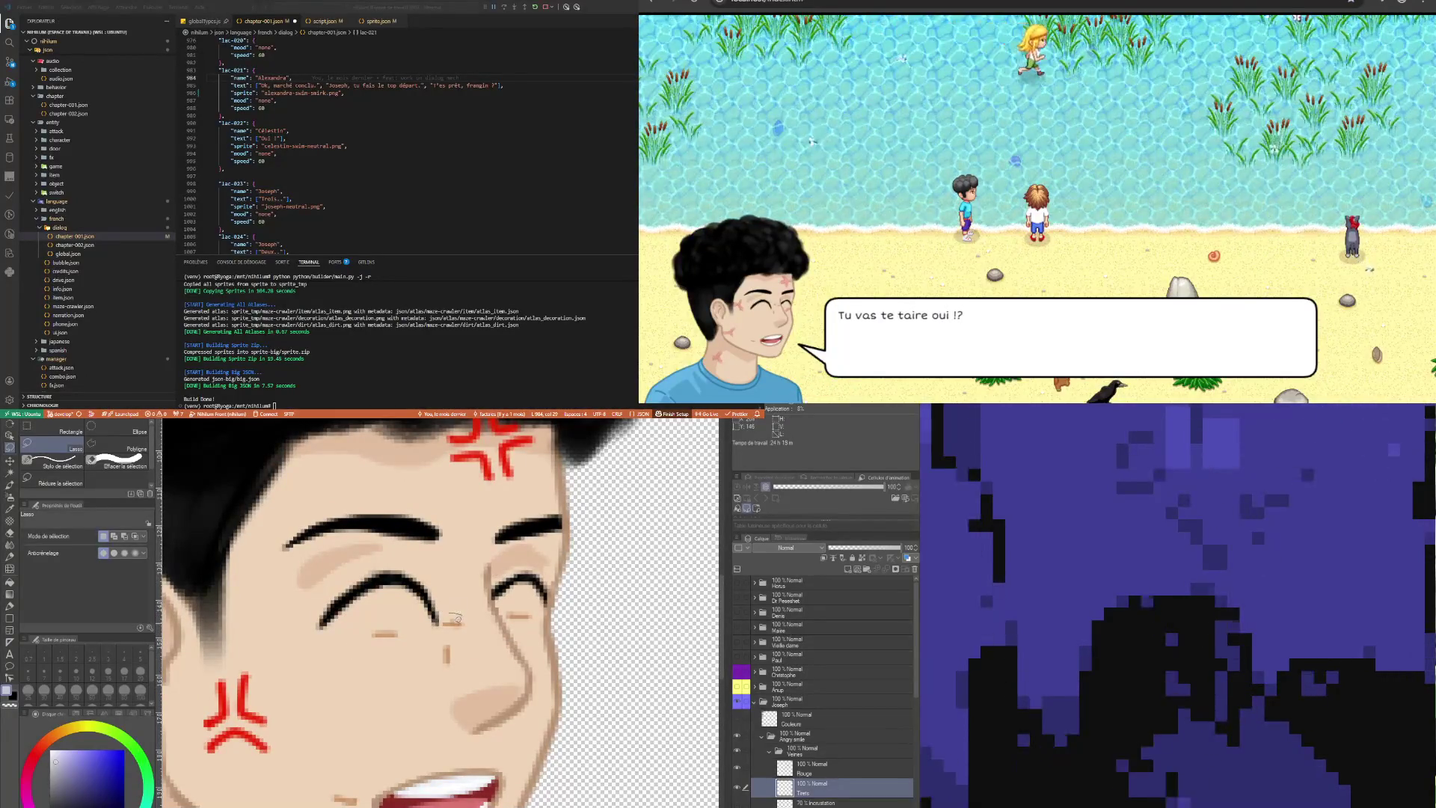
mouse_move(475, 624)
mouse_down()
mouse_move(452, 638)
mouse_move(434, 621)
mouse_up()
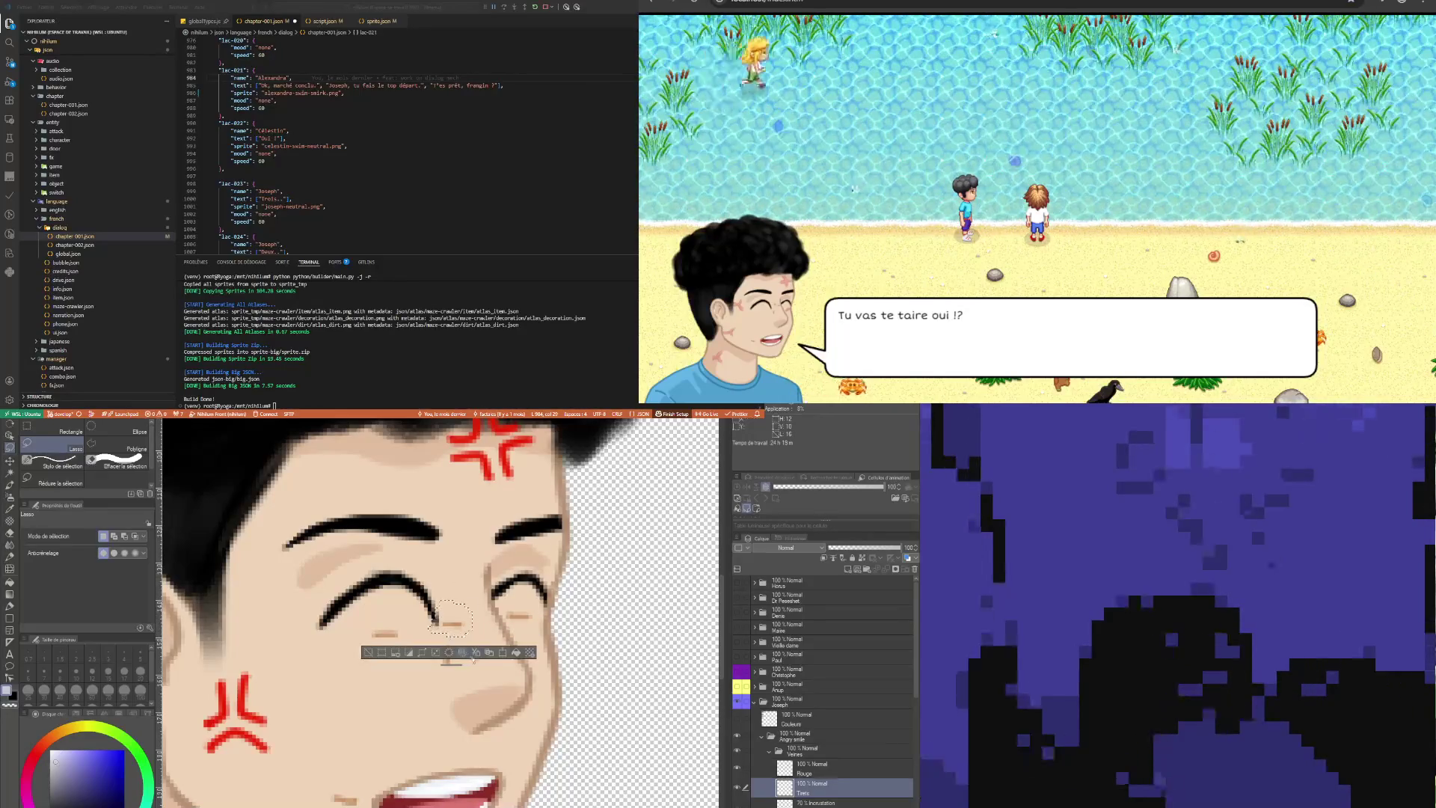
click(503, 653)
drag(479, 592, 481, 579)
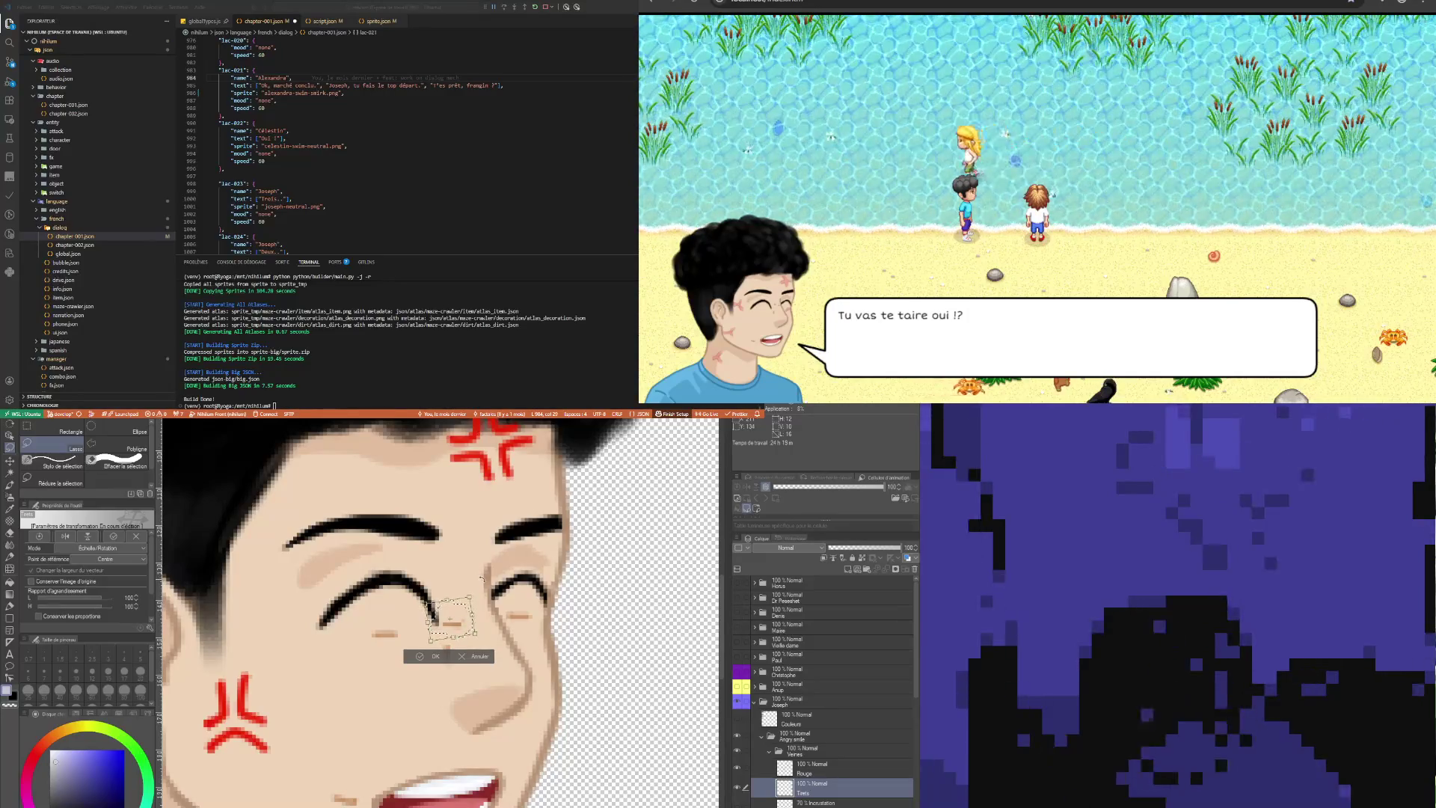
mouse_move(474, 660)
mouse_down()
mouse_move(439, 660)
mouse_move(476, 592)
mouse_up()
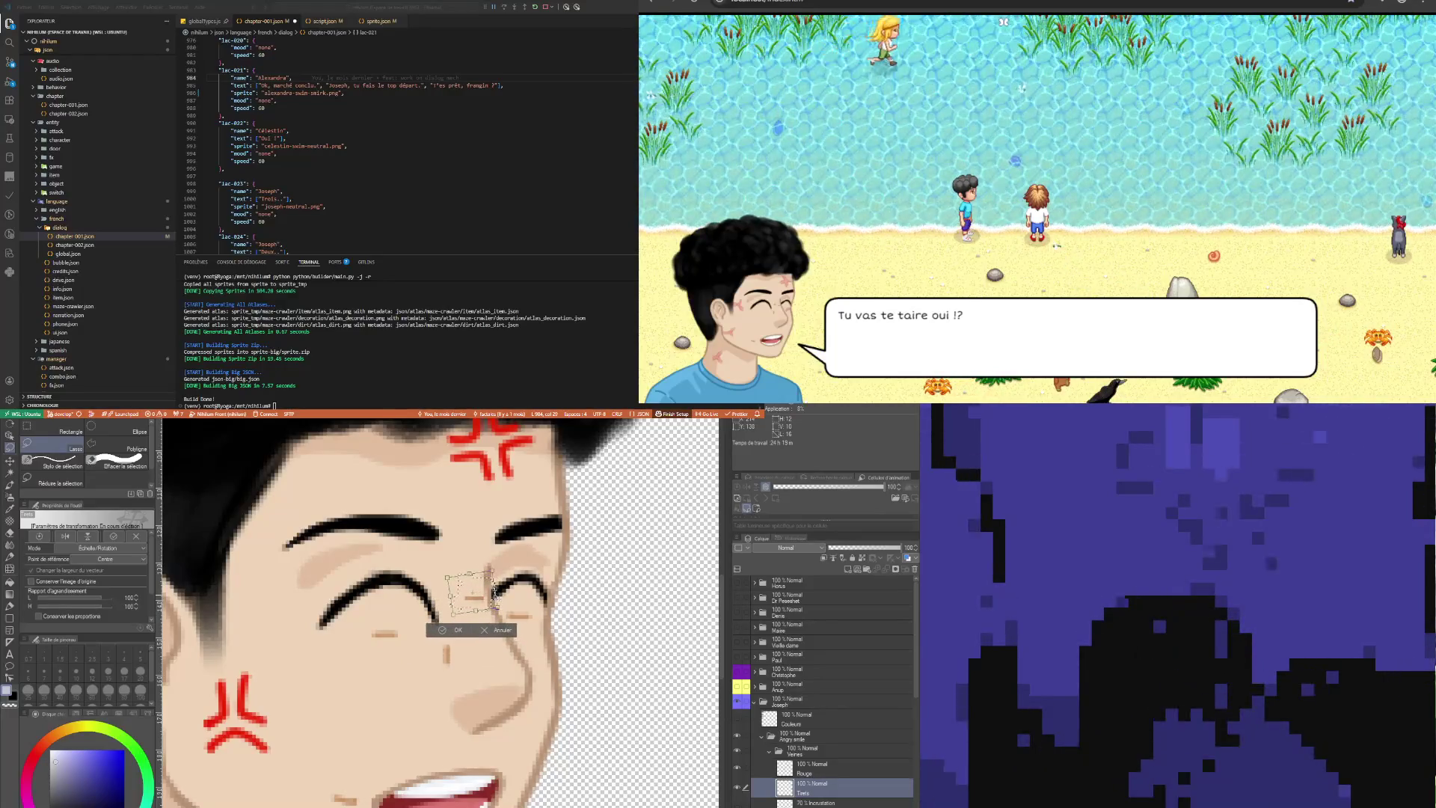
click(457, 630)
scroll(458, 612, down, 1)
scroll(457, 612, down, 1)
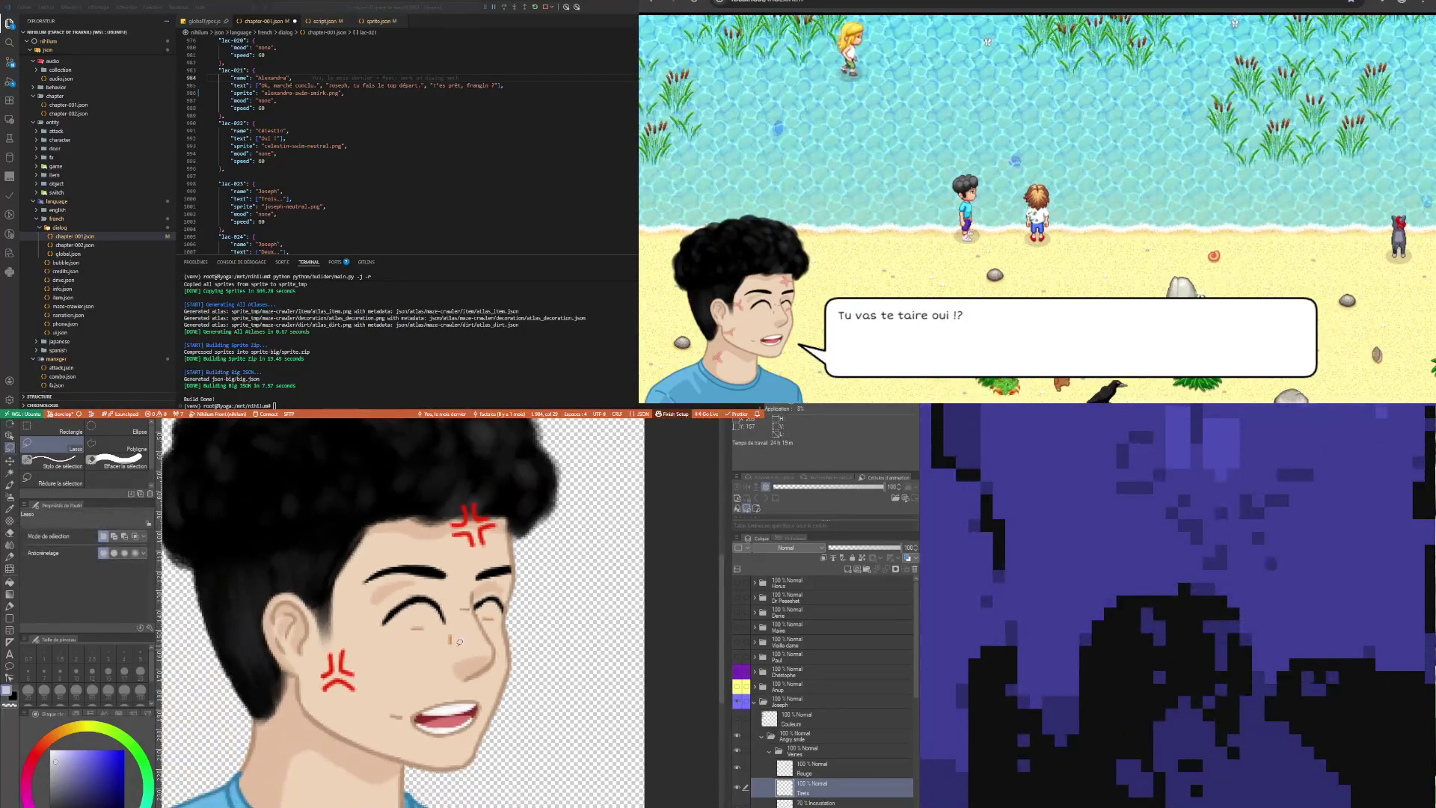
scroll(456, 599, up, 3)
Nudge the small line beside the nose up slightly, then drop the remaining nose selection
mouse_move(453, 598)
mouse_down()
mouse_move(470, 604)
mouse_move(466, 626)
mouse_move(454, 601)
mouse_up()
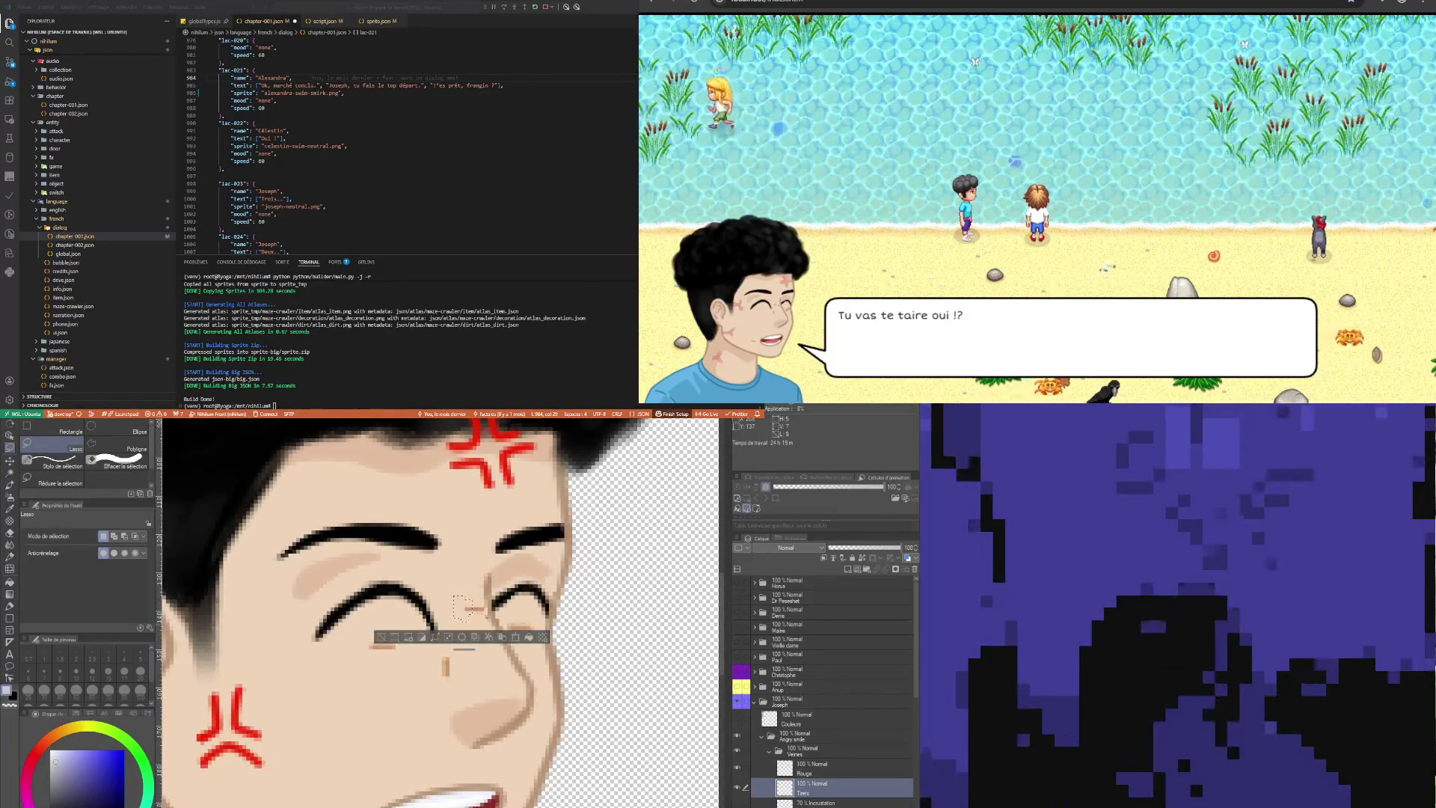
click(509, 642)
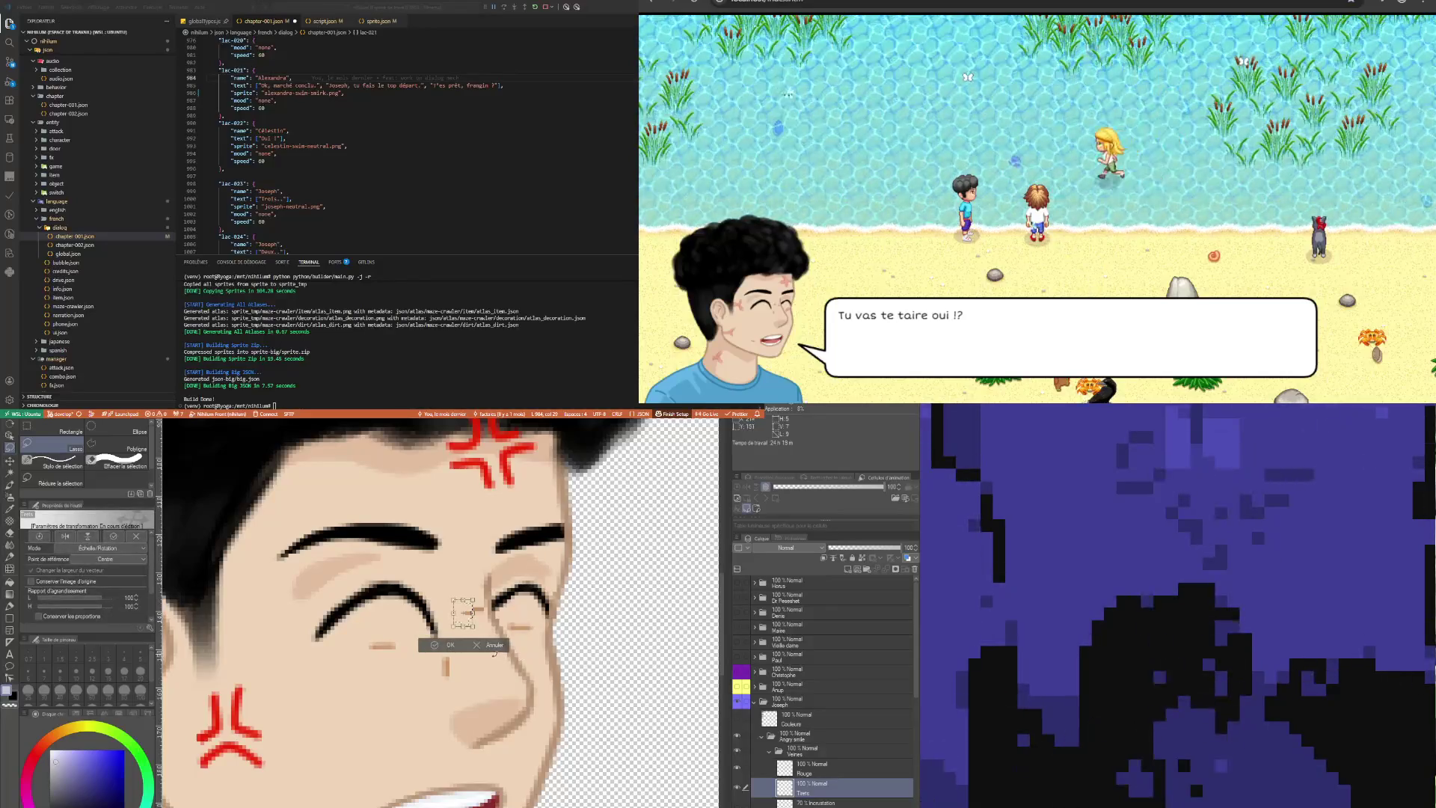
key(Up)
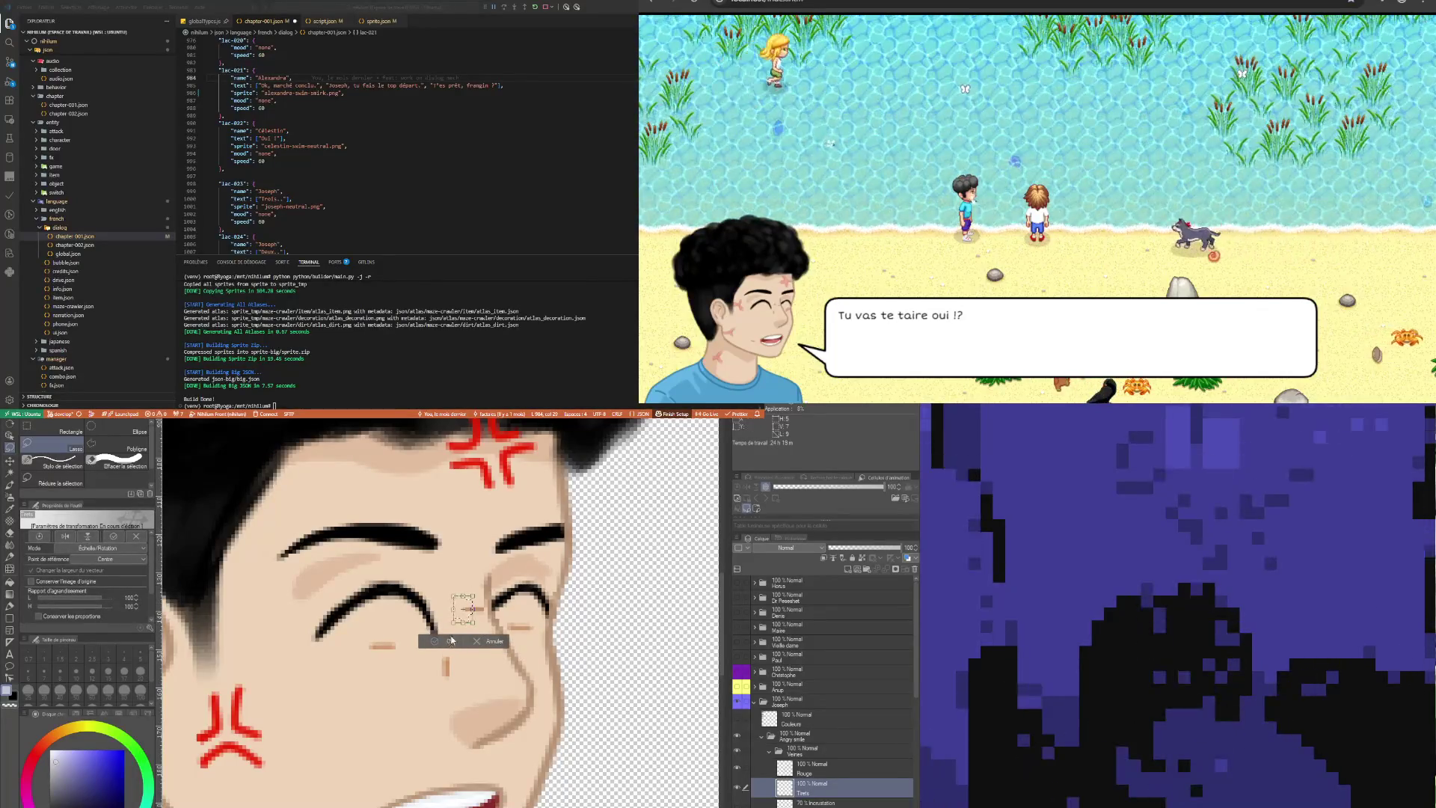
click(451, 640)
drag(449, 593, 475, 597)
click(514, 648)
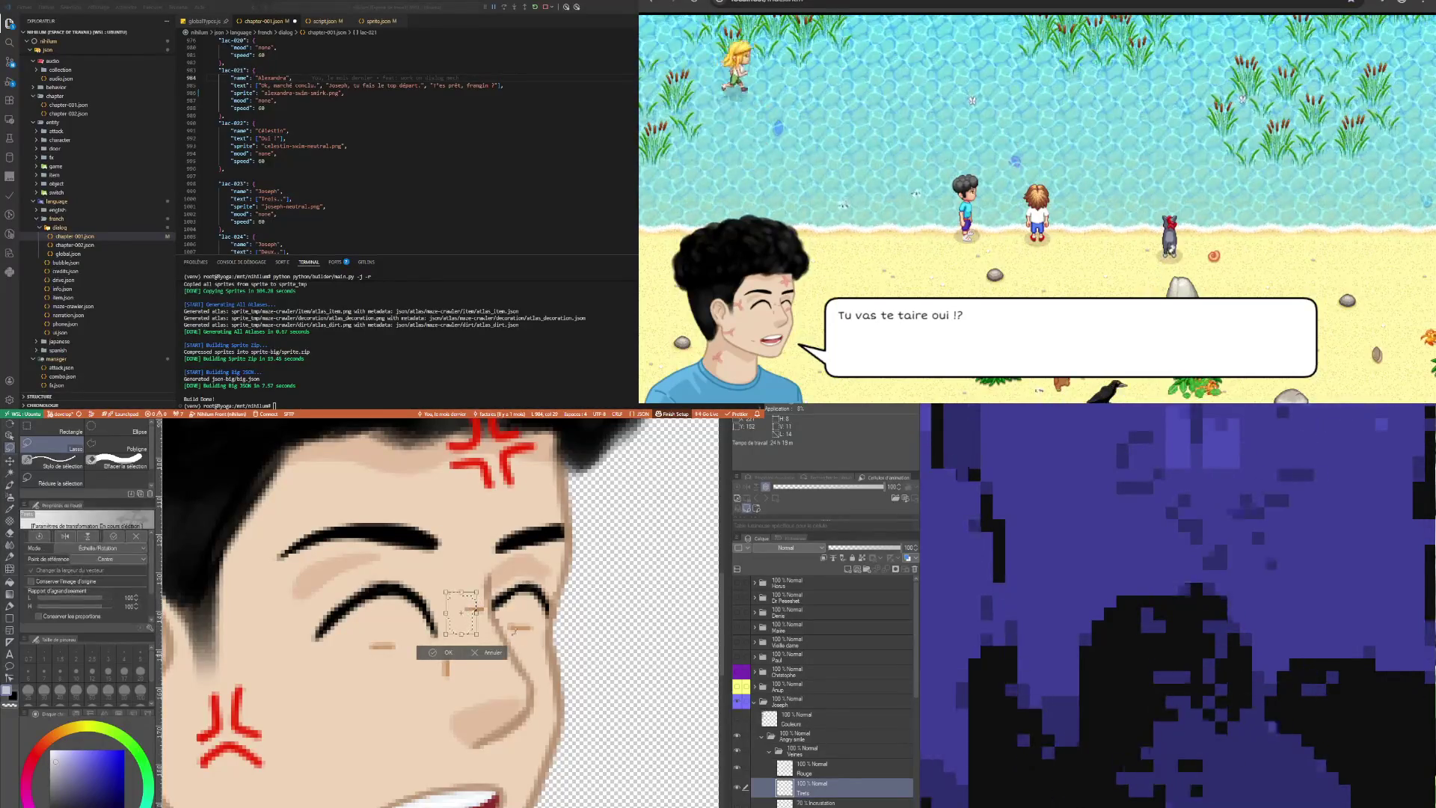
key(Return)
key(ctrl+d)
scroll(466, 653, down, 3)
scroll(466, 653, up, 1)
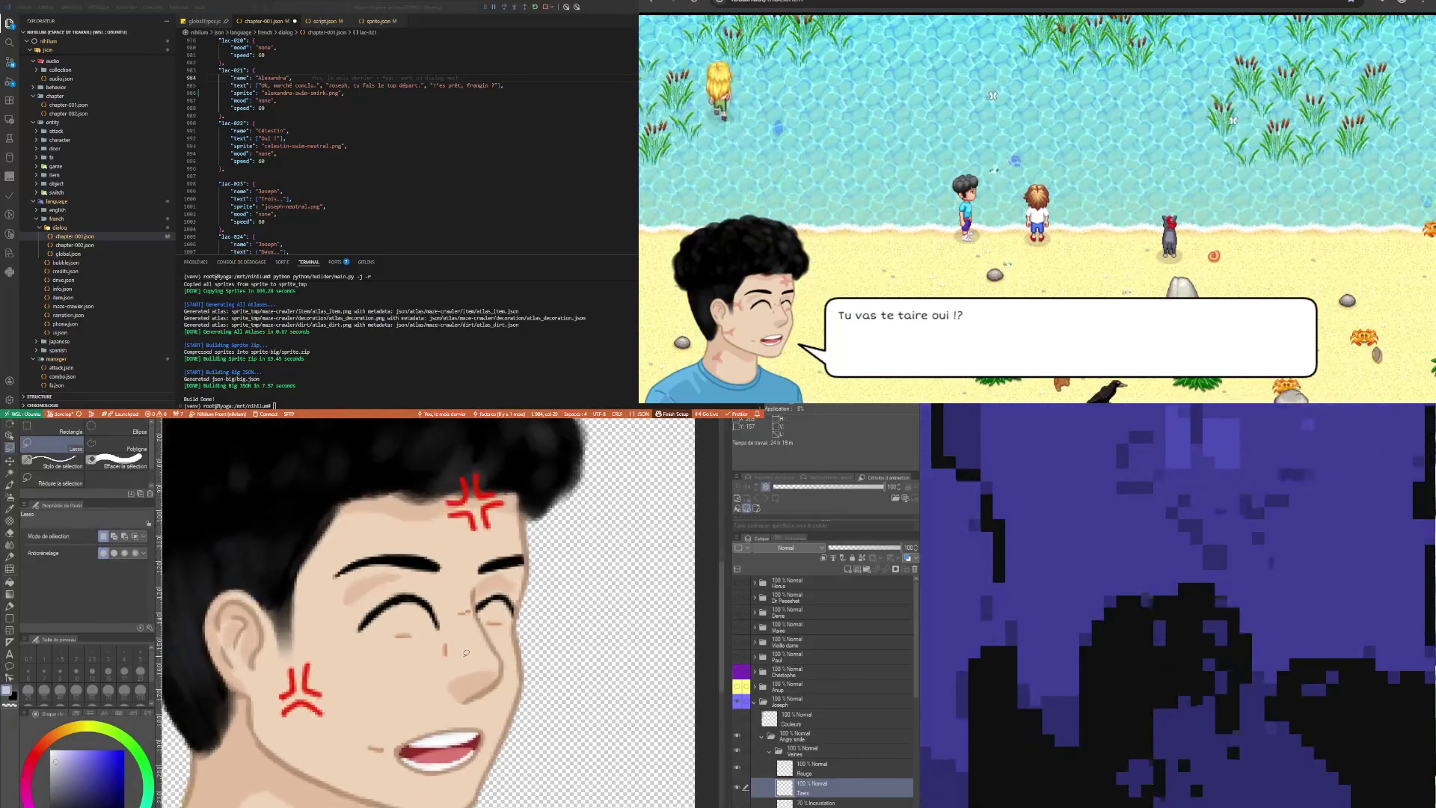
scroll(466, 653, up, 1)
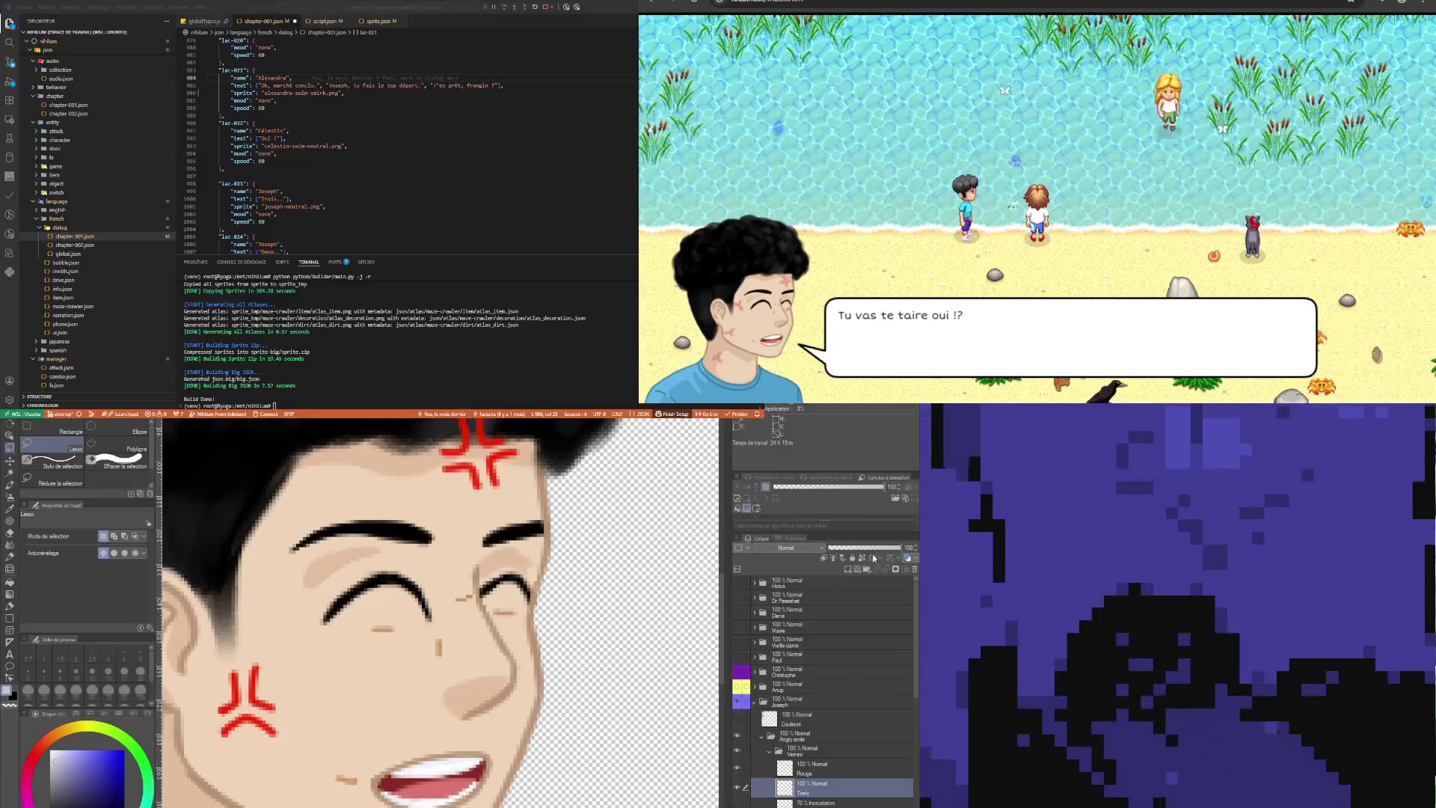
Lower the Traits layer's opacity to 60 and zoom out to view the whole portrait
drag(897, 548, 889, 548)
scroll(500, 627, down, 1)
scroll(501, 627, down, 1)
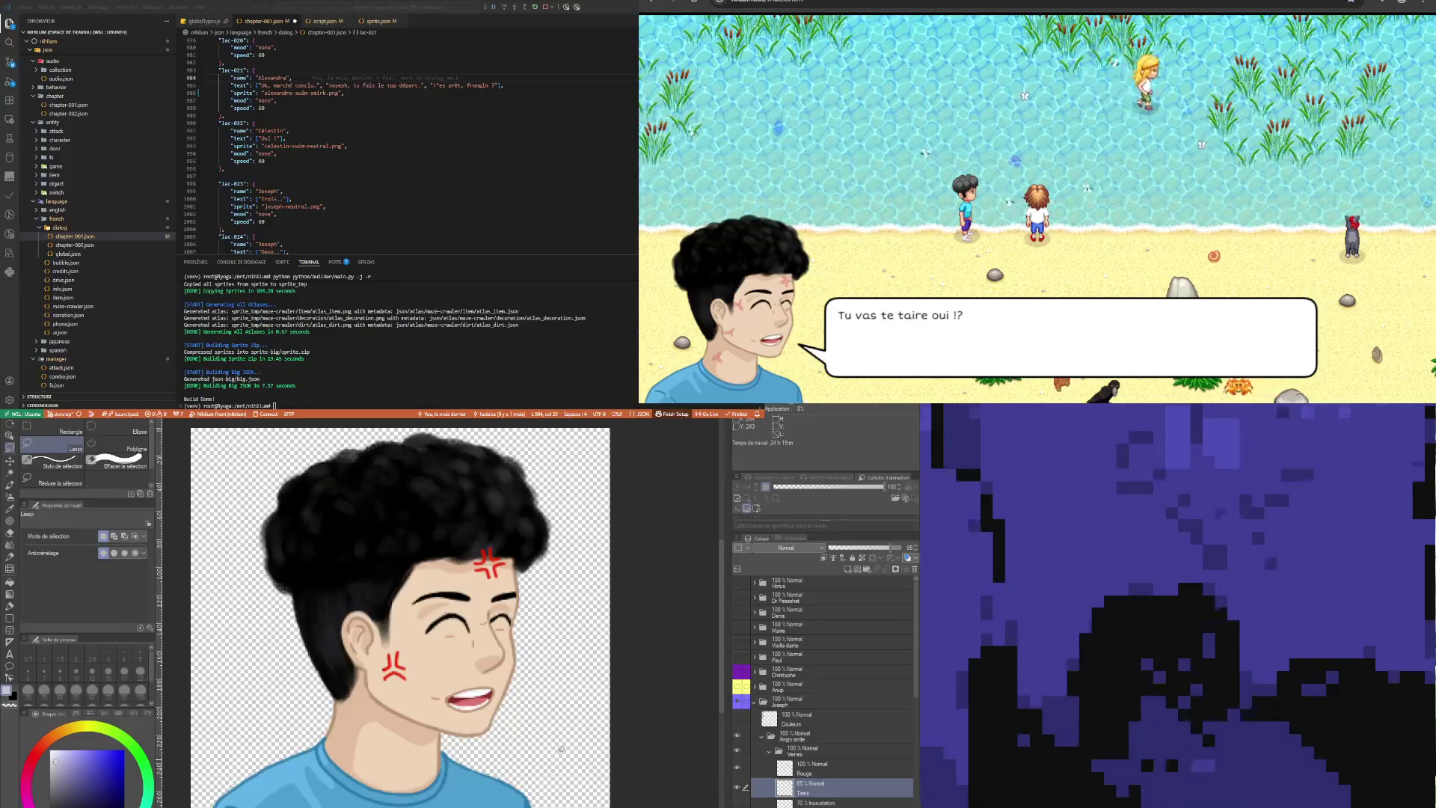
scroll(452, 685, up, 3)
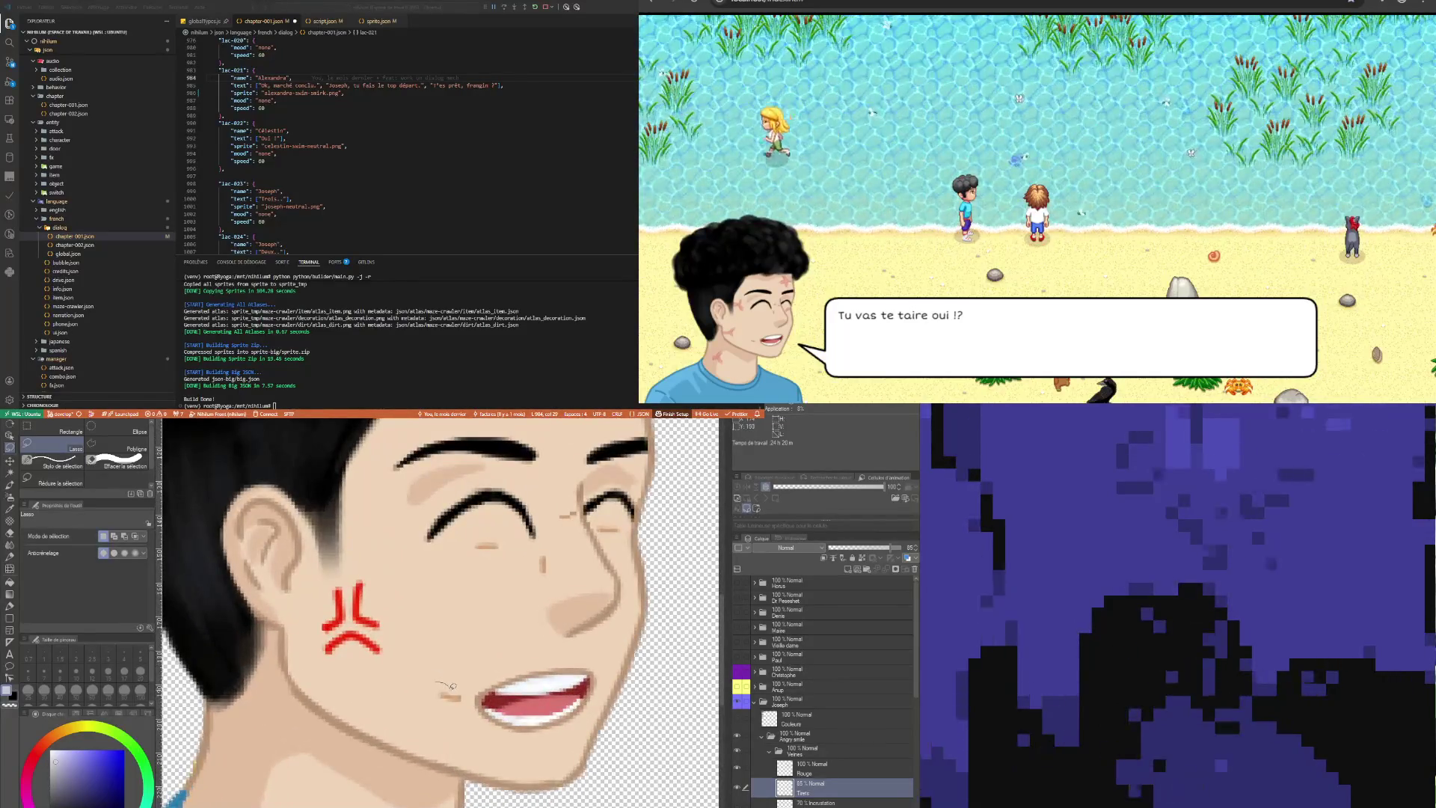
drag(452, 685, 451, 683)
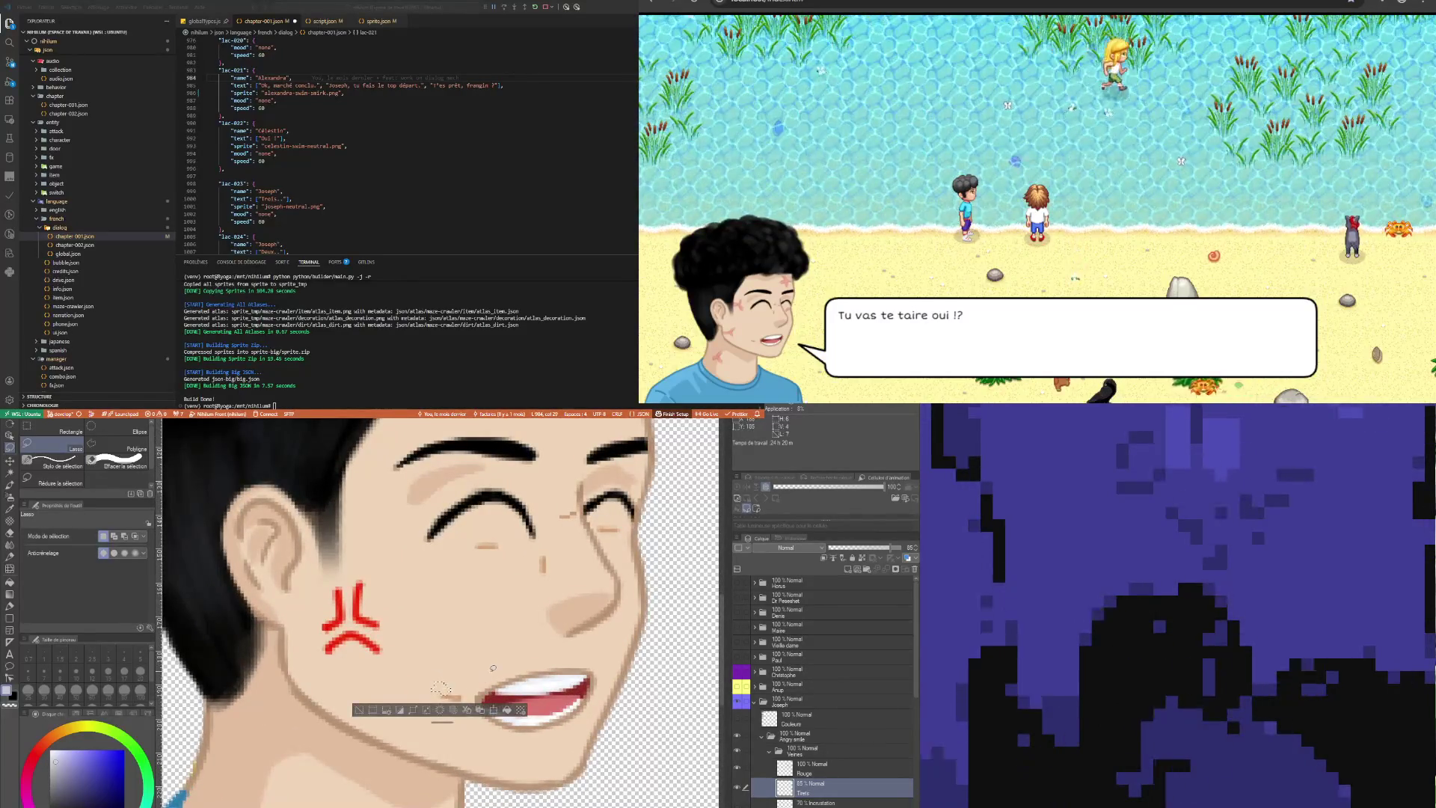
scroll(493, 667, down, 3)
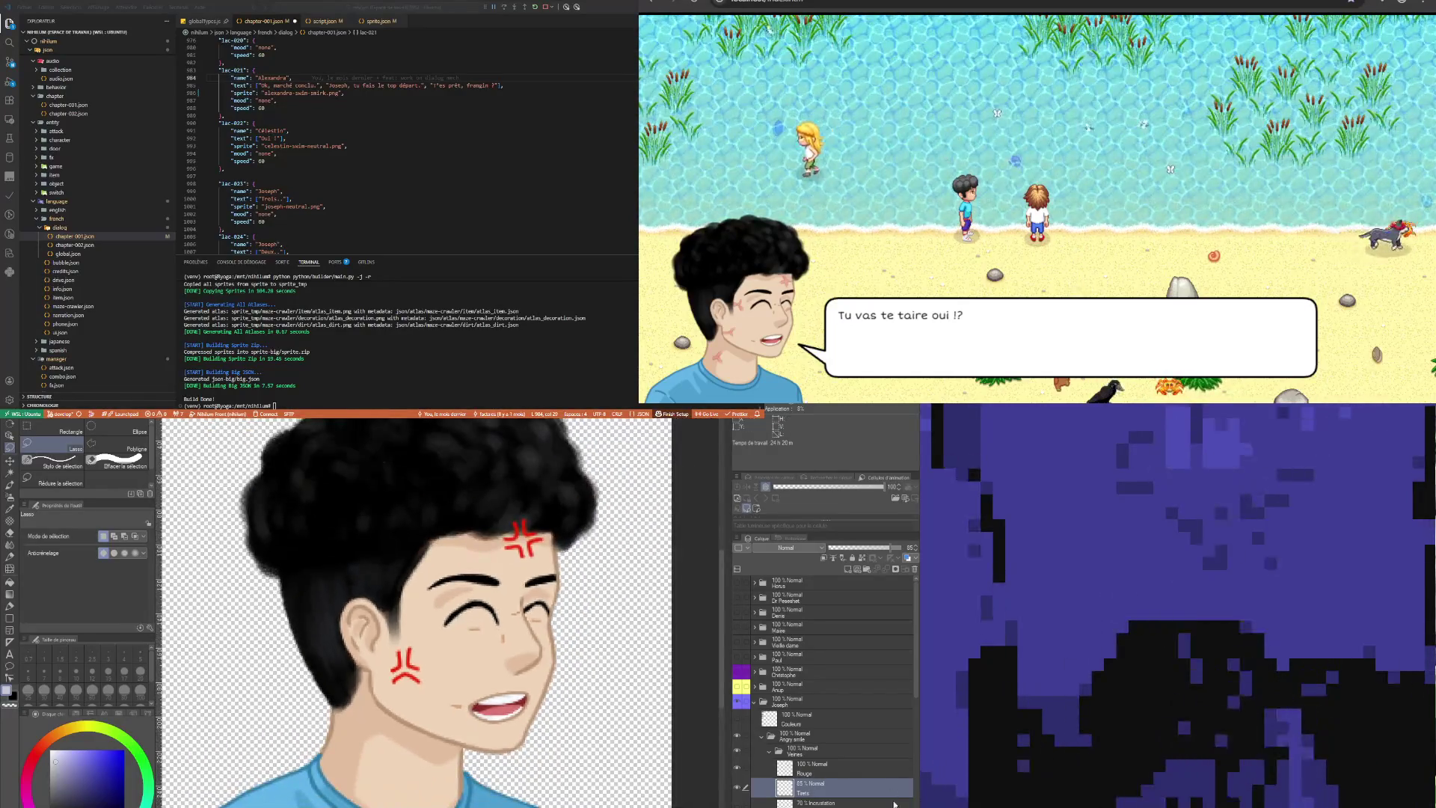
drag(890, 548, 881, 548)
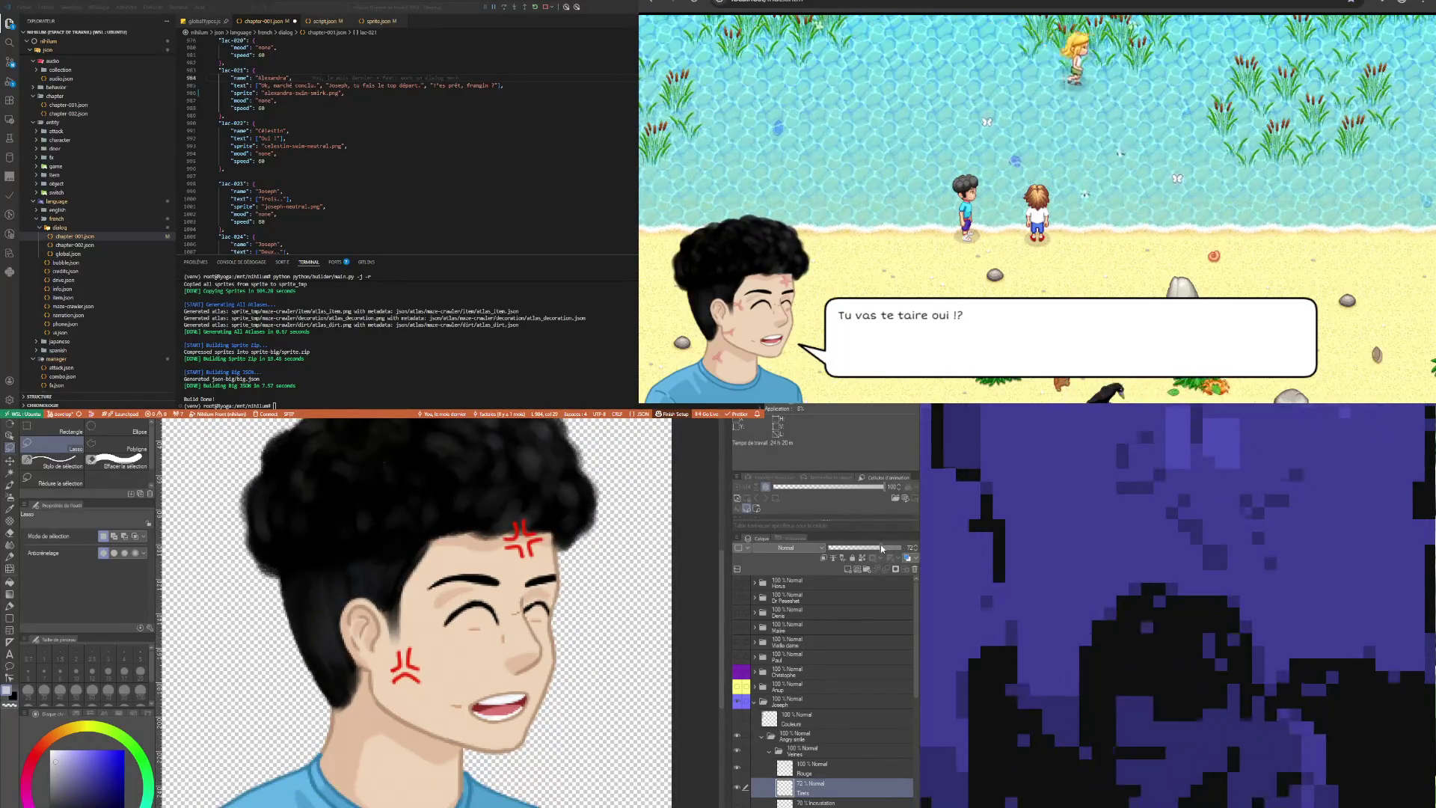
click(912, 551)
click(913, 549)
scroll(480, 676, down, 2)
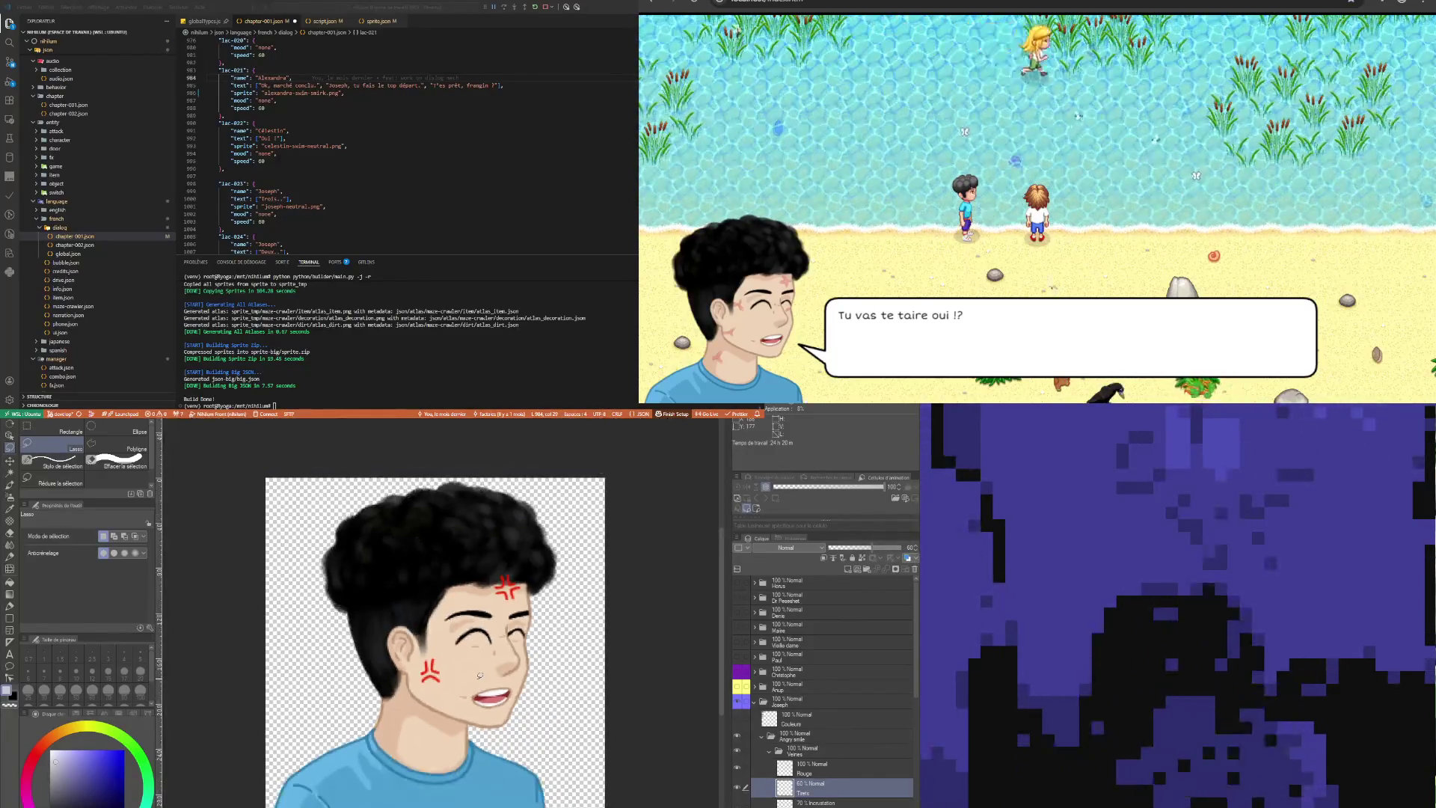
scroll(469, 669, down, 2)
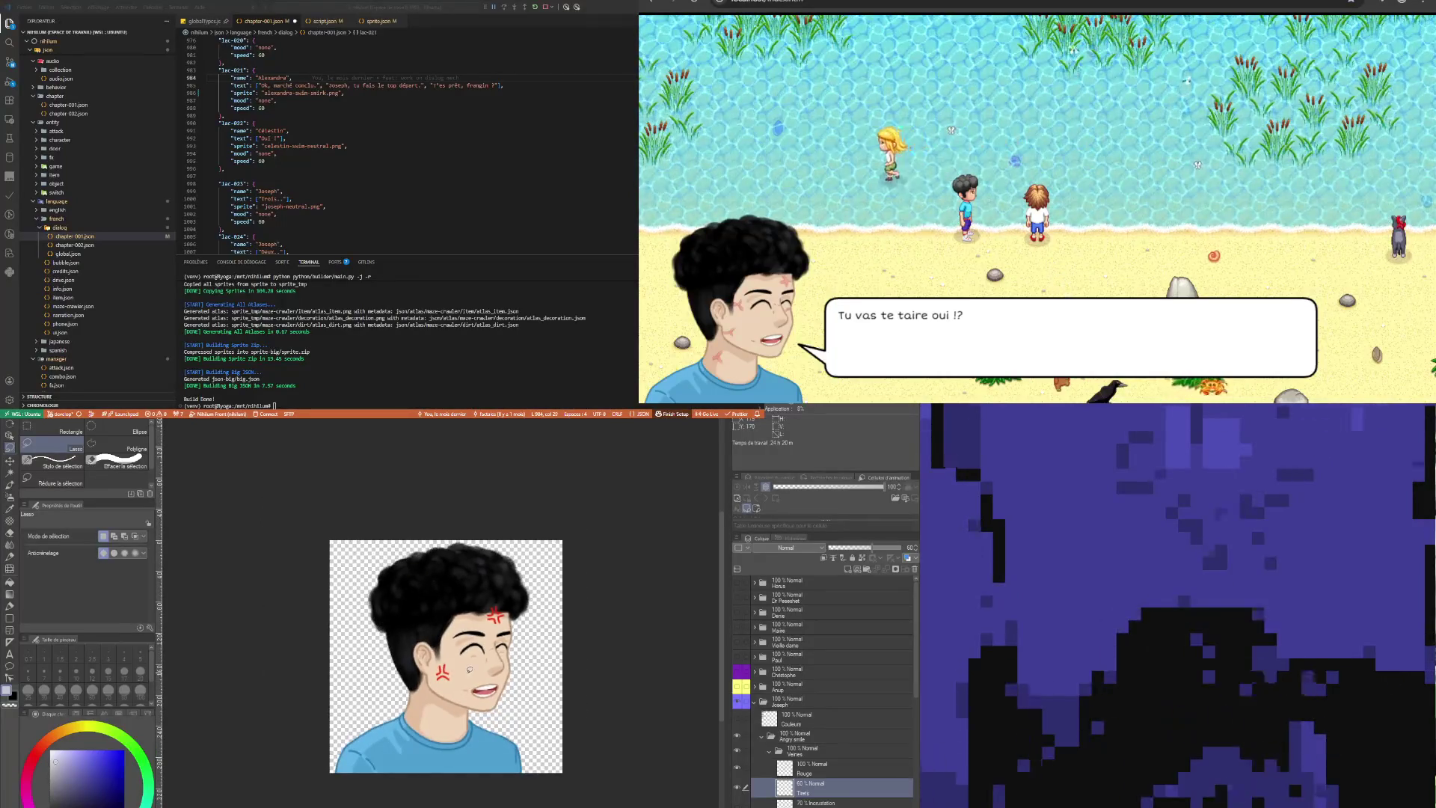